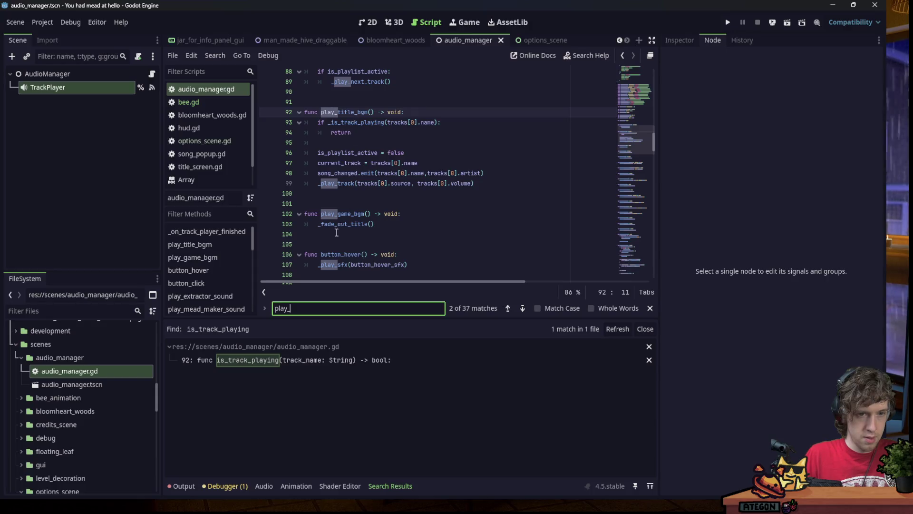
Step: In _fade_out_title, add 'is_playlist_active = true' above _play_next_track() and save the script
scroll(357, 219, "down", 2)
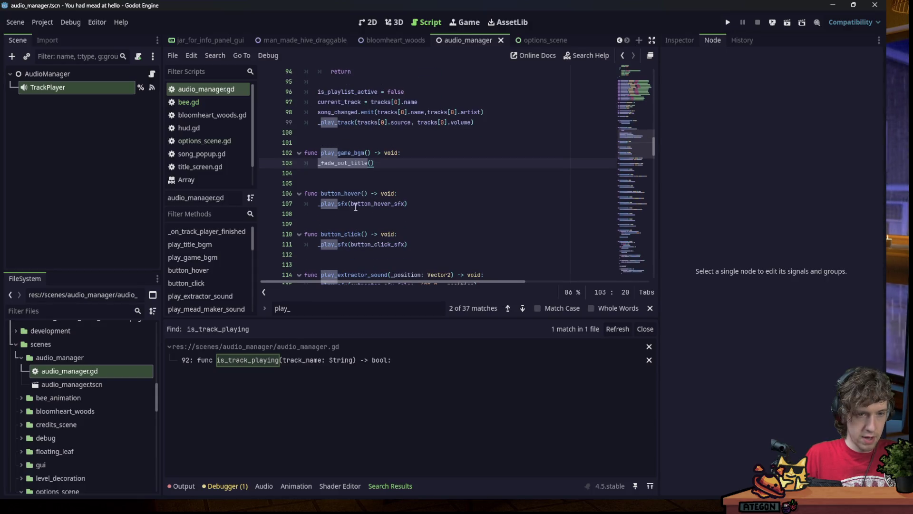
left_click(352, 167, "ctrl")
left_click(394, 212)
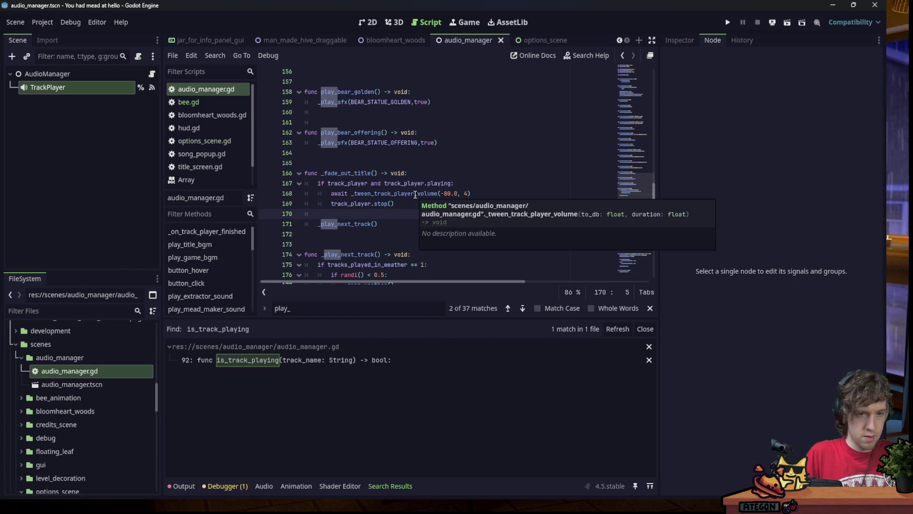
key("Return")
type("is_playlist_active = true")
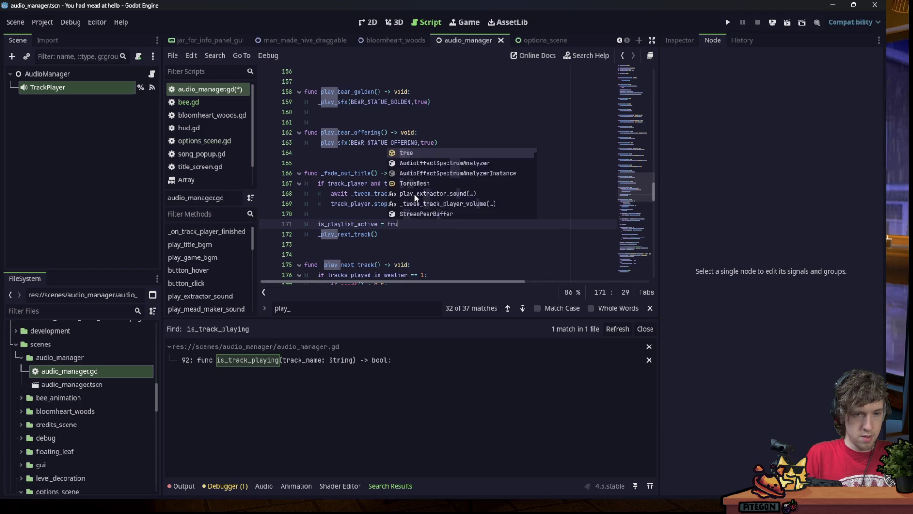
key("ctrl+s")
Step: Close the find bar and run the project
left_click(456, 183)
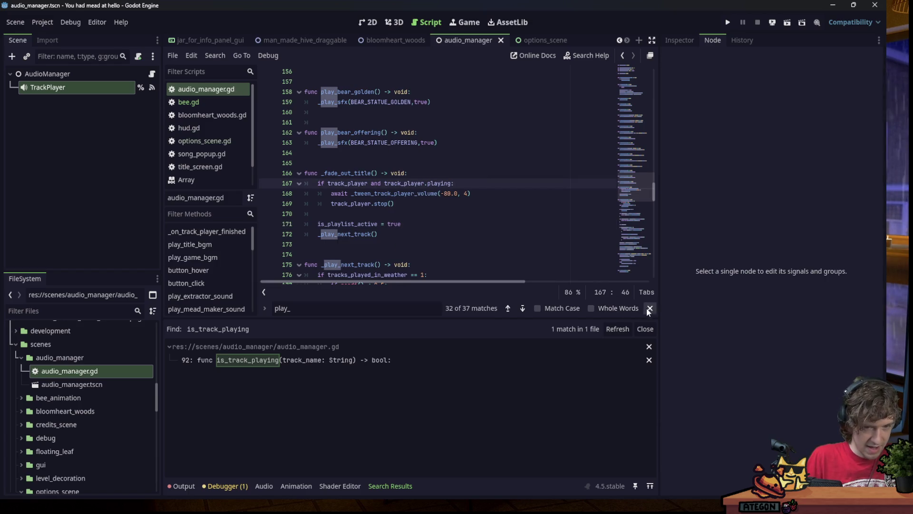
left_click(649, 308)
left_click(470, 234)
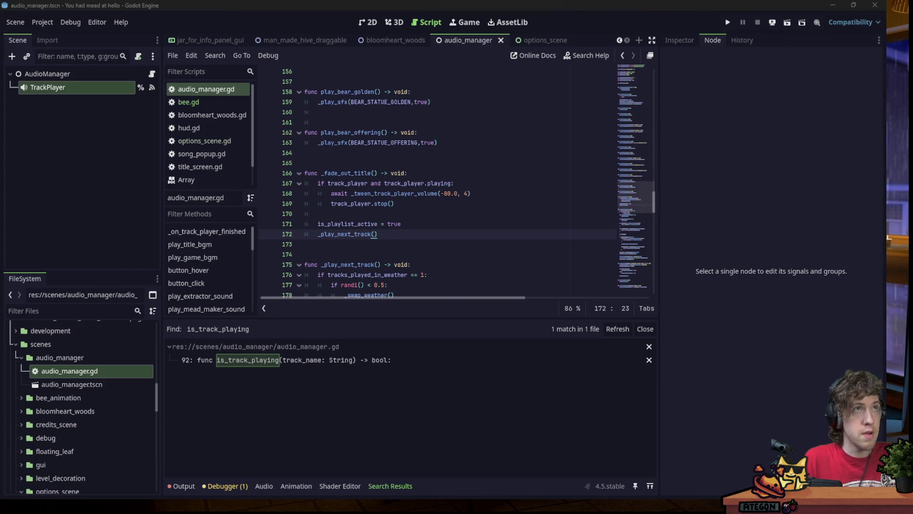
left_click(726, 22)
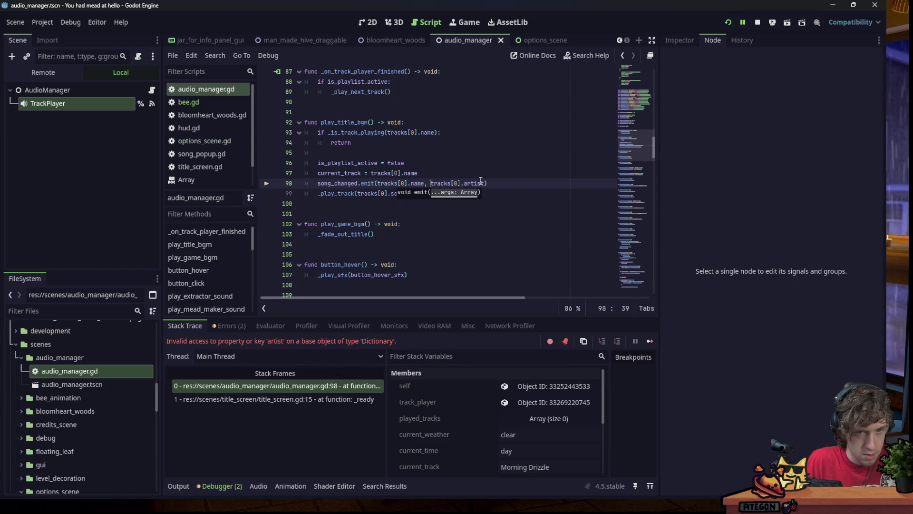
Step: Replace tracks[0].artist on line 98 with a quoted artist string, then stop and relaunch the game
left_click_drag(484, 183, 430, 185)
type("\"Ategon")
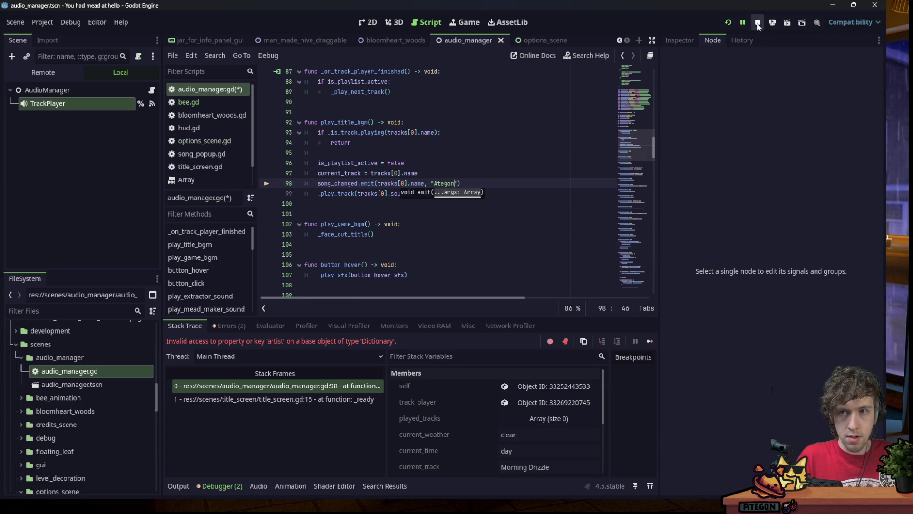
left_click(757, 22)
left_click(728, 23)
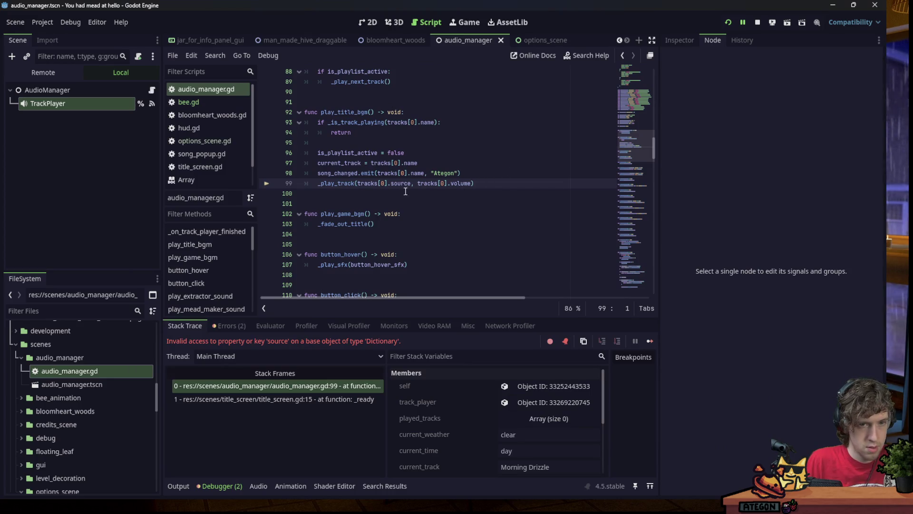
Step: Change the 'source' key to 'stream' on line 99 and restart the project
double_click(404, 184)
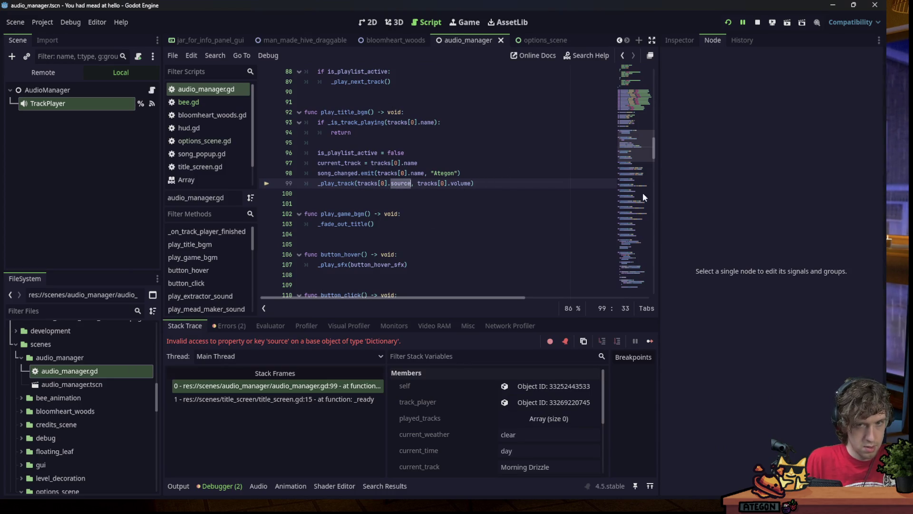
left_click(629, 113)
left_click_drag(629, 113, 629, 78)
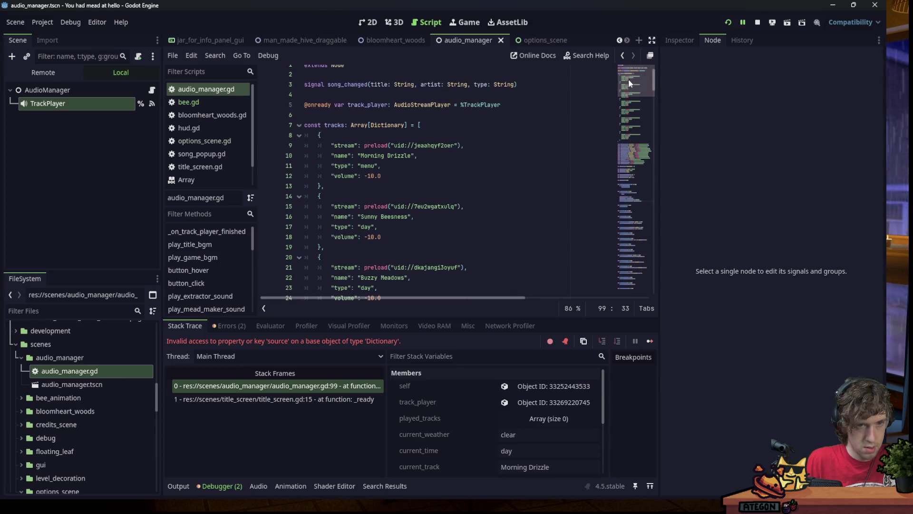
type("stream, tracks[0].volume)")
left_click(728, 22)
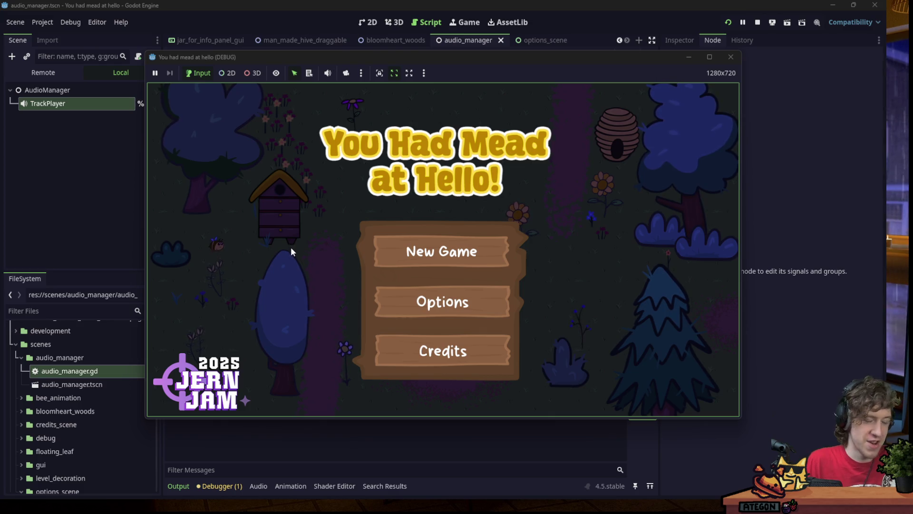
Step: Start a New Game and place a beehive, a Human Made Bee Hive and a Honey Extractor on the map
left_click(416, 246)
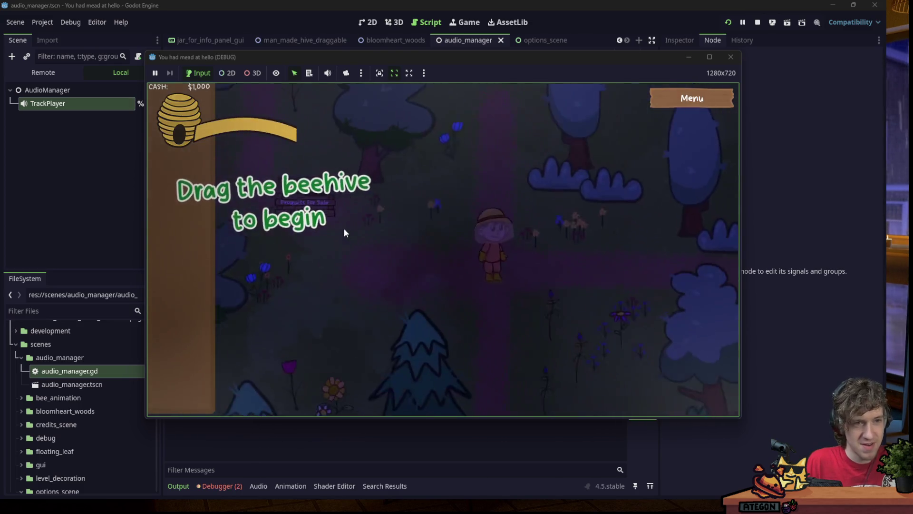
left_click_drag(179, 121, 366, 271)
mouse_move(180, 187)
left_mouse_down()
mouse_move(454, 188)
mouse_move(468, 210)
mouse_move(566, 274)
left_mouse_up()
mouse_move(181, 259)
left_mouse_down()
mouse_move(271, 275)
mouse_move(292, 310)
mouse_move(268, 342)
mouse_move(277, 338)
left_mouse_up()
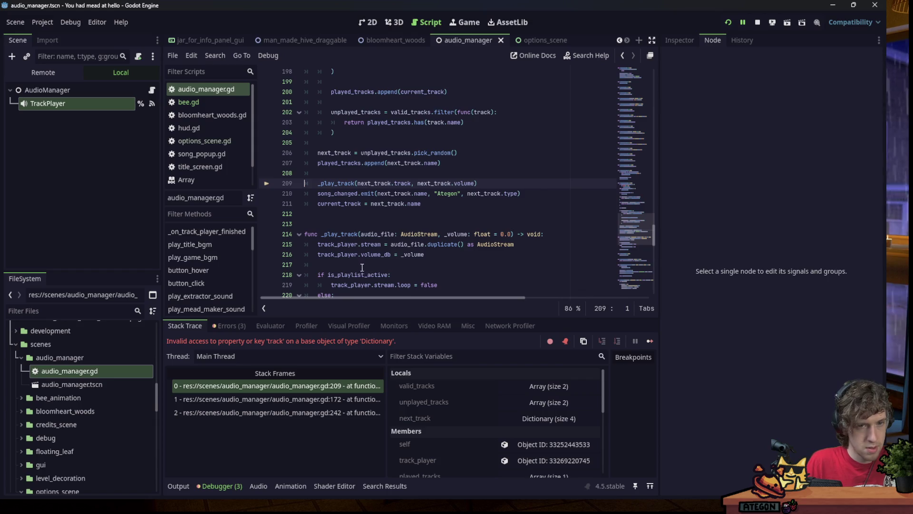
Step: Change next_track.track to next_track.stream on line 209 of audio_manager.gd
mouse_move(350, 247)
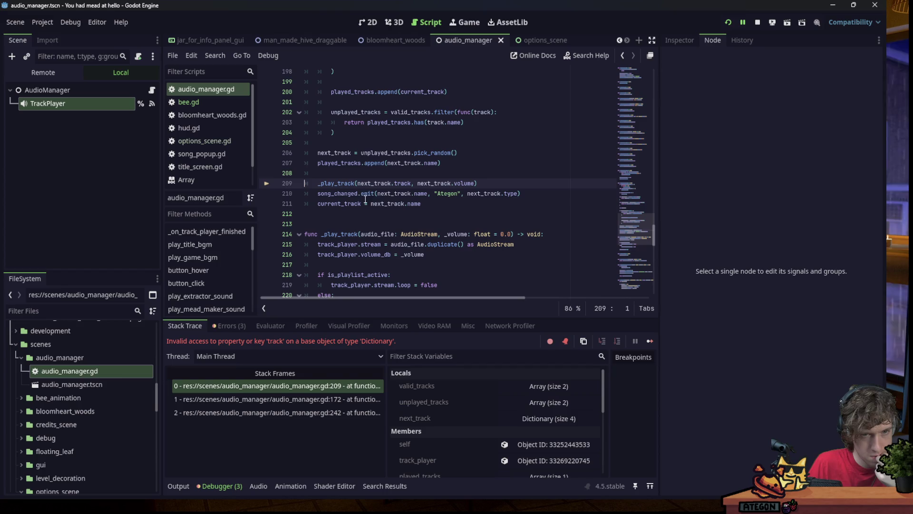
double_click(408, 185)
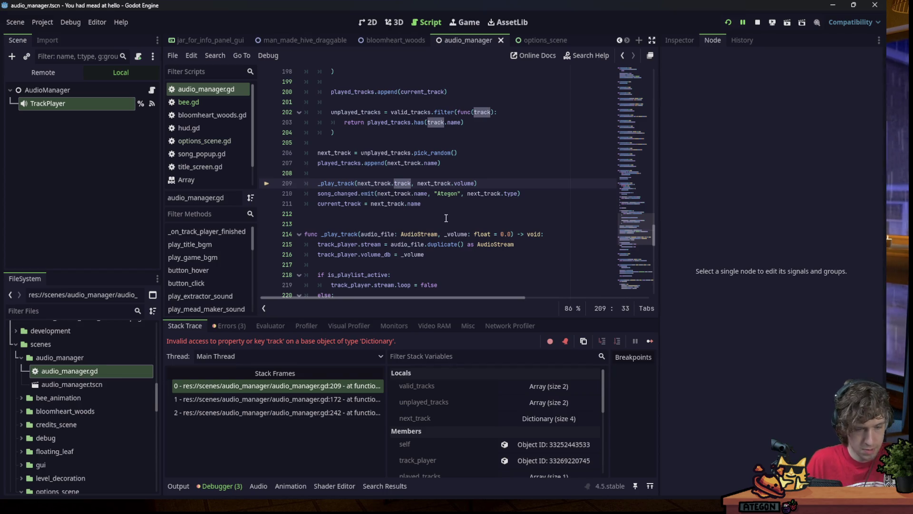
type("stream")
left_click(505, 175)
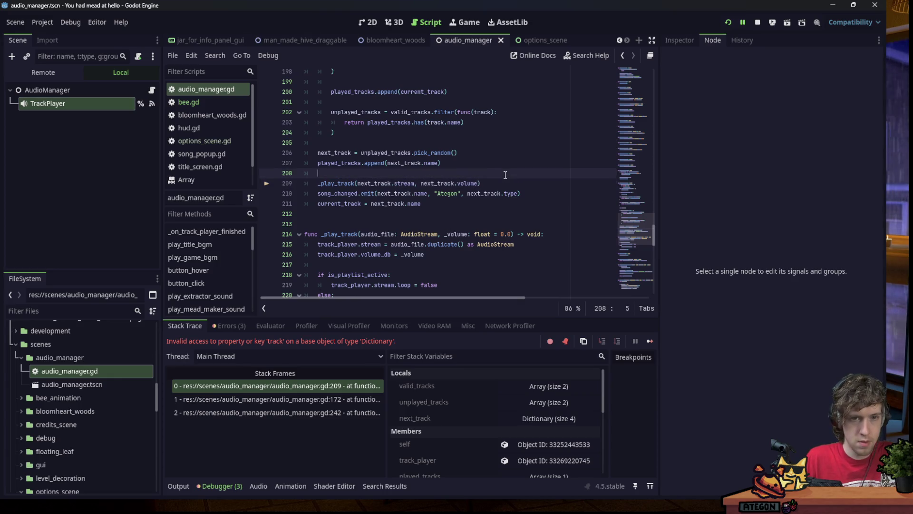
Step: Search the script for '.track' to confirm none remain, then save and rerun the project
key("ctrl+f")
type(".track")
left_click(566, 141)
left_click(727, 21)
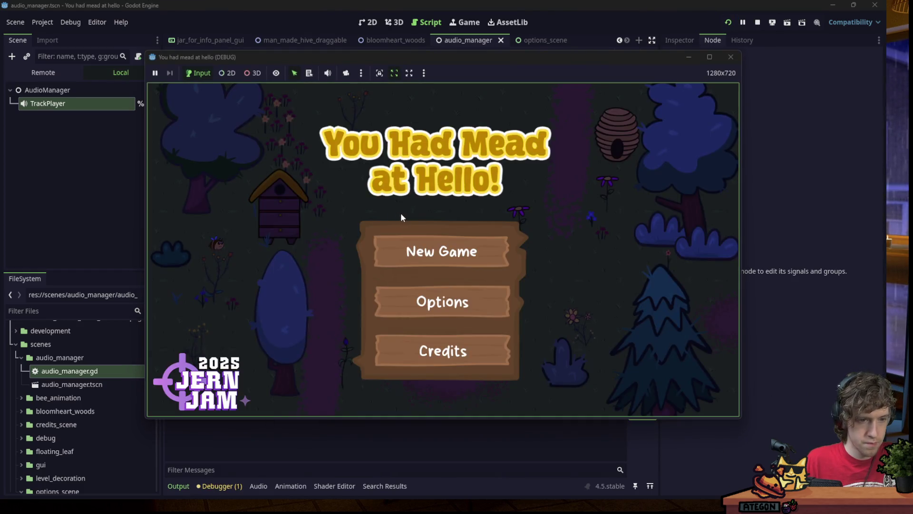
Step: Start a New Game and place a beehive, a Human Made Bee Hive and a Honey Extractor
left_click(407, 257)
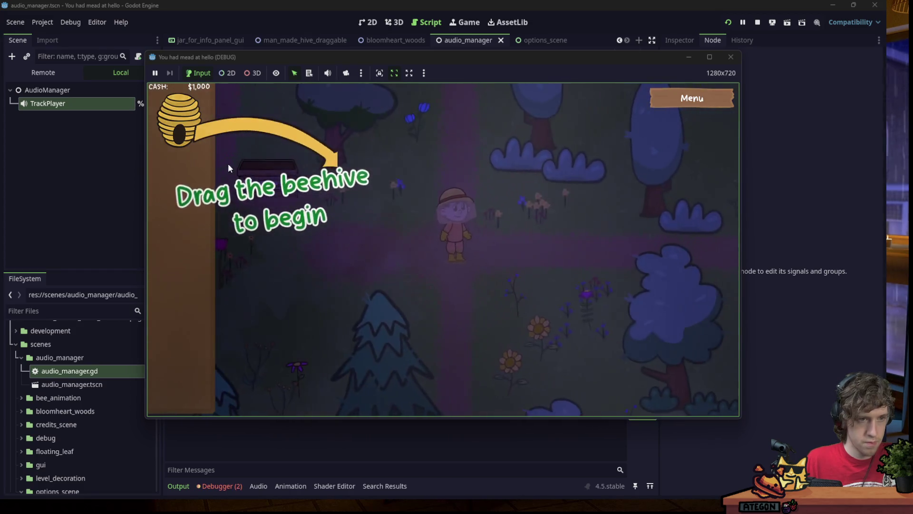
mouse_move(179, 122)
left_mouse_down()
mouse_move(395, 260)
mouse_move(380, 261)
left_mouse_up()
mouse_move(179, 188)
left_mouse_down()
mouse_move(333, 228)
mouse_move(537, 252)
mouse_move(562, 265)
left_mouse_up()
mouse_move(180, 257)
left_mouse_down()
mouse_move(292, 295)
mouse_move(270, 322)
left_mouse_up()
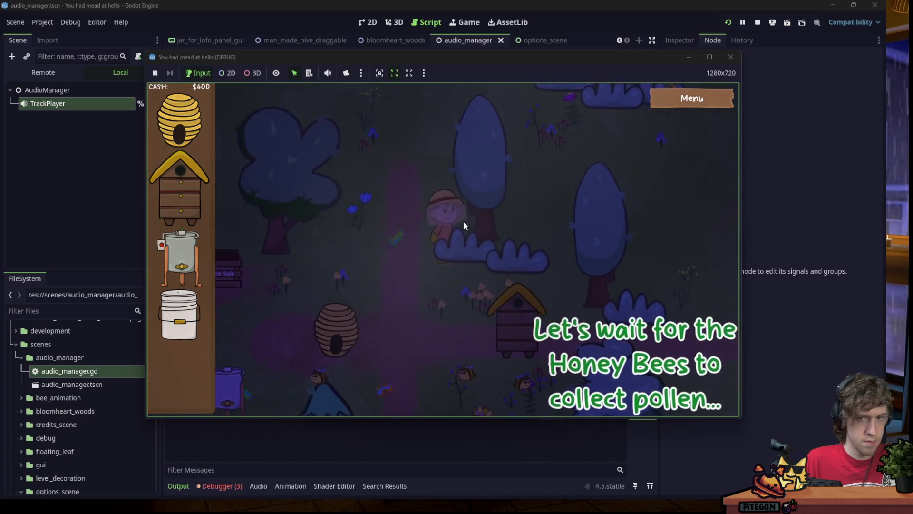
Step: Open and close the game's Settings with Esc, then stop the running game
key("Escape")
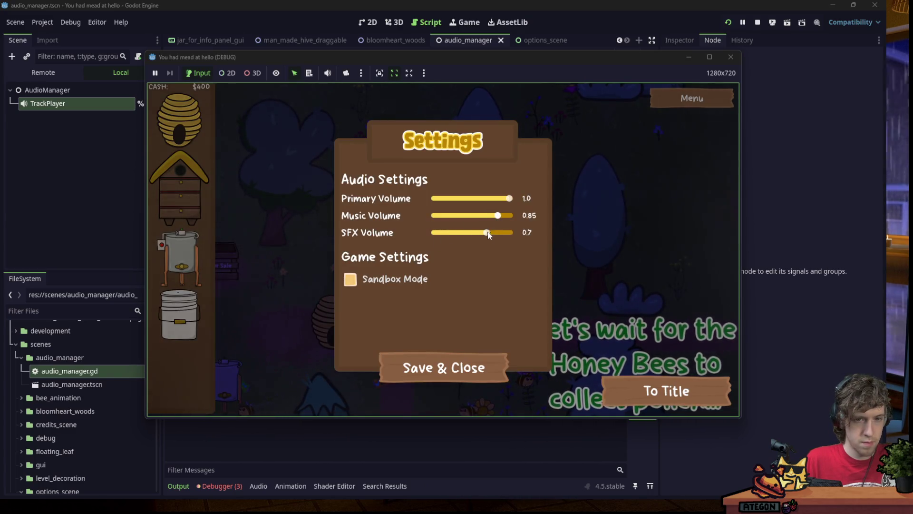
key("Escape")
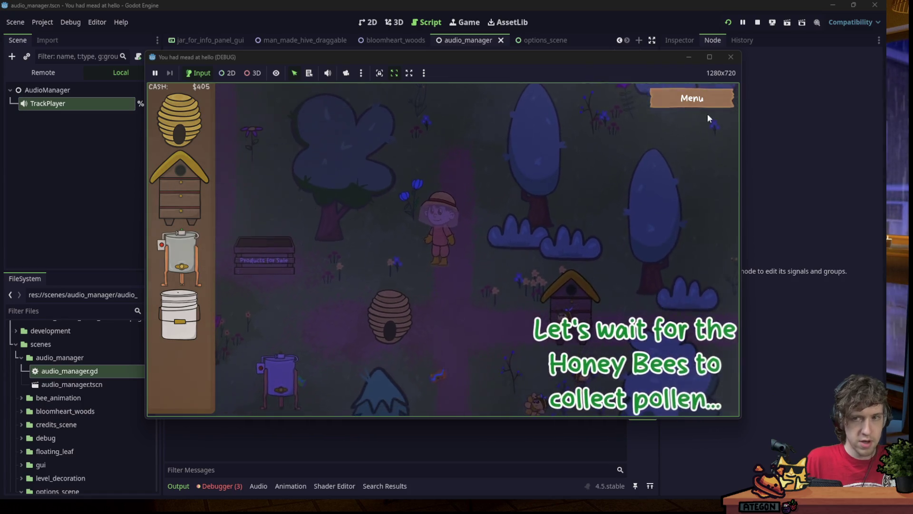
left_click(730, 57)
Step: Open the Debugger's Errors list and jump to the reported errors, including song_changed on line 210
left_click(233, 486)
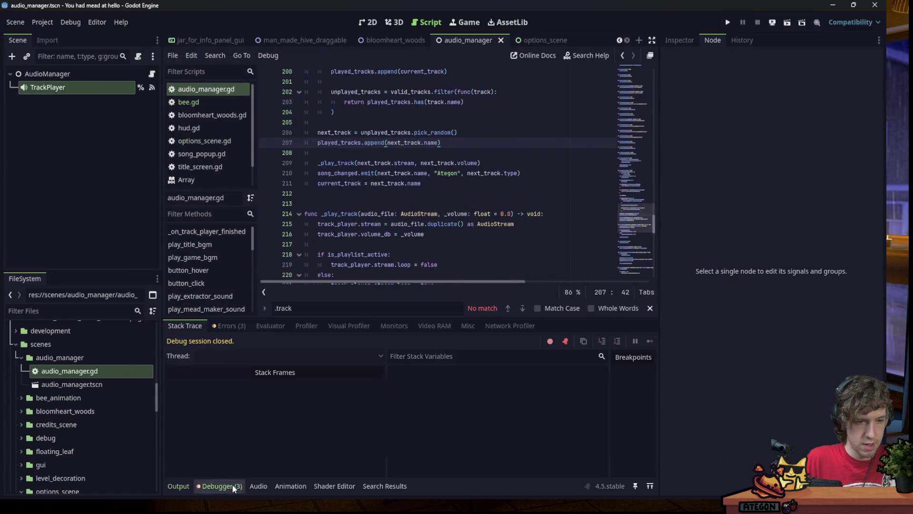
left_click(238, 326)
double_click(307, 379)
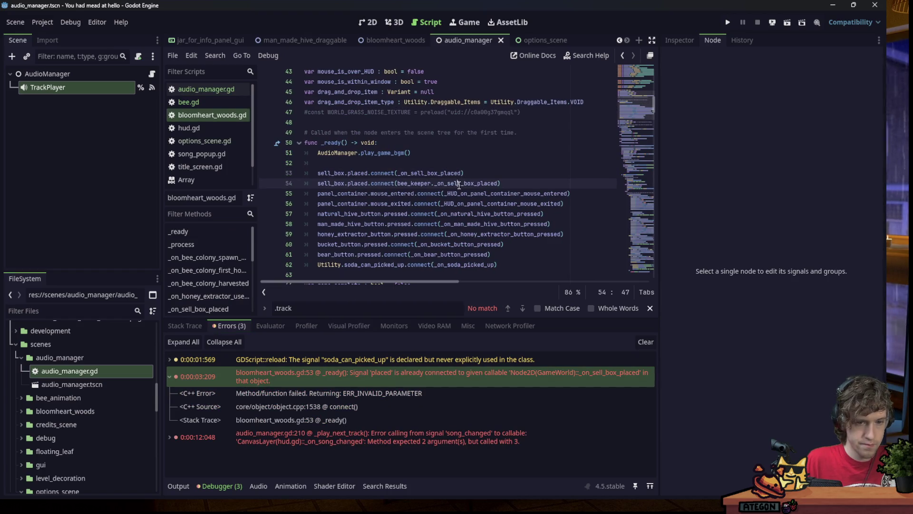
double_click(458, 436)
left_click(528, 172)
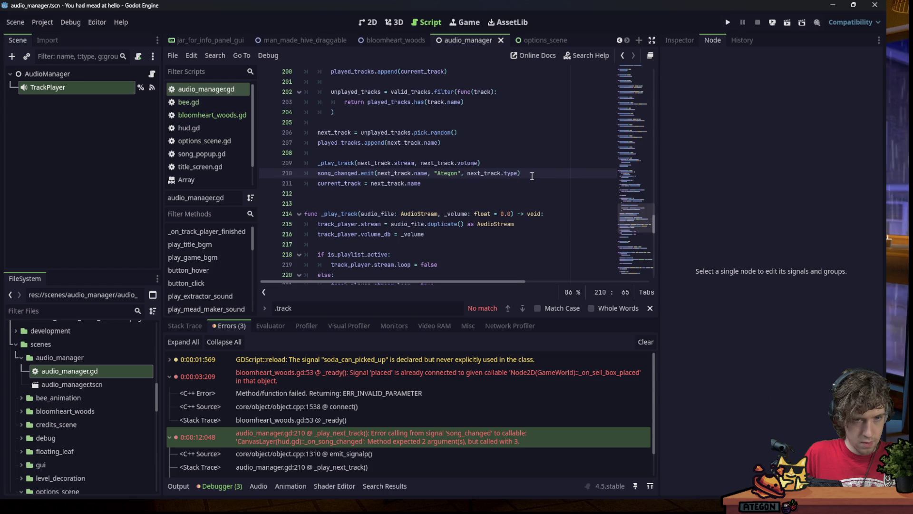
Step: Rename the song_changed signal declaration on line 3 to track_changed
double_click(343, 174)
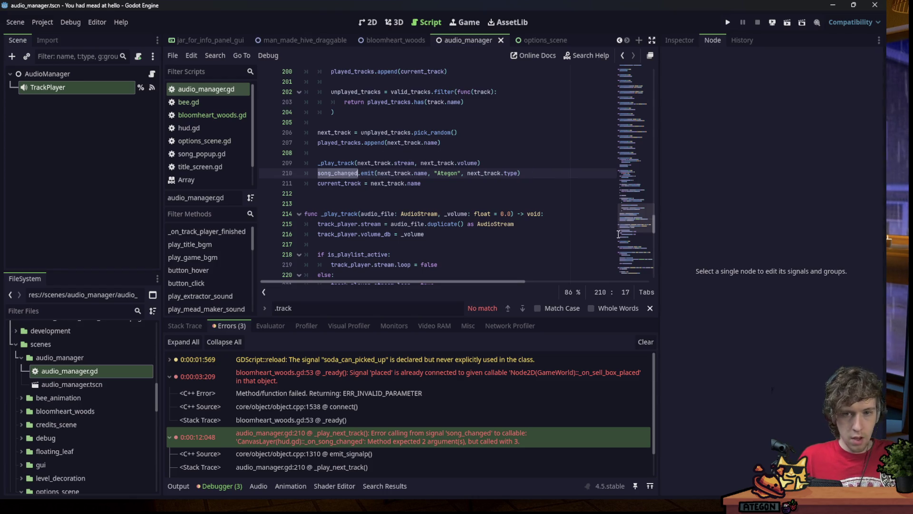
left_click_drag(628, 221, 632, 71)
double_click(347, 92)
type("track_changed")
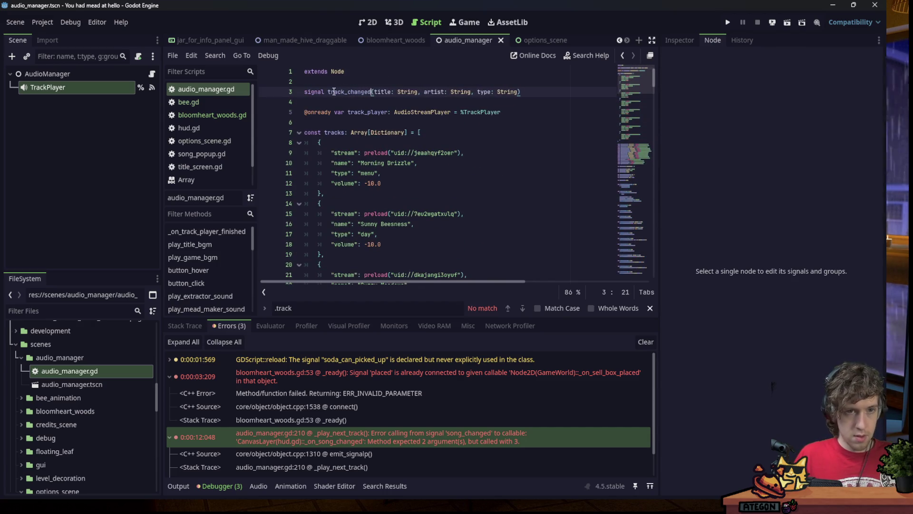
Step: Copy track_changed from line 3 and paste it over song_changed on line 98
double_click(348, 93)
key("ctrl+c")
left_click(426, 228)
key("ctrl+f")
type("song_")
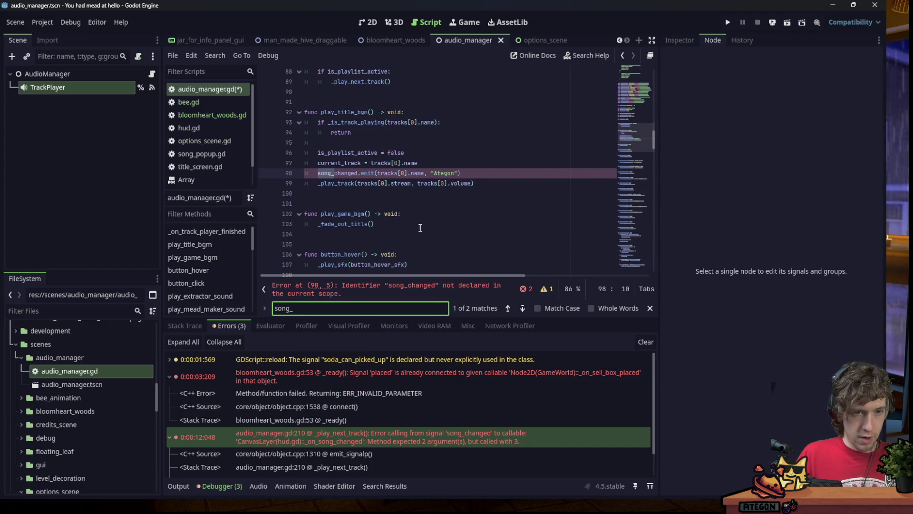
double_click(342, 175)
key("ctrl+v")
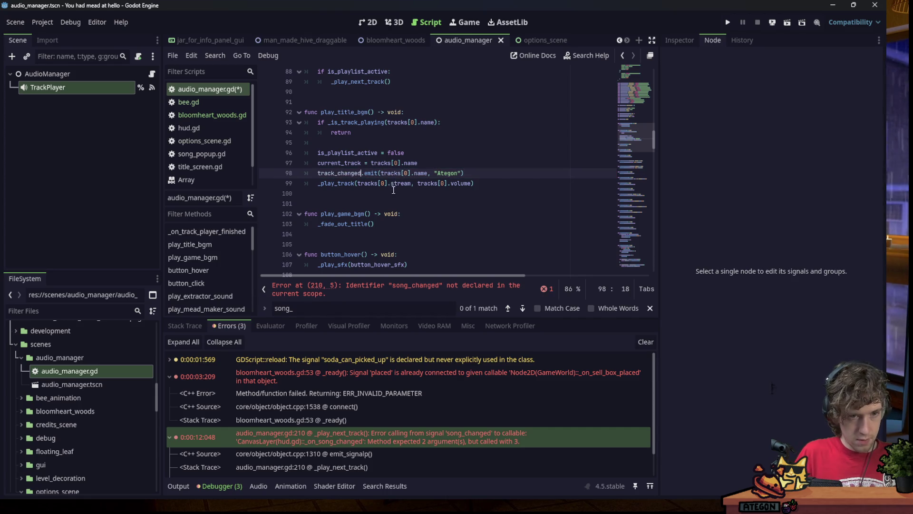
Step: Search all project files for song_changed and rename the line 210 emit to track_changed
key("ctrl+shift+f")
type("song_changed")
key("Return")
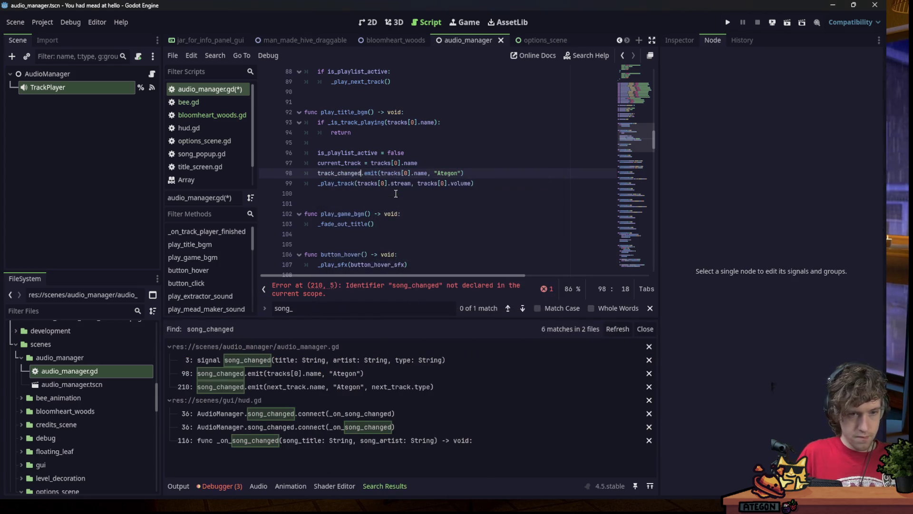
left_click(312, 364)
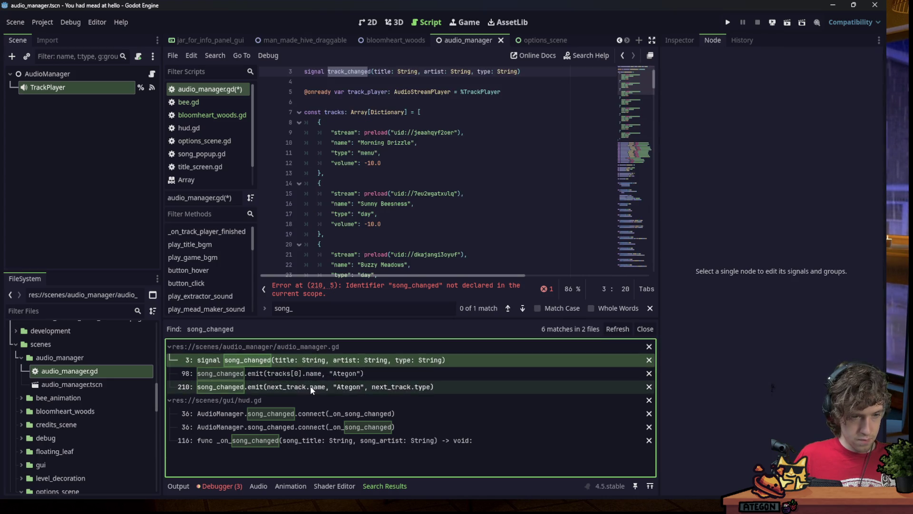
left_click(310, 386)
type("track_changed")
Step: Make line 98 emit track_changed with an added "menu" argument, save, and open the hud.gd result
left_click(333, 373)
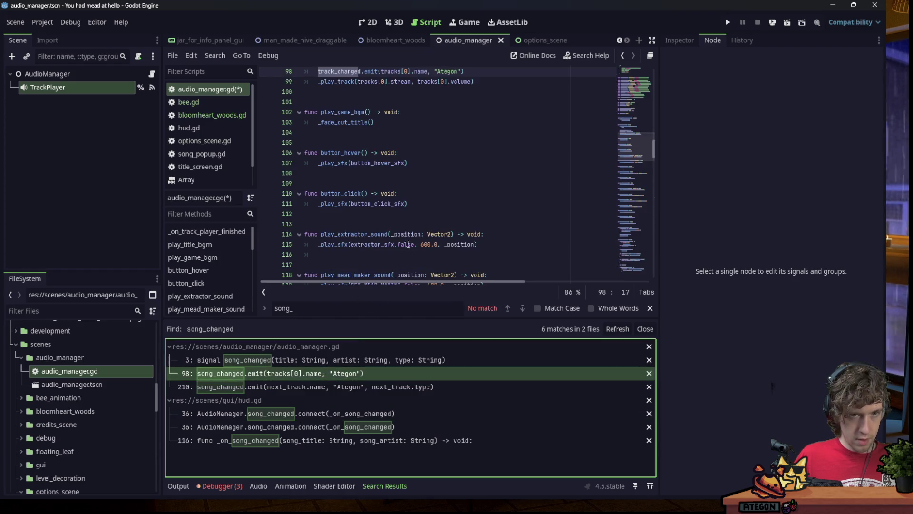
type("track_changed")
left_click(470, 132)
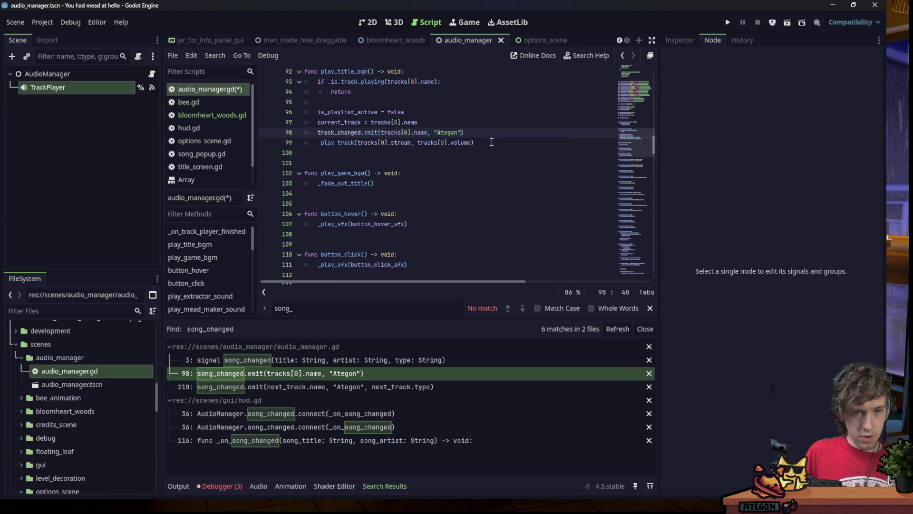
type(", \"menu")
key("ctrl+s")
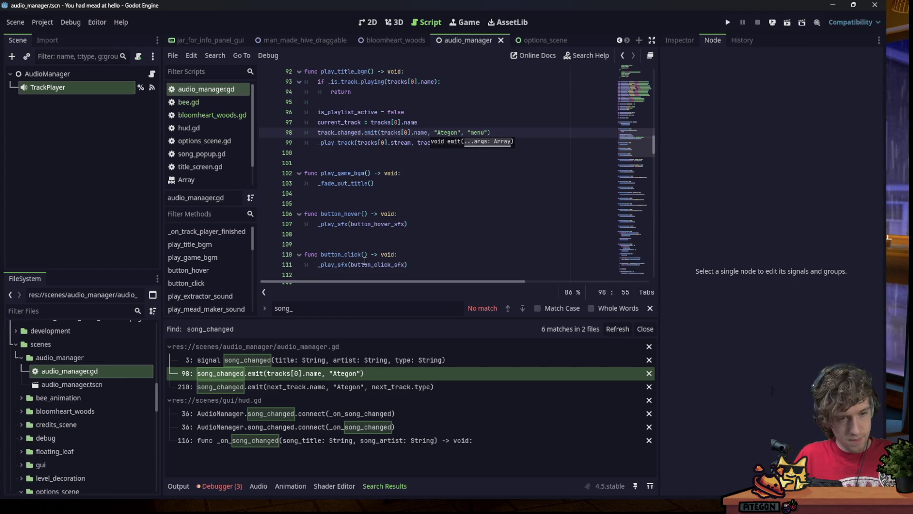
left_click(308, 413)
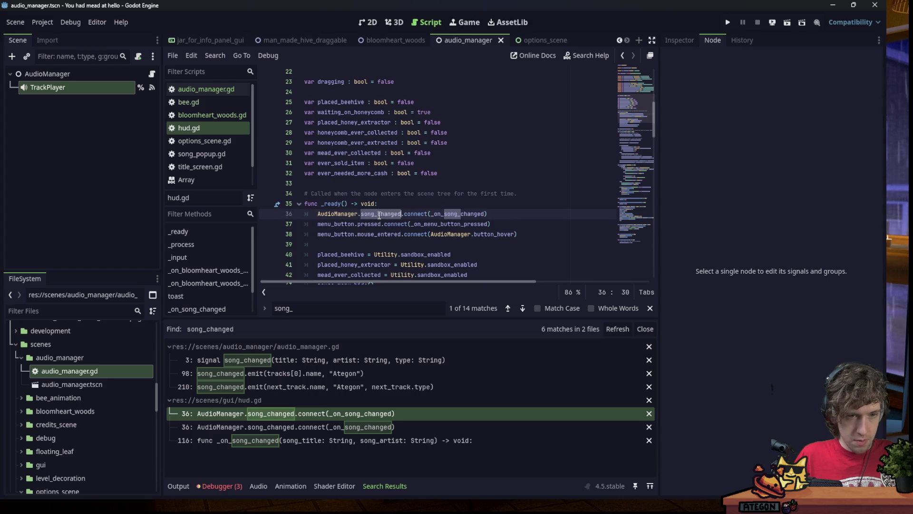
Step: On hud.gd line 36, connect track_changed to the _on_track_changed handler
type("track_changed")
left_click(381, 426)
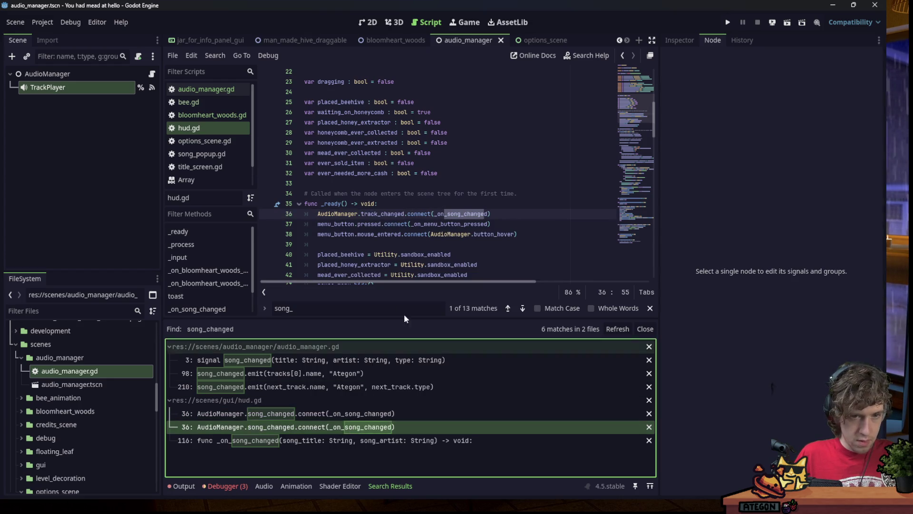
double_click(461, 213)
type("_on_track")
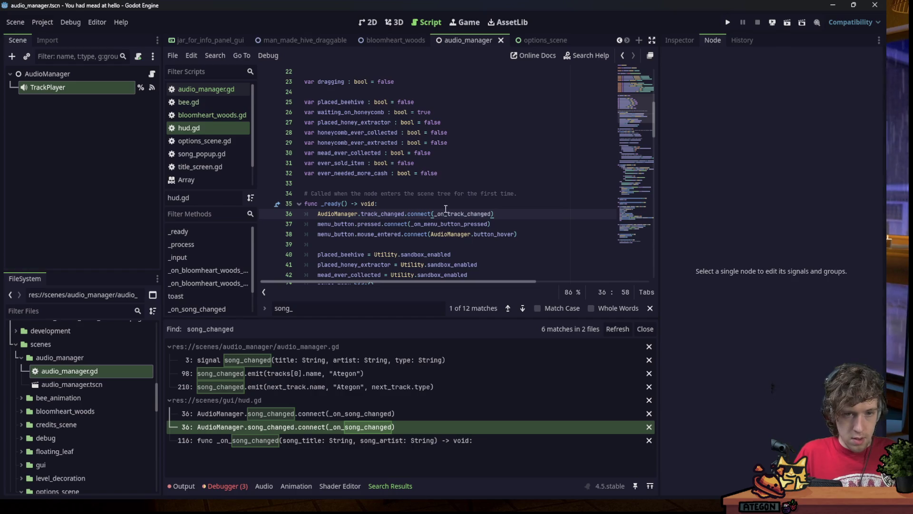
Step: Rename the _on_song_changed function on line 116 to _on_track_changed and save hud.gd
key("ctrl+f")
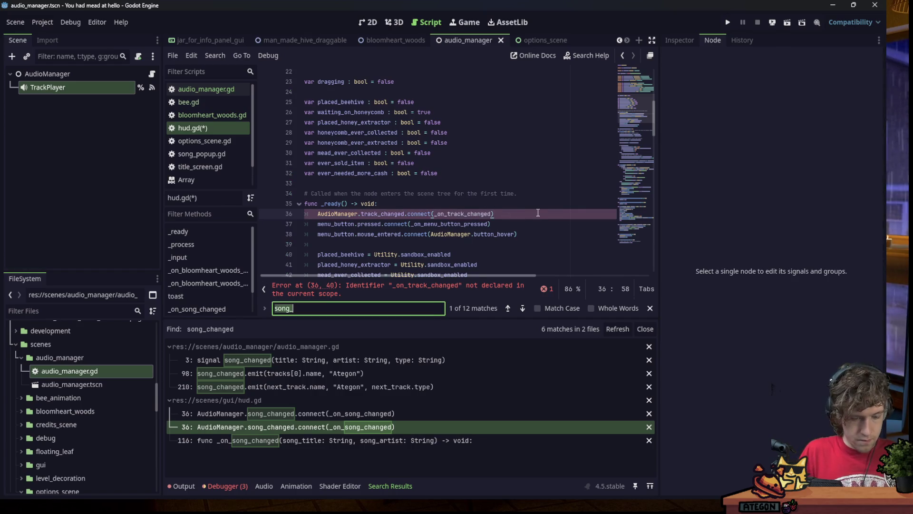
type("_on_song")
double_click(360, 175)
type("_on_track_changed")
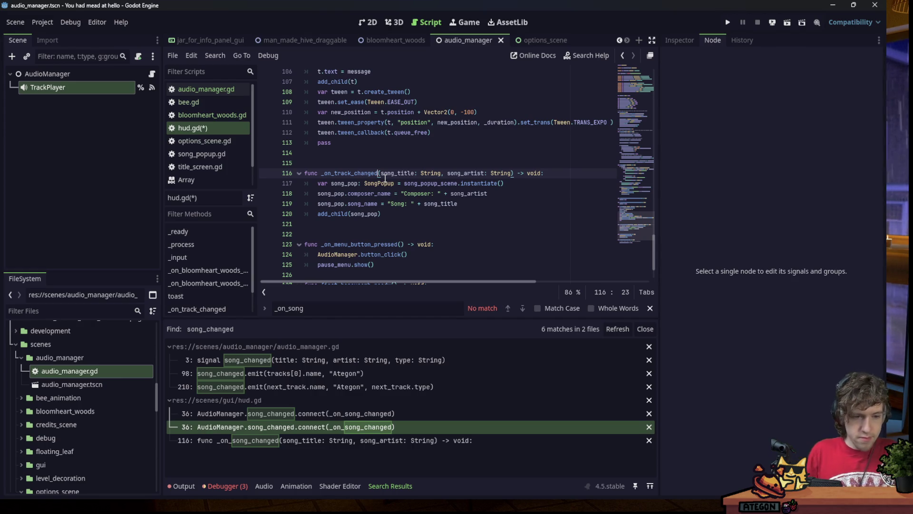
left_click(475, 224)
key("ctrl+s")
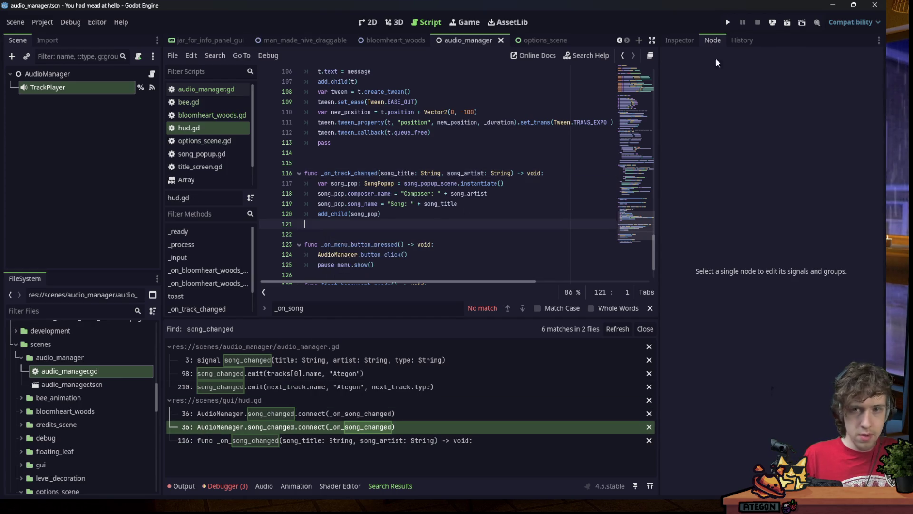
Step: Run the game, start a New Game, and place a beehive, a Human Made Bee Hive and a Honey Extractor
left_click(732, 24)
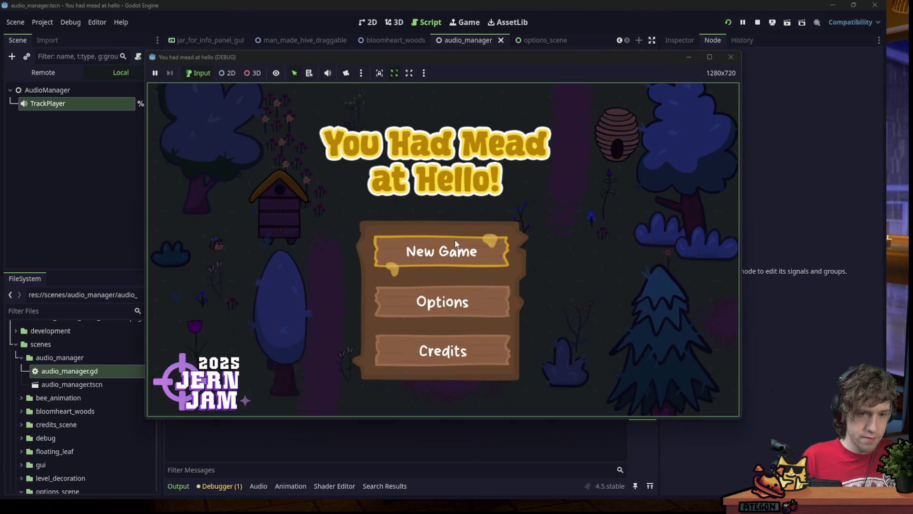
left_click(455, 242)
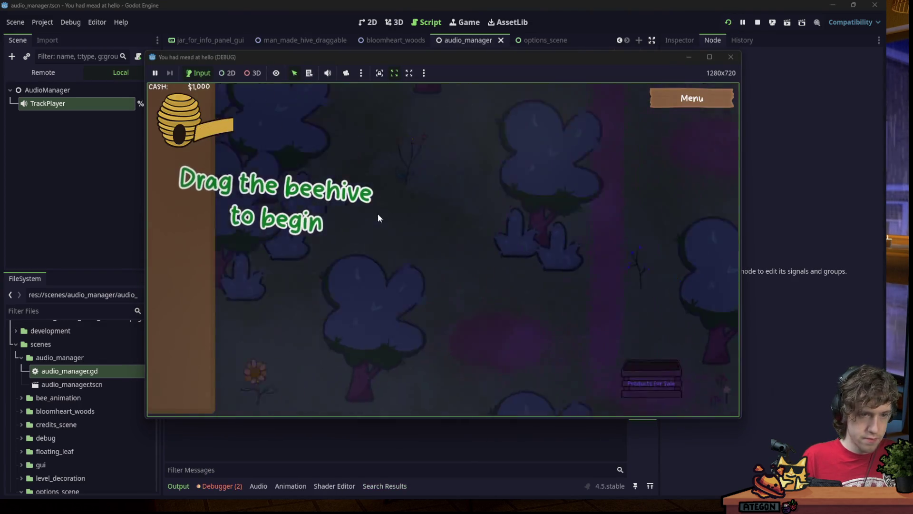
left_click_drag(329, 184, 385, 204)
mouse_move(180, 190)
left_mouse_down()
mouse_move(322, 259)
mouse_move(280, 276)
left_mouse_up()
mouse_move(183, 216)
left_mouse_down()
mouse_move(275, 300)
mouse_move(336, 306)
mouse_move(551, 267)
left_mouse_up()
mouse_move(180, 259)
left_mouse_down()
mouse_move(312, 316)
mouse_move(279, 325)
left_mouse_up()
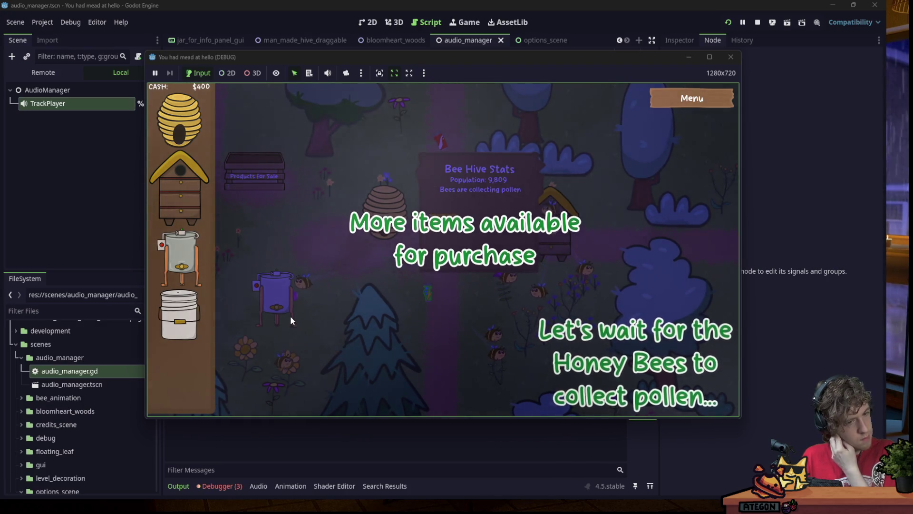
Step: Walk the player down, left and back up toward the hive with S, A and W
key("s")
key("a")
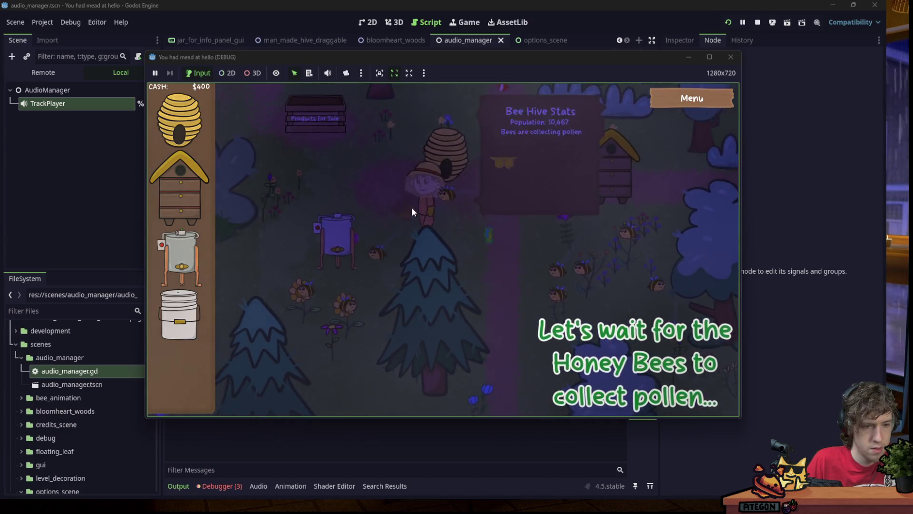
key("w")
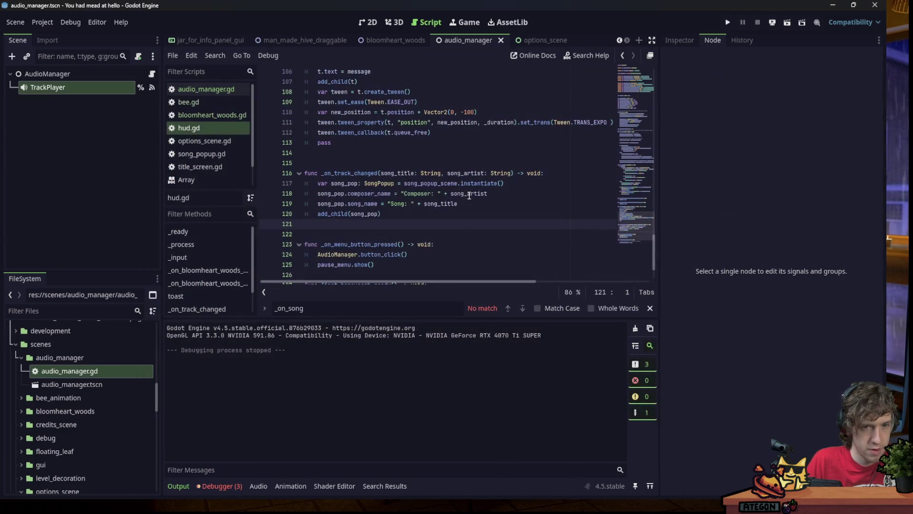
Step: Append ', track_type: String' to the _on_track_changed signature in hud.gd and relaunch the game
left_click(510, 172)
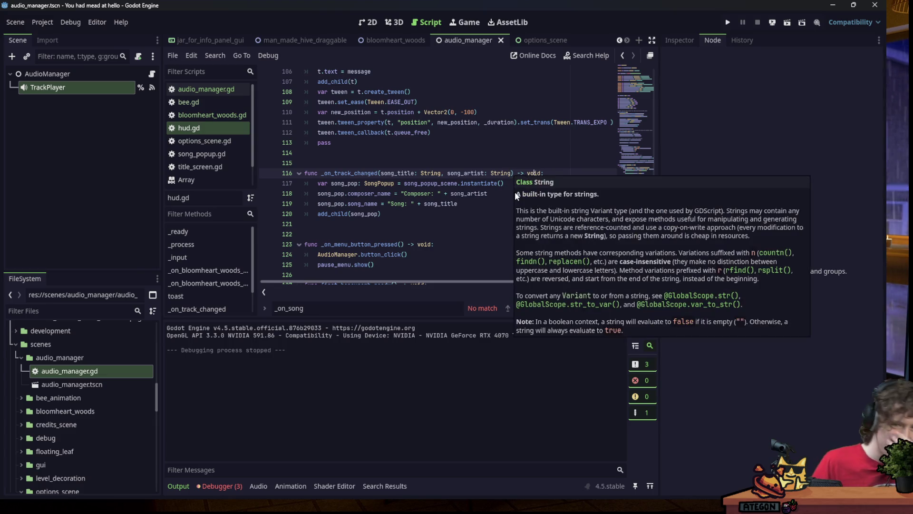
type(", track_type")
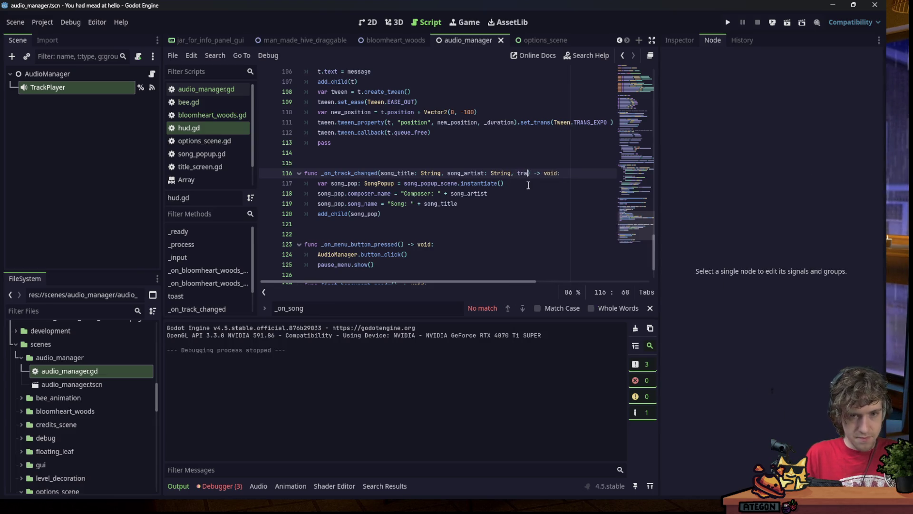
type(": String")
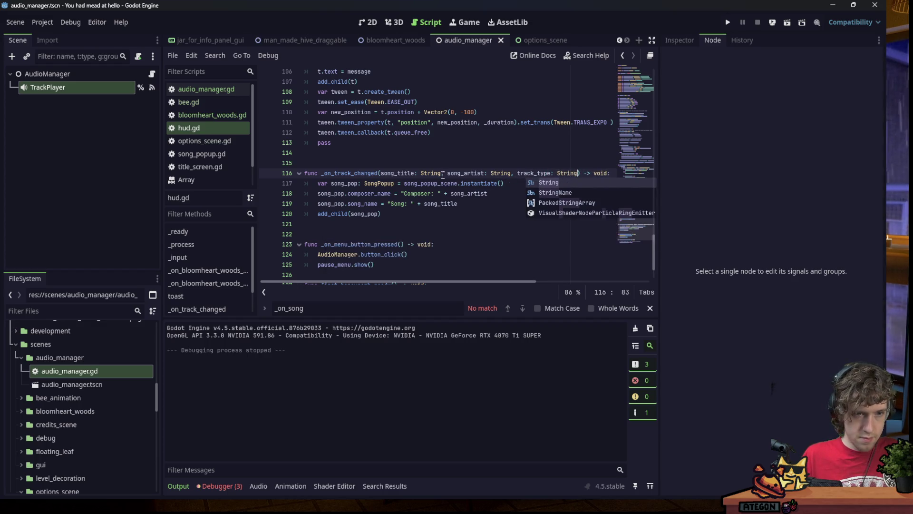
left_click(459, 205)
double_click(353, 172)
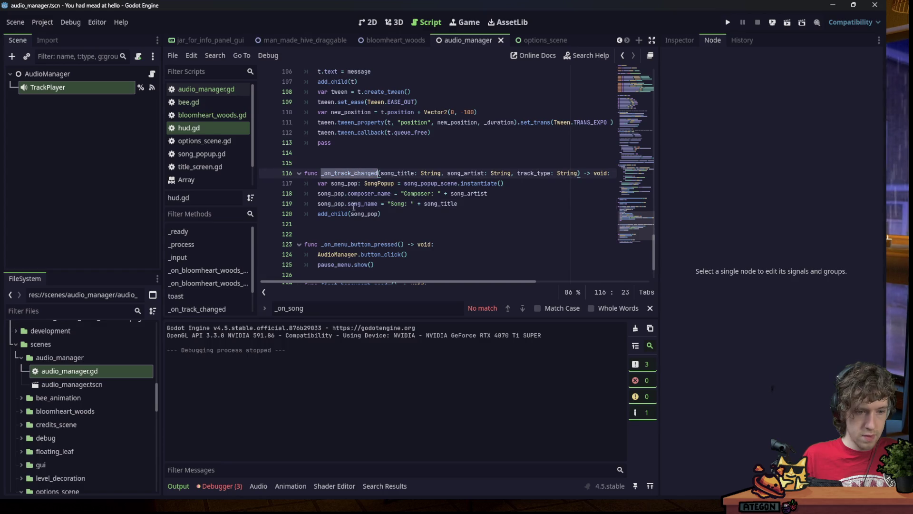
left_click(728, 24)
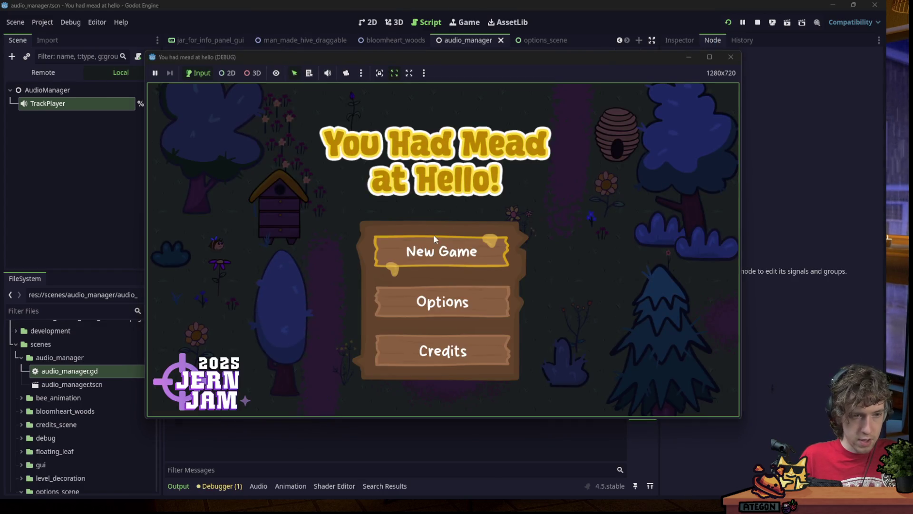
Step: Start a new game and place two beehives and the honey extractor on the field
left_click(433, 247)
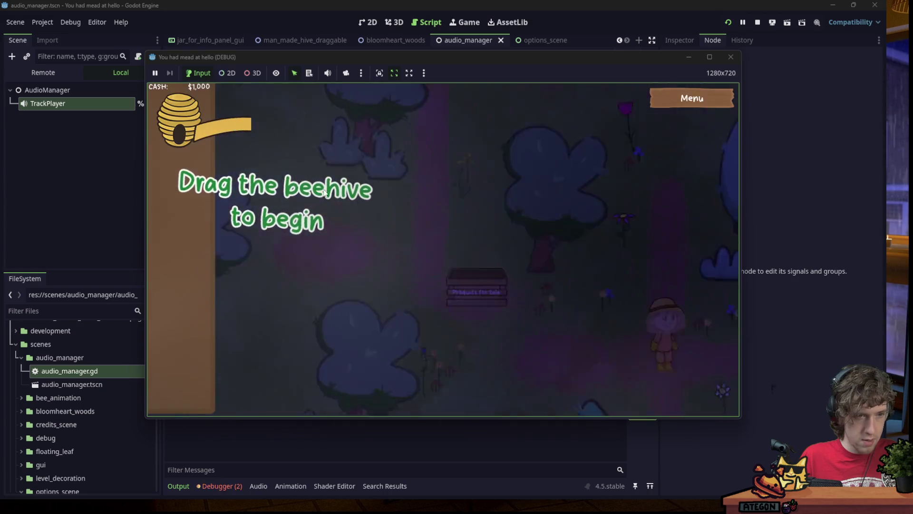
left_click_drag(179, 121, 372, 240)
left_click_drag(179, 185, 271, 346)
mouse_move(180, 257)
left_mouse_down()
mouse_move(353, 265)
mouse_move(571, 249)
left_mouse_up()
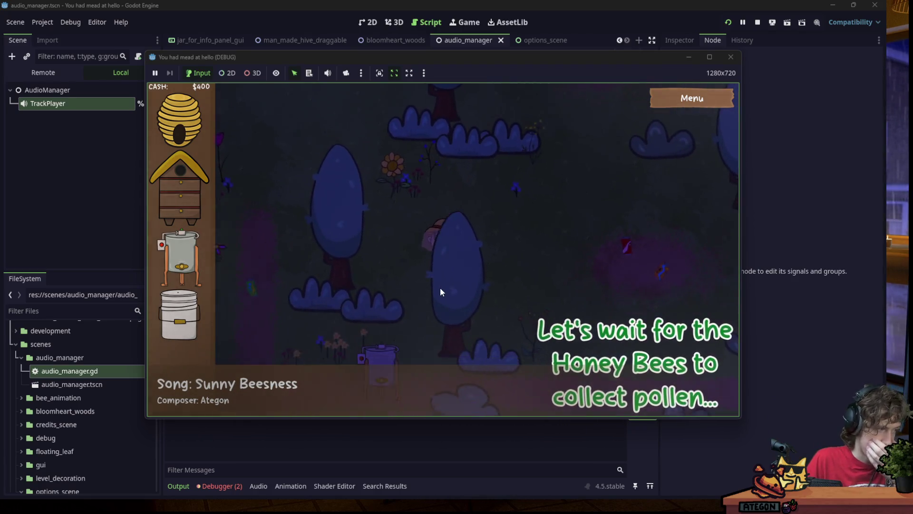
Step: Save and close the in-game settings, then close the running game
mouse_move(433, 284)
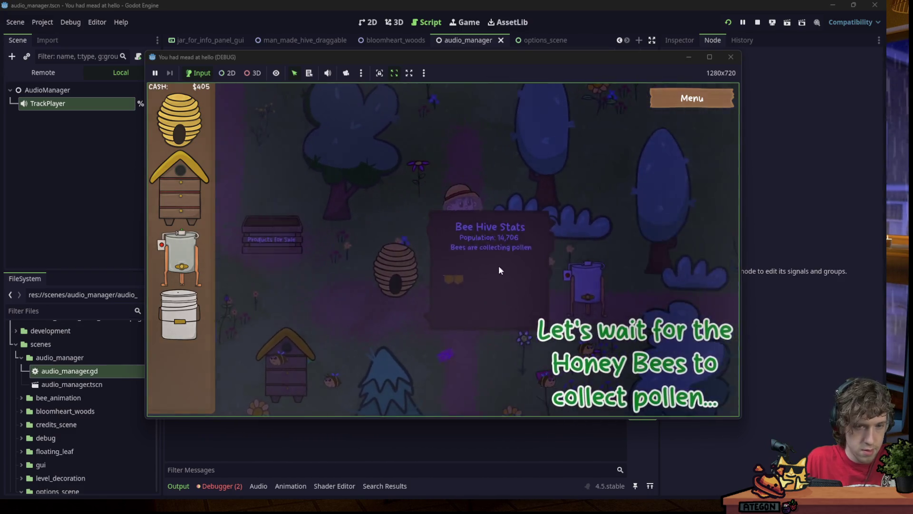
key("Escape")
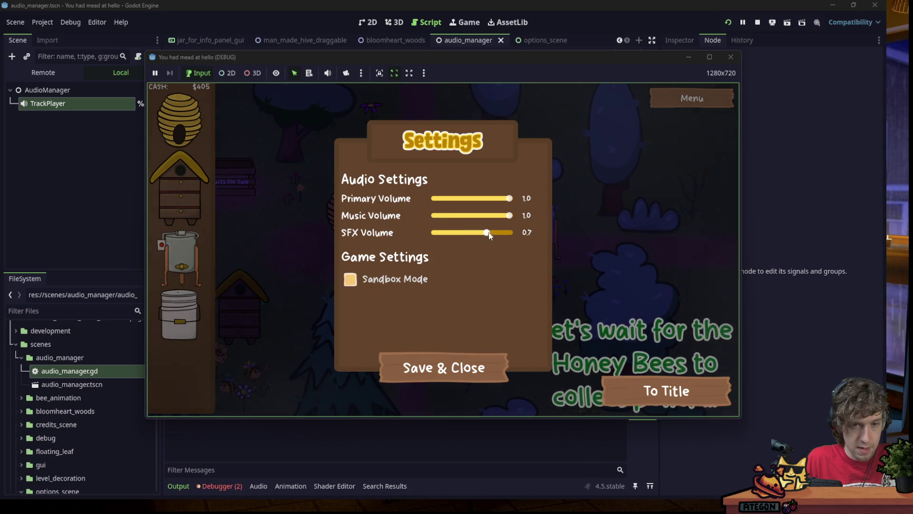
left_click(468, 361)
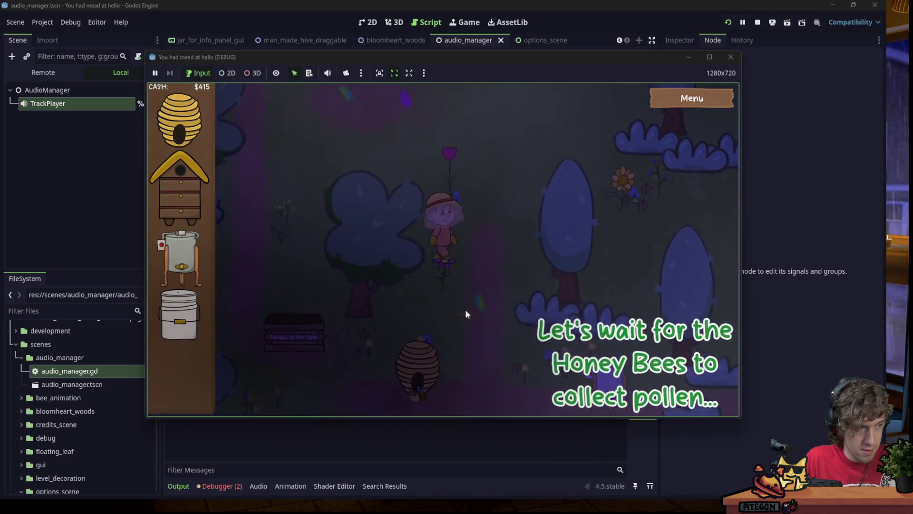
mouse_move(454, 307)
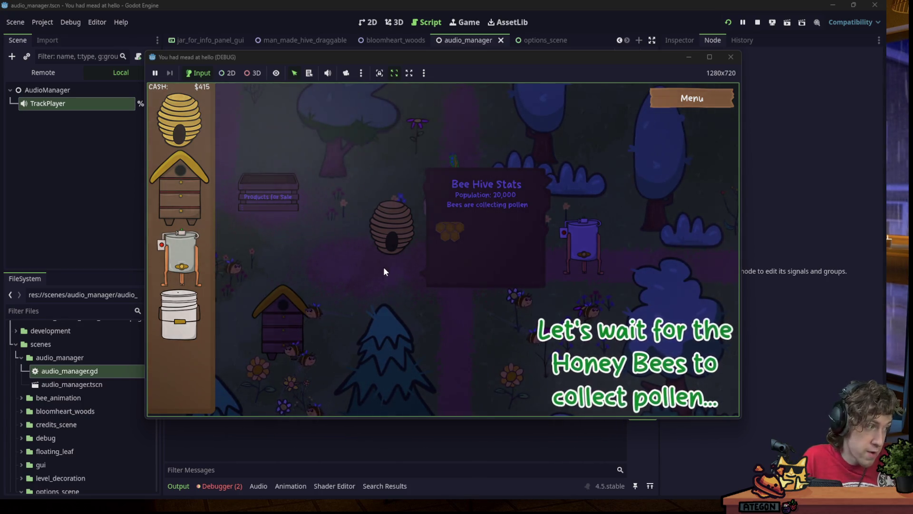
left_click(731, 57)
left_click(506, 184)
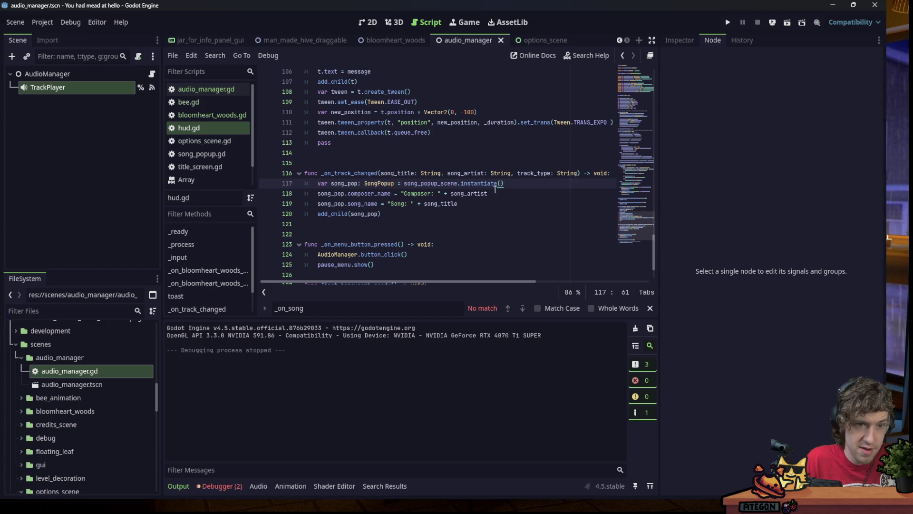
Step: Replace all song_title with track_title and song_artist with track_artist in hud.gd
left_click(493, 213)
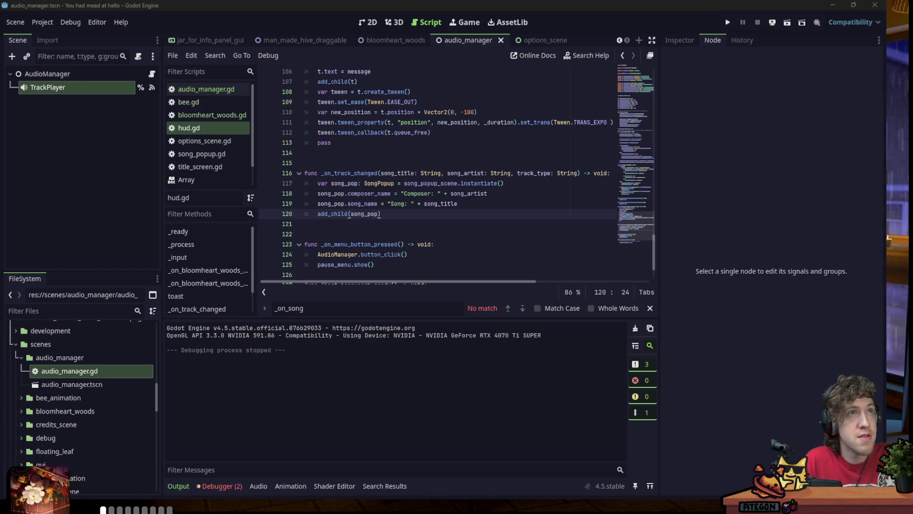
left_click(517, 196)
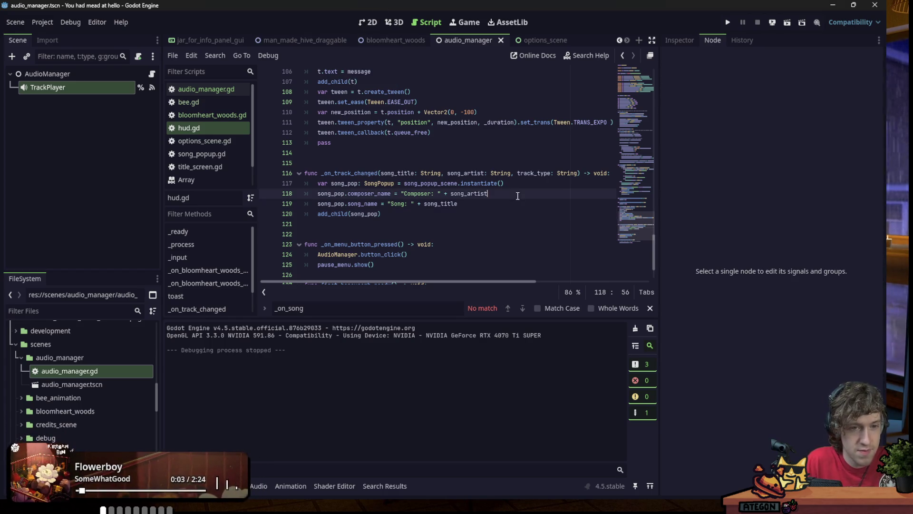
left_click(458, 215)
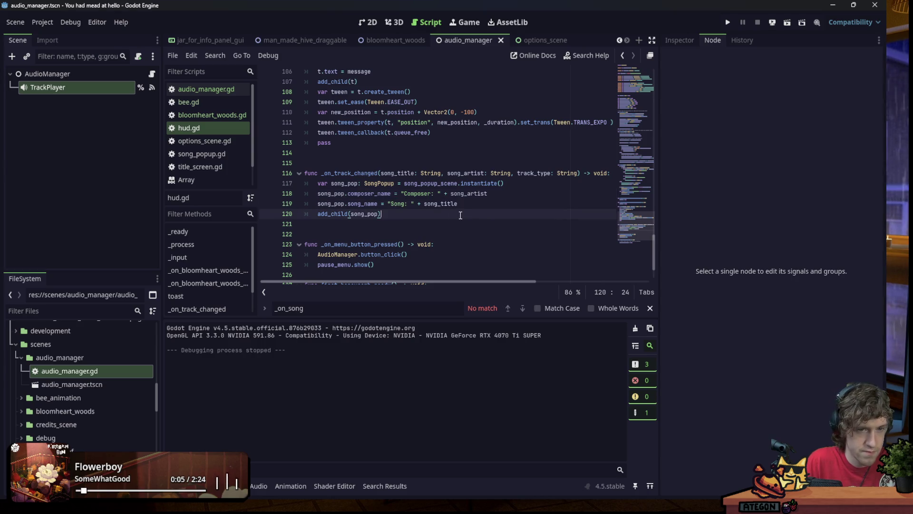
double_click(388, 174)
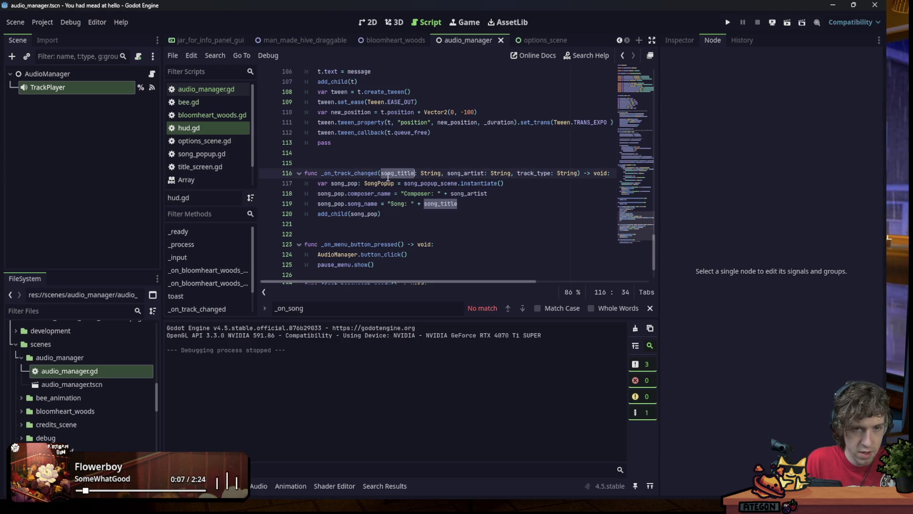
mouse_move(469, 183)
key("ctrl+f")
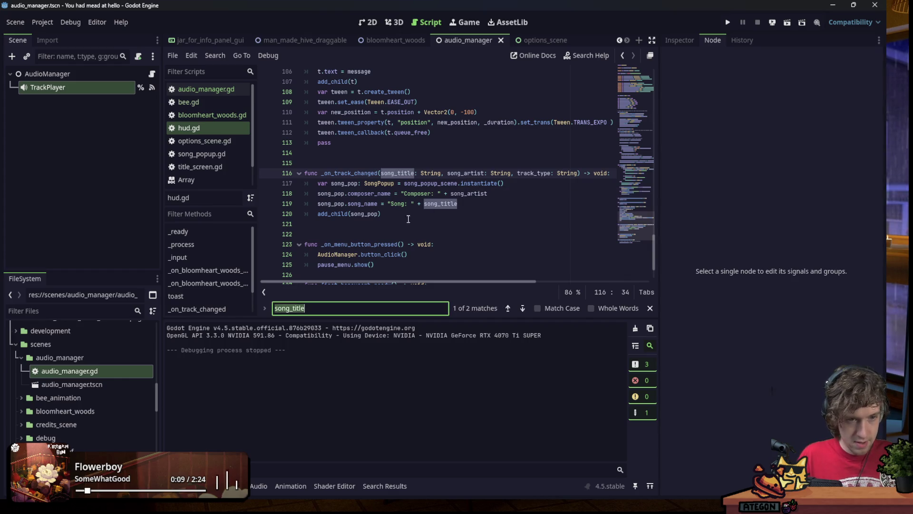
key("ctrl+r")
type("t")
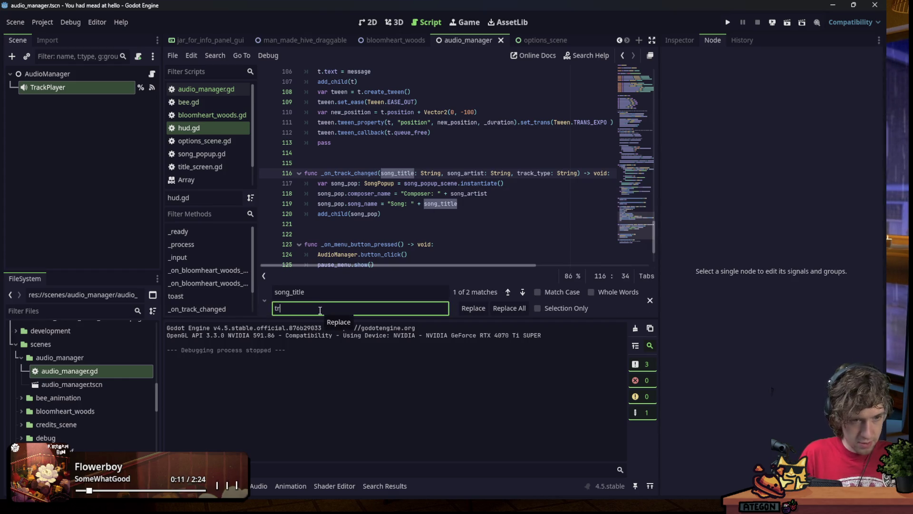
left_click(509, 309)
key("ctrl+r")
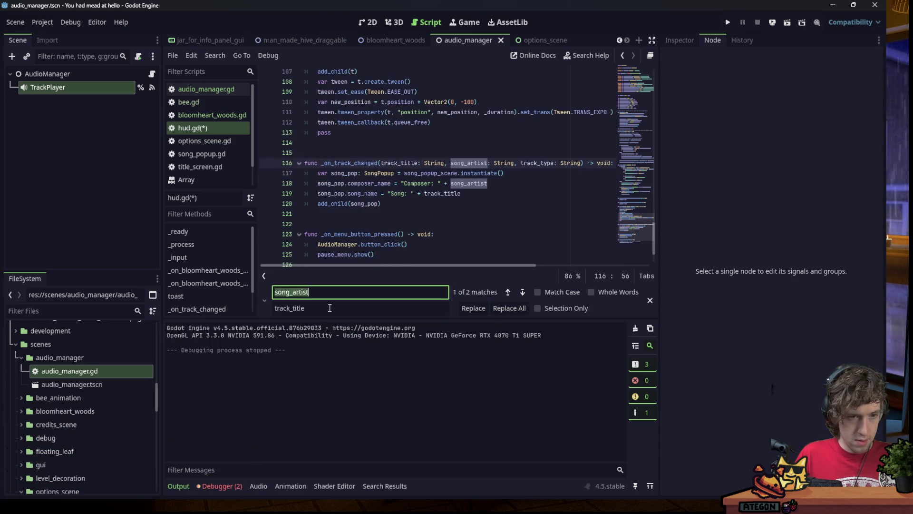
type("track_artist")
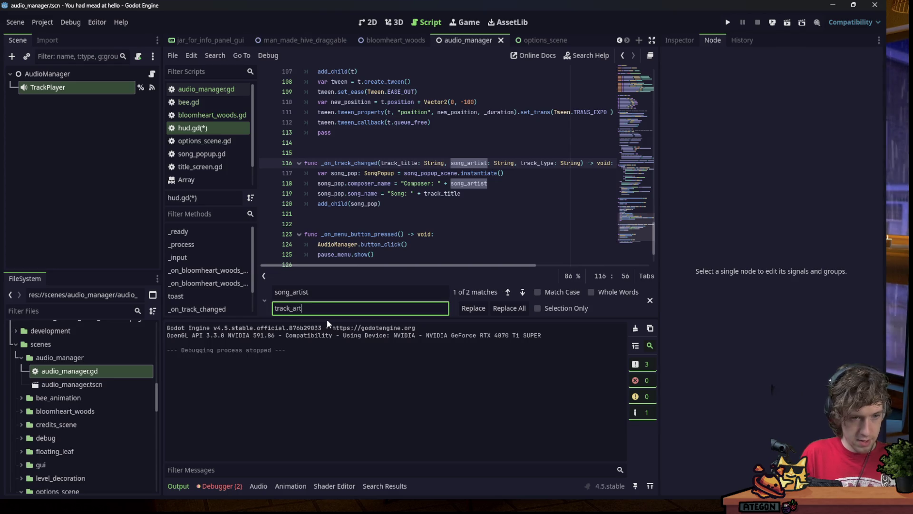
left_click(509, 308)
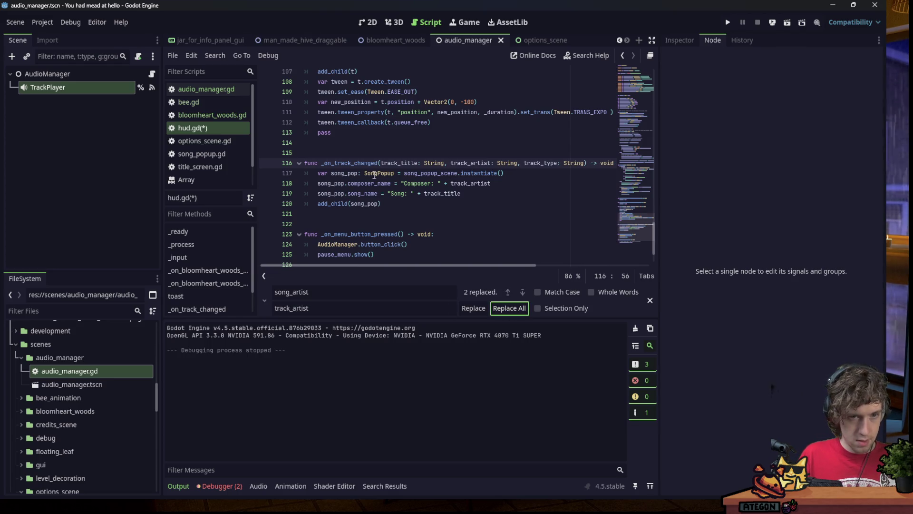
Step: Replace every track_title in hud.gd with track_name
double_click(398, 163)
key("ctrl+f")
key("ctrl+r")
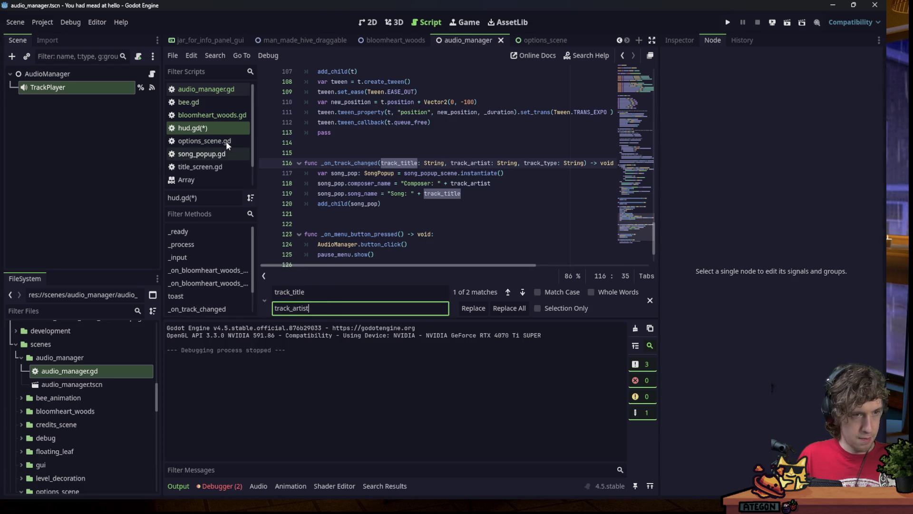
left_click(214, 89)
left_click_drag(637, 144, 638, 70)
left_click(237, 129)
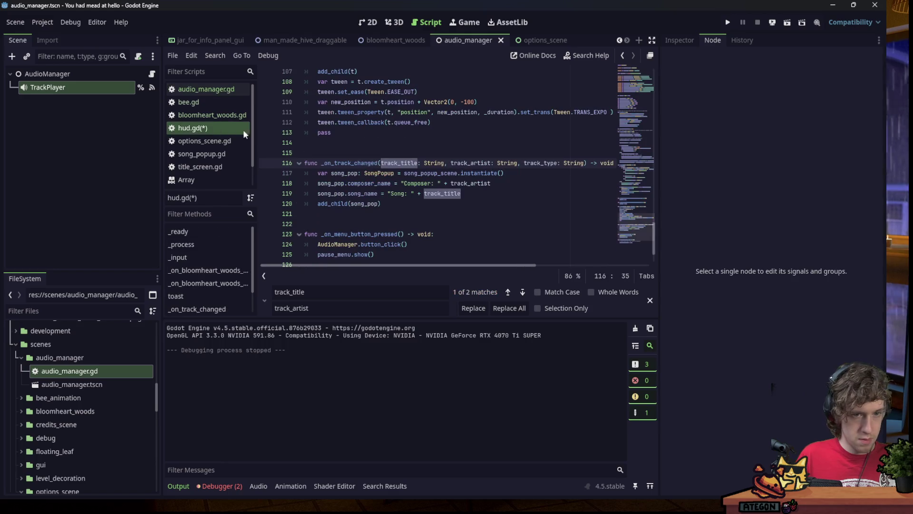
left_click(331, 306)
key("ctrl+a")
type("track_name")
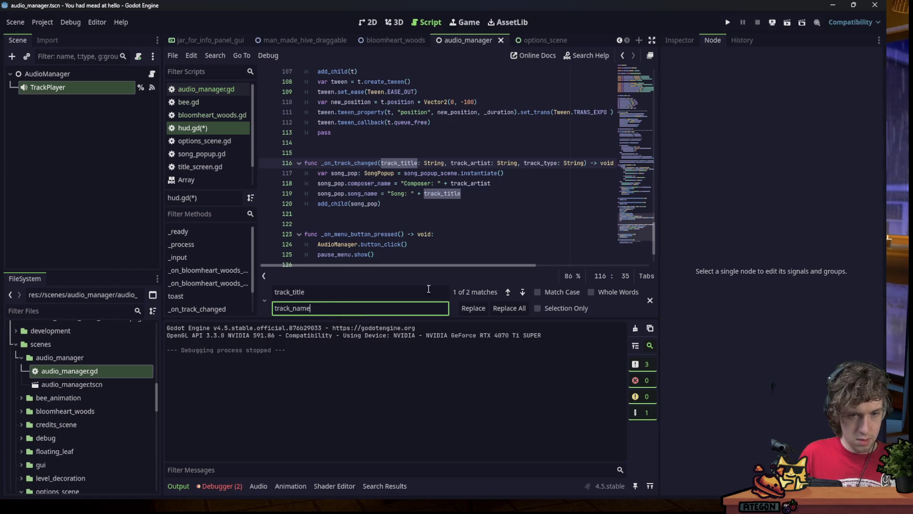
left_click(513, 310)
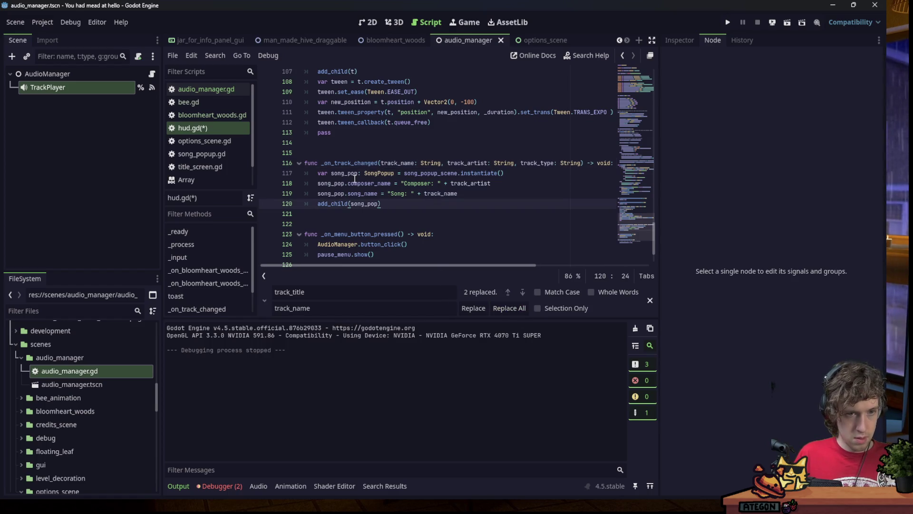
Step: Replace all six song_pop with track_pop, and type artist_name over composer_name on line 118
left_click(358, 179)
key("ctrl+r")
key("Tab")
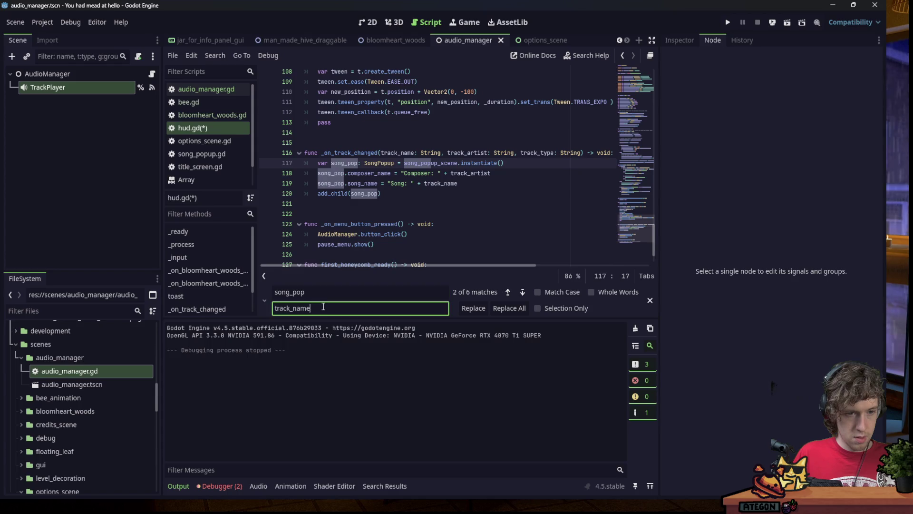
key("ctrl+a")
type("tra")
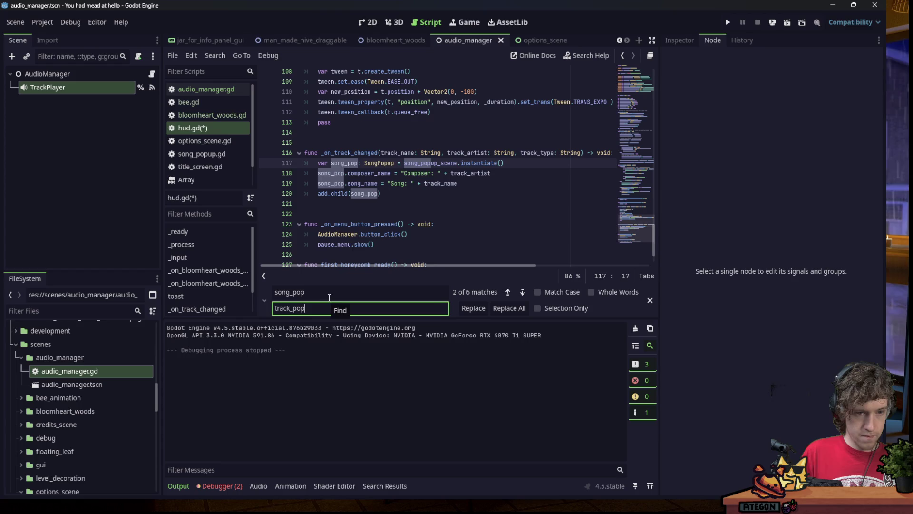
left_click(509, 308)
double_click(372, 174)
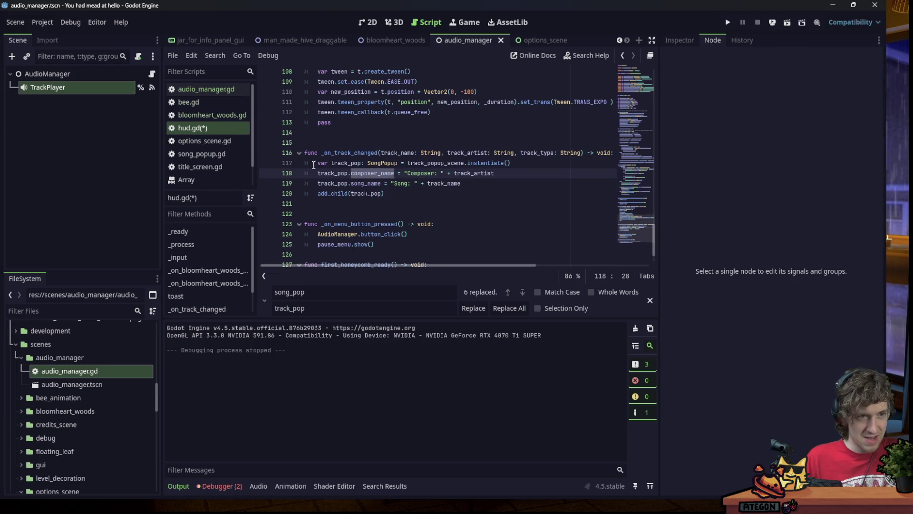
type("artist_name")
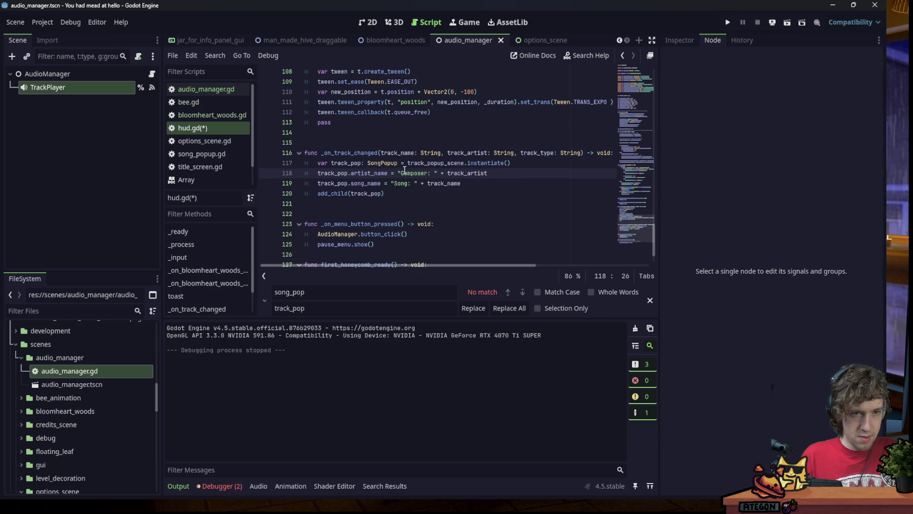
Step: Make lines 118–119 set track_pop.artist and track_pop.track, then save hud.gd
key("BackSpace")
key("BackSpace")
key("BackSpace")
left_click(378, 183)
type("track")
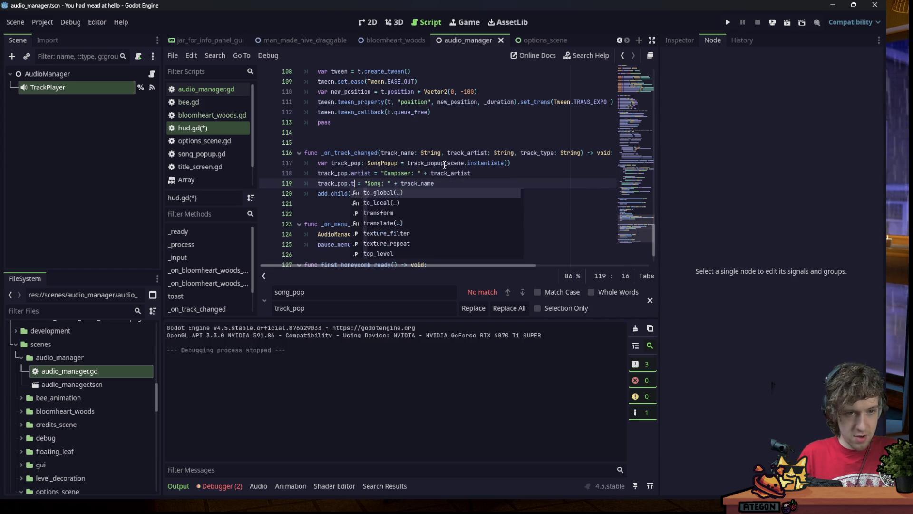
left_click(415, 173)
left_click(473, 183)
key("ctrl+s")
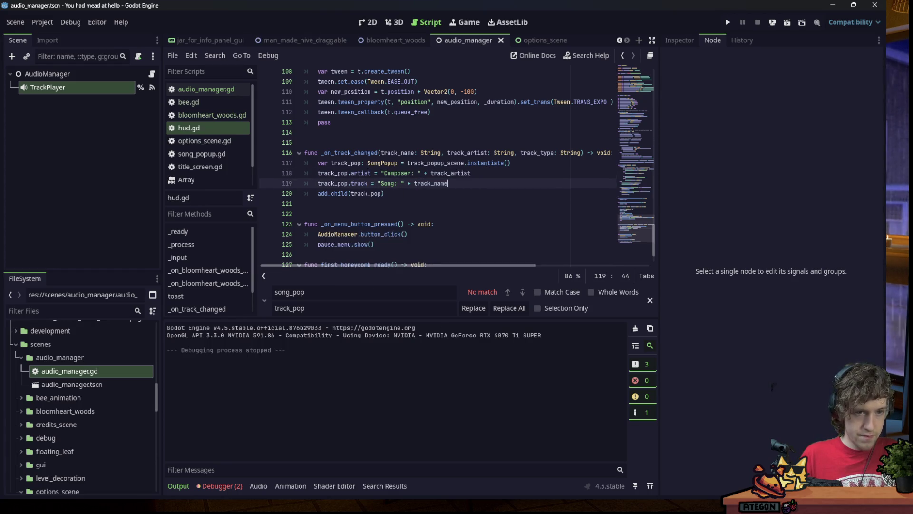
Step: Change track_pop's type on line 117 from SongPopup to TrackPopup
left_click(337, 178, "ctrl")
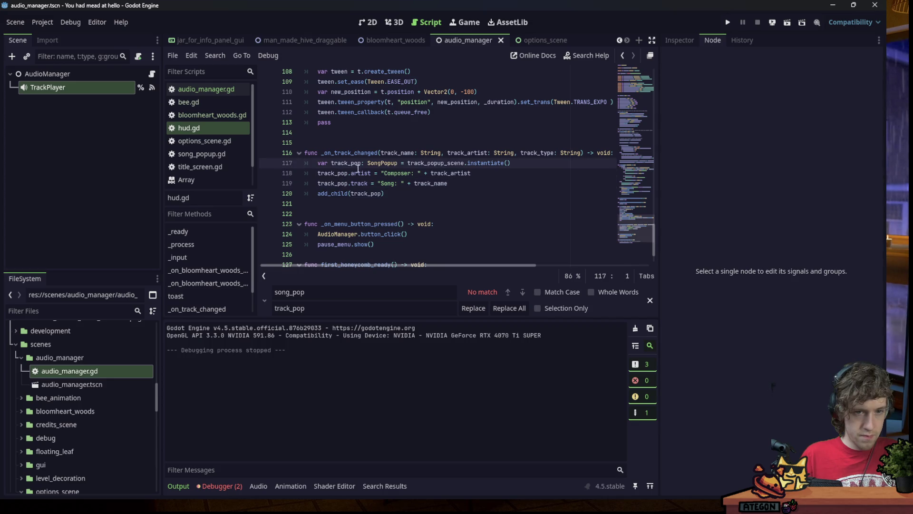
double_click(385, 164)
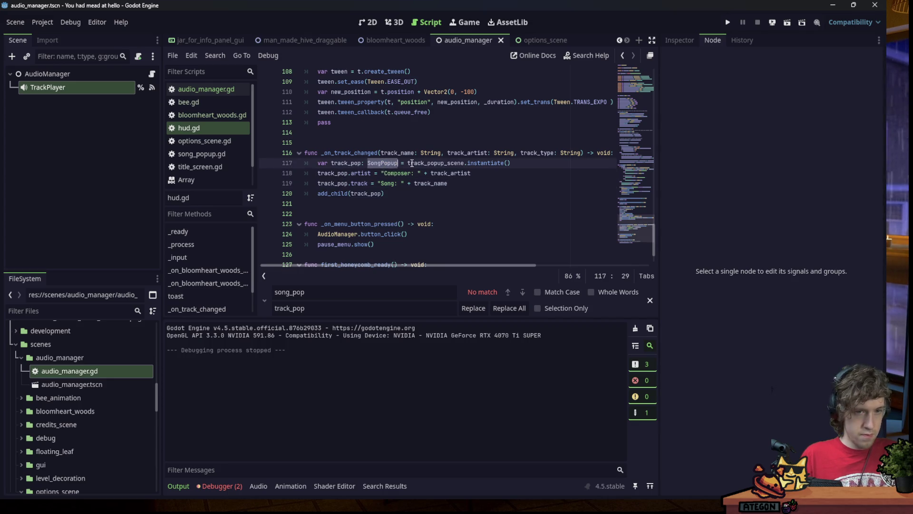
mouse_move(416, 167)
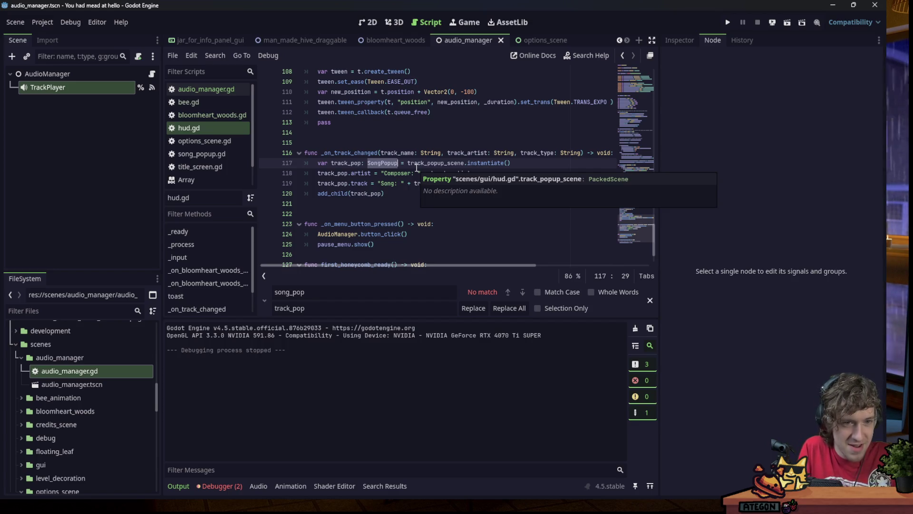
type("TrackPopu")
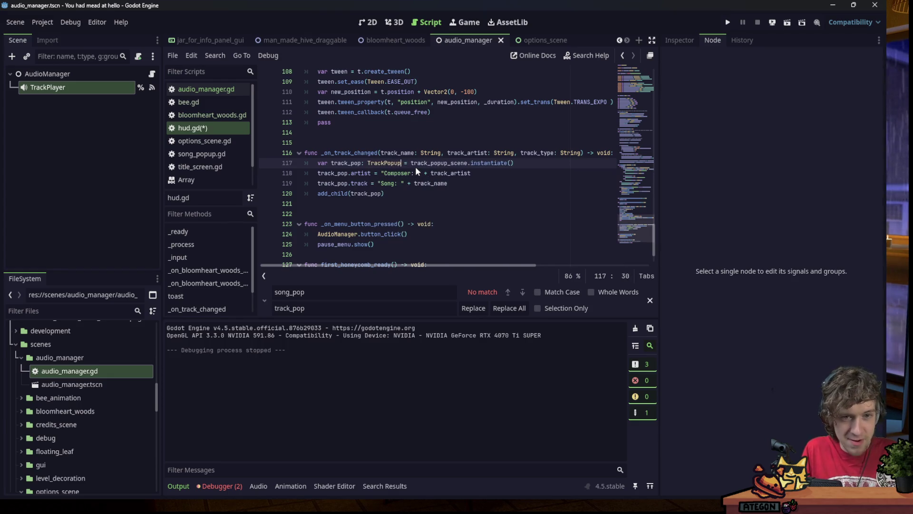
type("p")
Step: Save hud.gd, search the project for SongPopup, and change song_popup.gd's class_name to TrackPopup
double_click(393, 163)
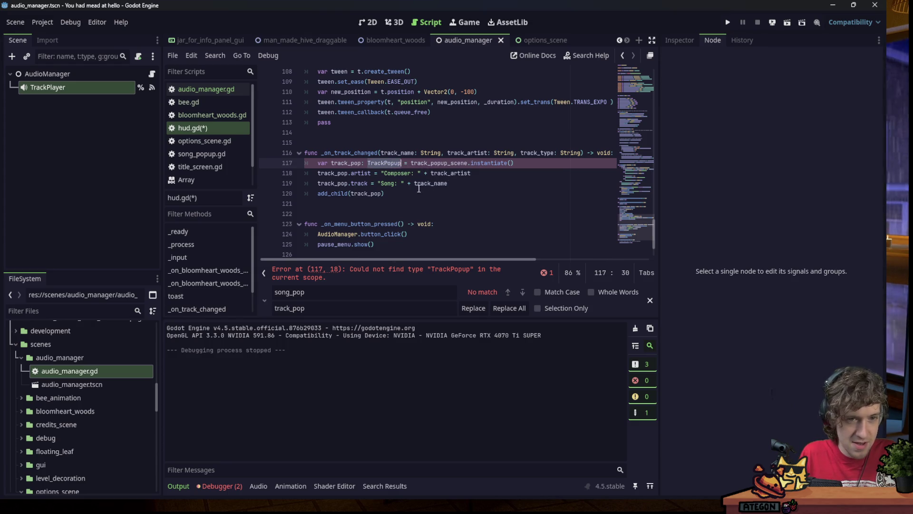
left_click(458, 184)
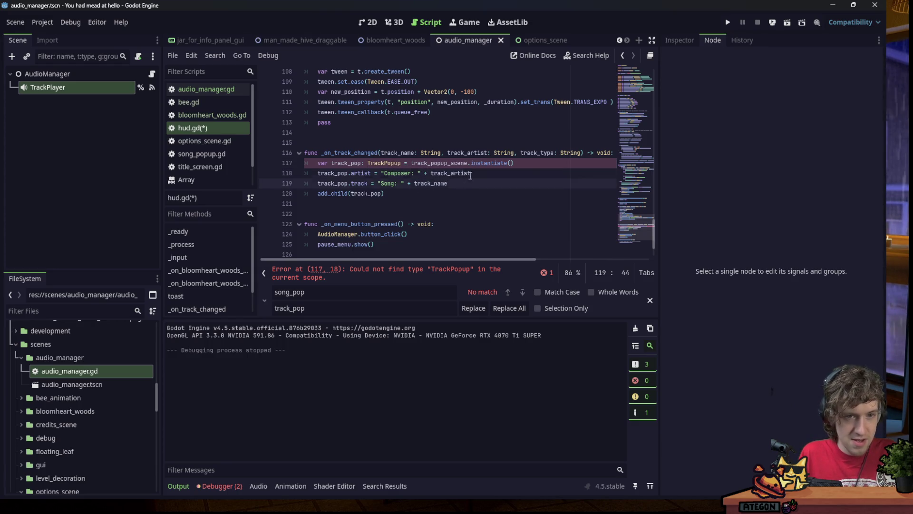
left_click(470, 175)
key("ctrl+s")
key("ctrl+shift+f")
type("St")
key("BackSpace")
type("ongPopup")
key("Return")
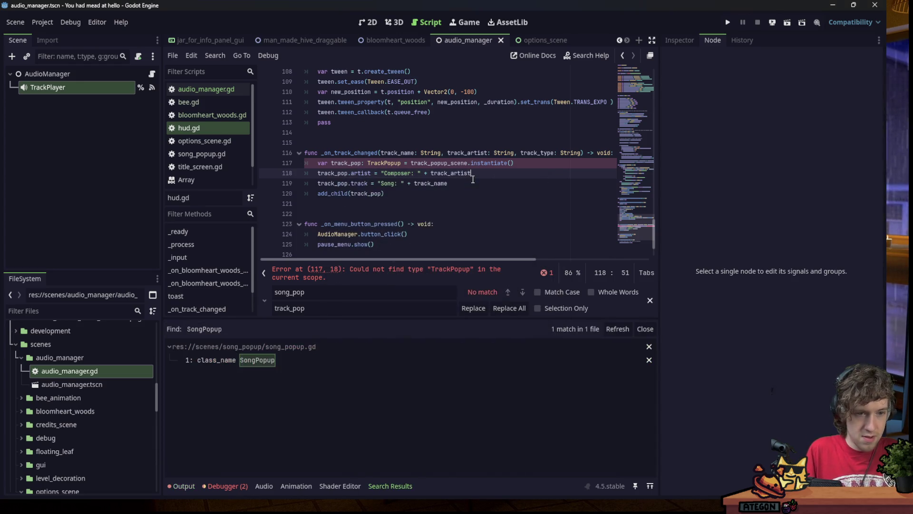
left_click(291, 357)
type("TrackPopup")
Step: Filter the FileSystem by 'song' and start renaming song_popup.tscn
left_click(71, 311)
type("song")
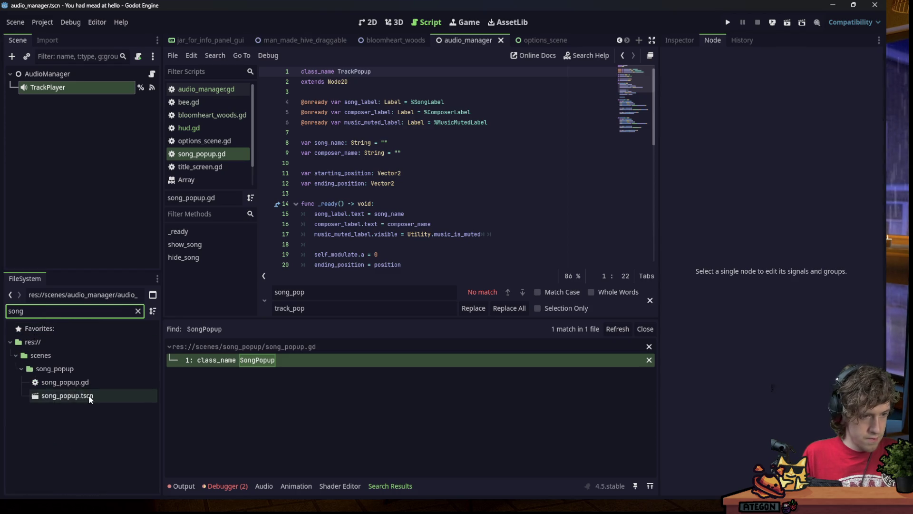
left_click(89, 395)
key("F2")
Step: Rename the scene to track_popup.tscn and the script to track_popup.gd
type("track_popup.tscn")
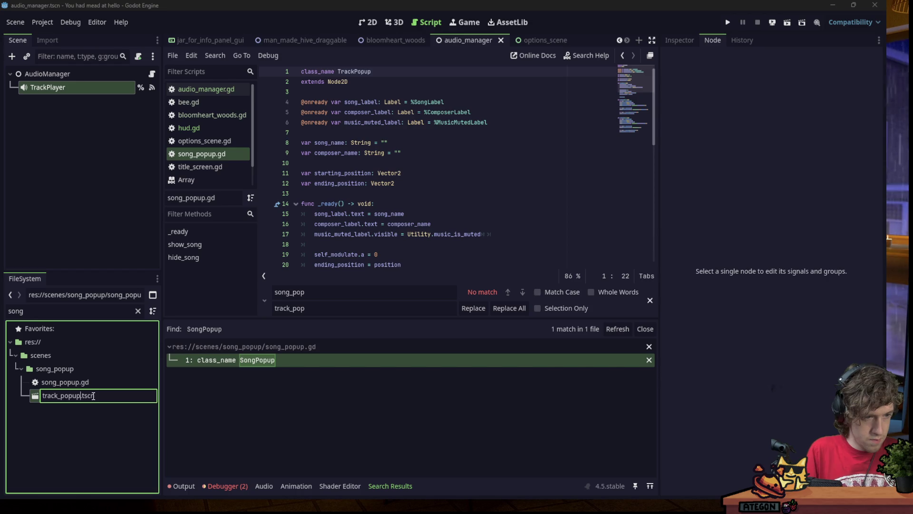
key("Return")
left_click(86, 381)
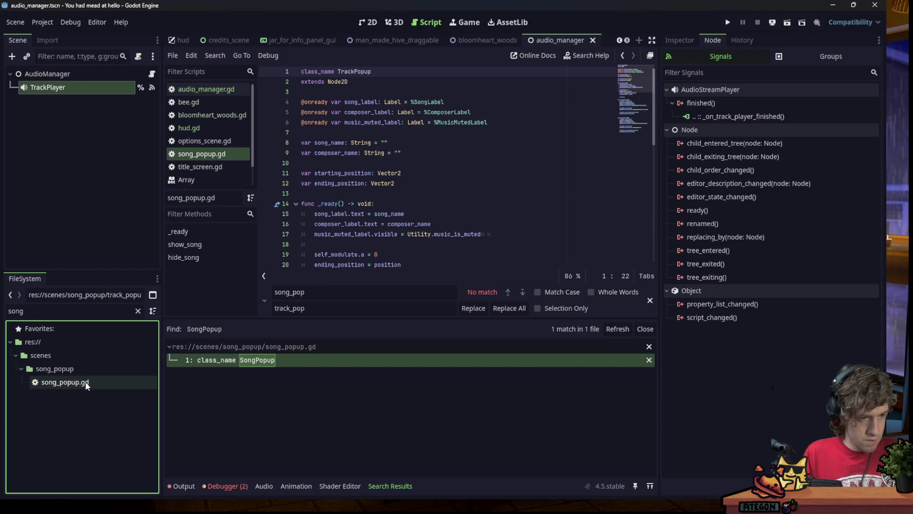
key("F2")
type("track.gd")
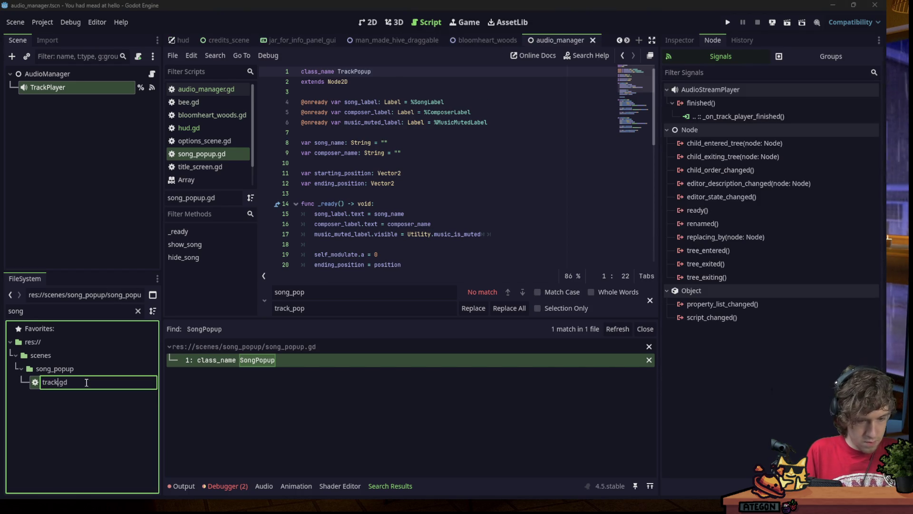
type("p")
key("Return")
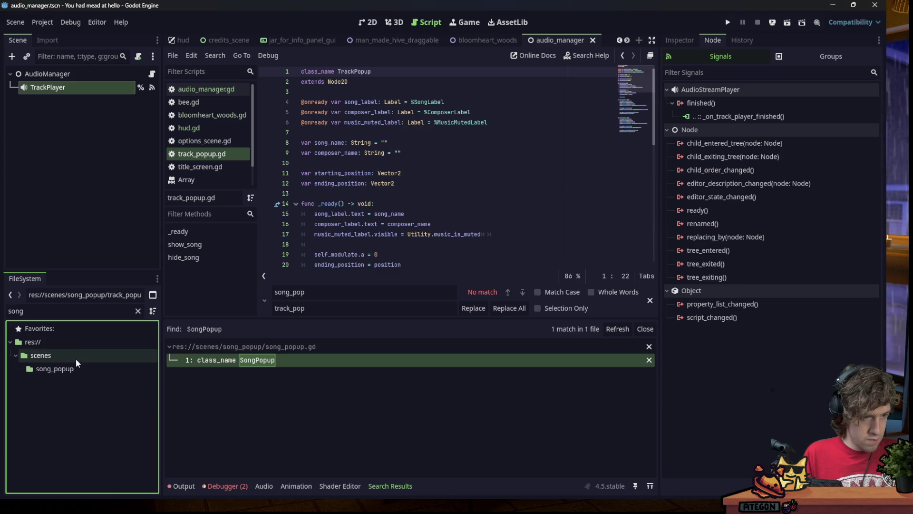
Step: Rename the song_popup folder to track_popup and clear the FileSystem filter
left_click(85, 362)
key("F2")
type("track_")
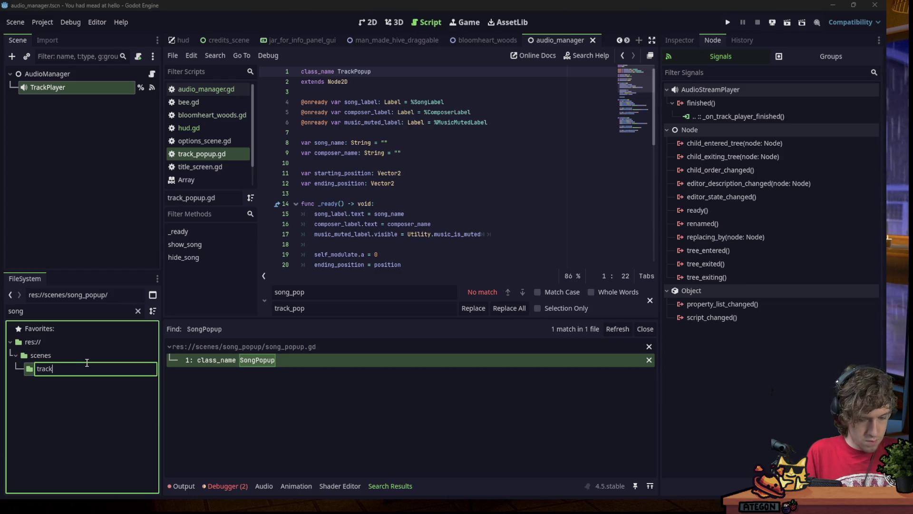
type("p")
key("Return")
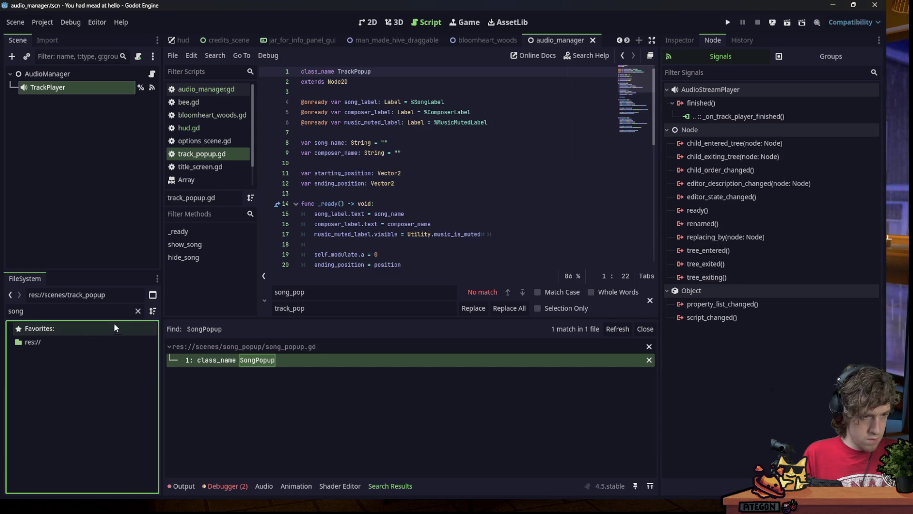
double_click(118, 311)
type("track")
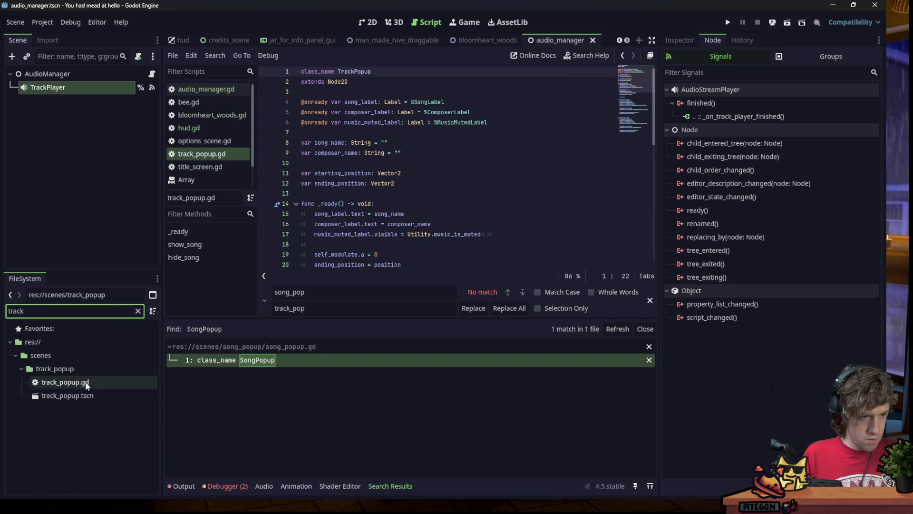
left_click(137, 312)
scroll(81, 395, "down", 2)
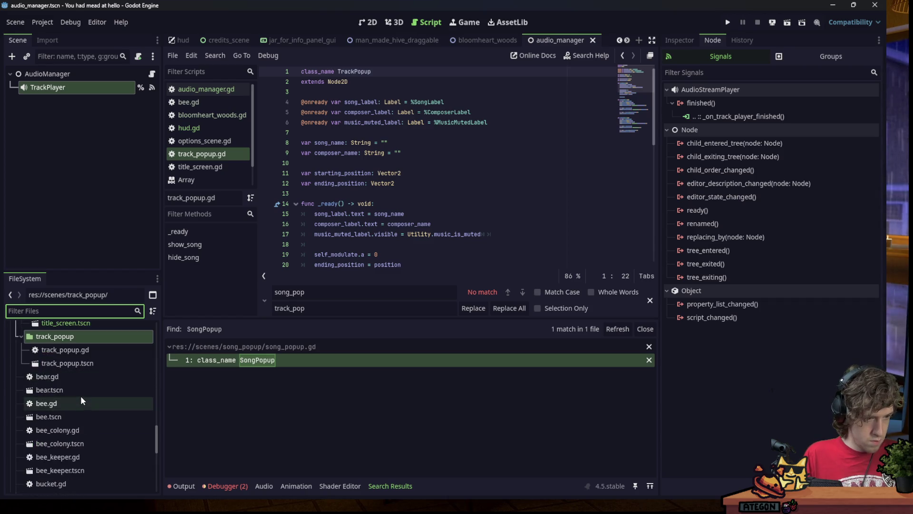
left_click(473, 165)
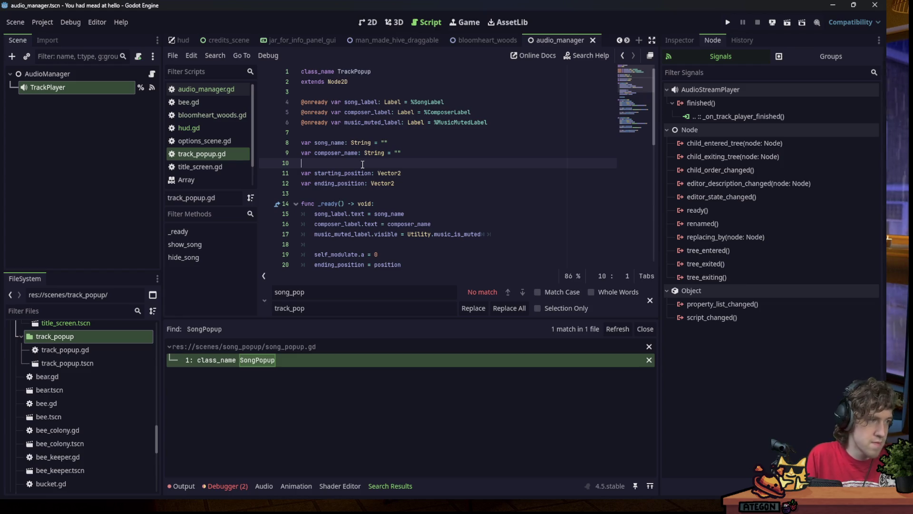
Step: In track_popup.gd, rename composer_name to artist and song_name to name
left_click(428, 133)
left_click(421, 141)
double_click(358, 102)
double_click(367, 114)
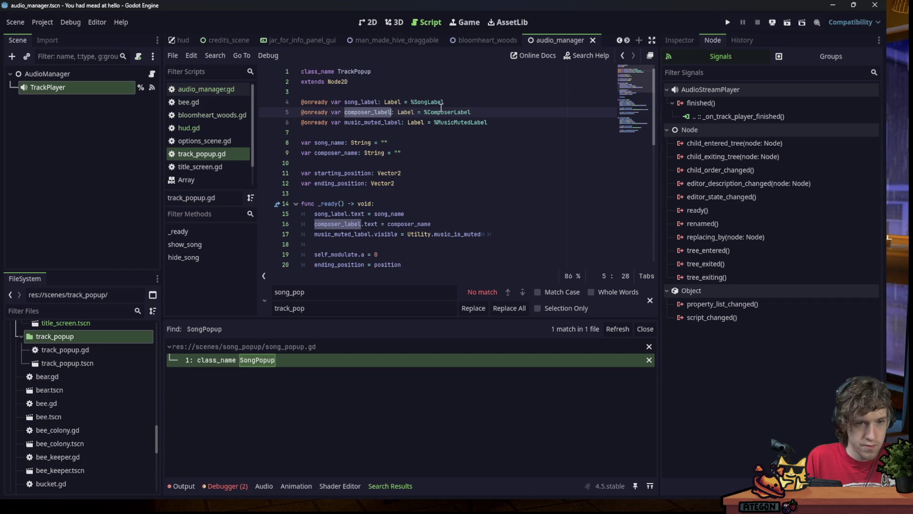
scroll(391, 132, "down", 1)
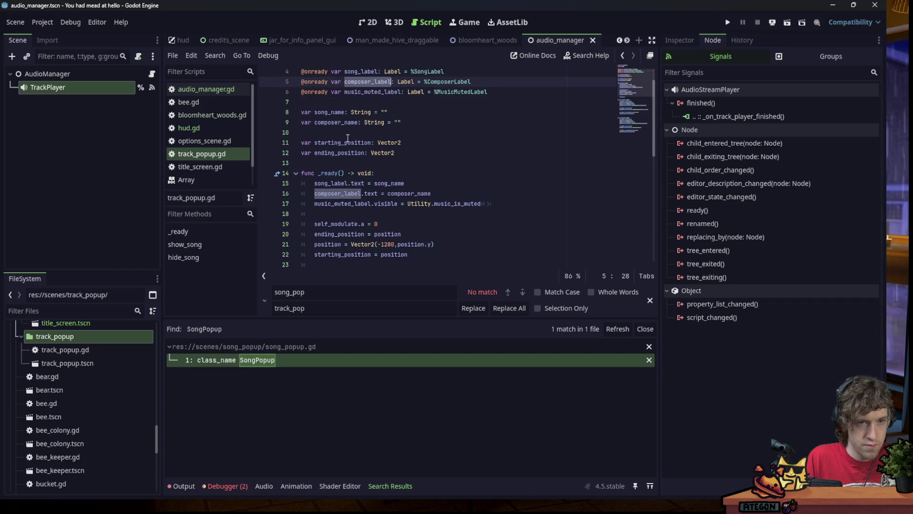
left_click_drag(358, 123, 315, 122)
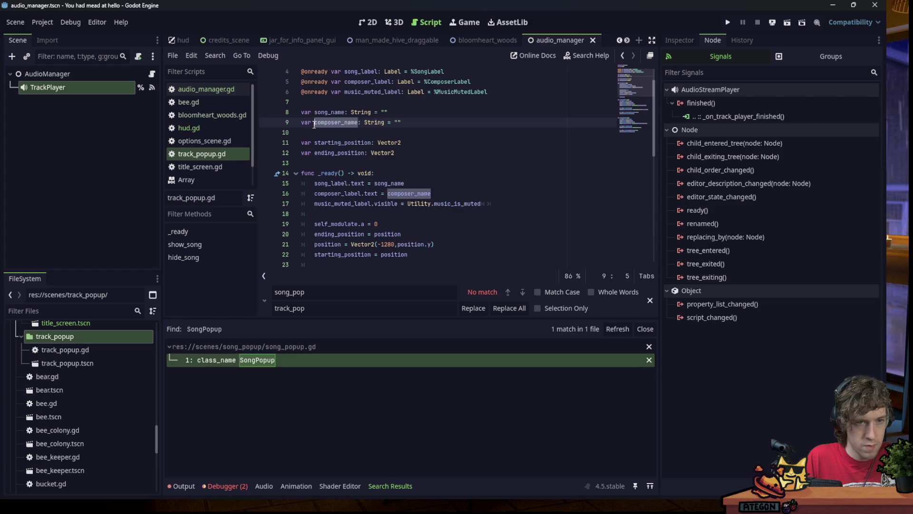
type("artist")
left_click(329, 112)
double_click(329, 113)
type("name")
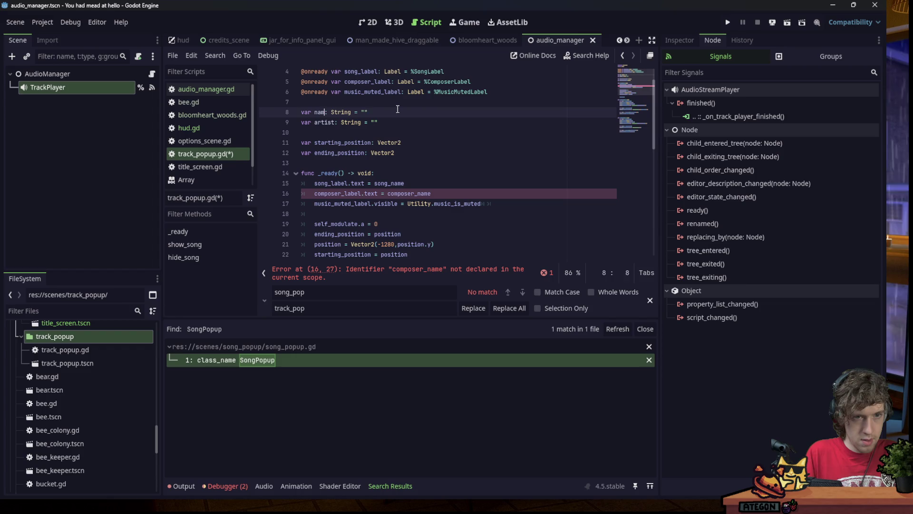
Step: Prefix both variables with track_ to make track_name and track_artist, and save
left_click(312, 114)
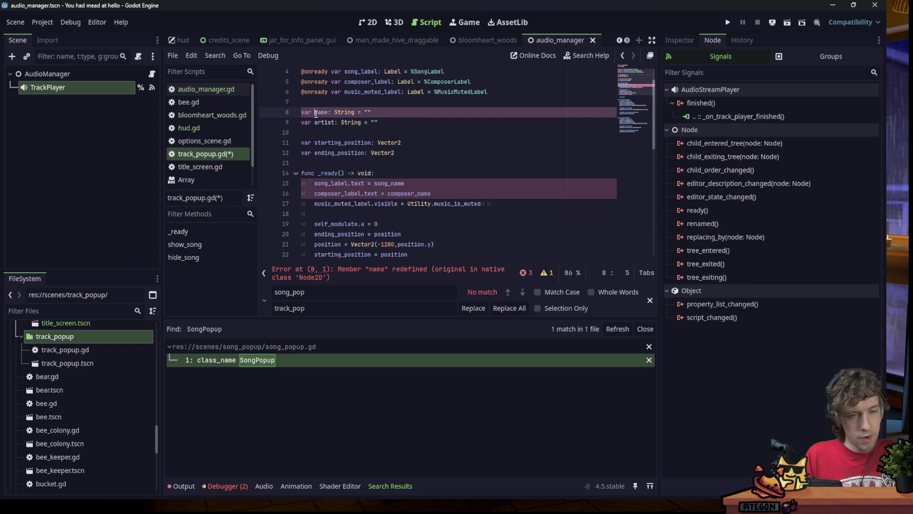
type("track_")
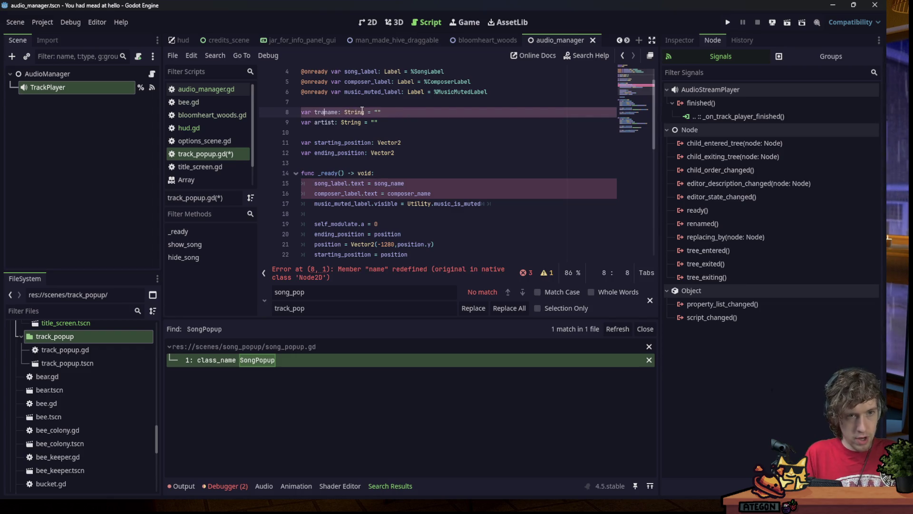
left_click(314, 122)
type("track_")
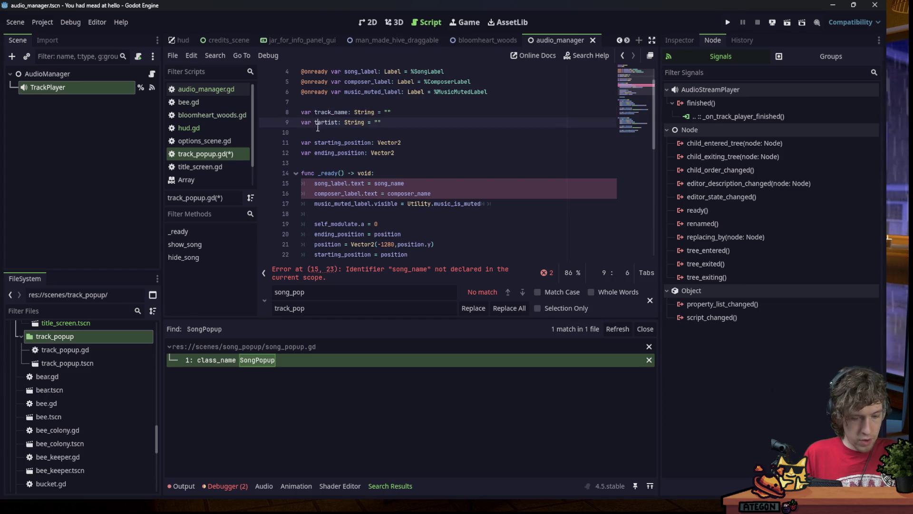
double_click(331, 112)
key("ctrl+s")
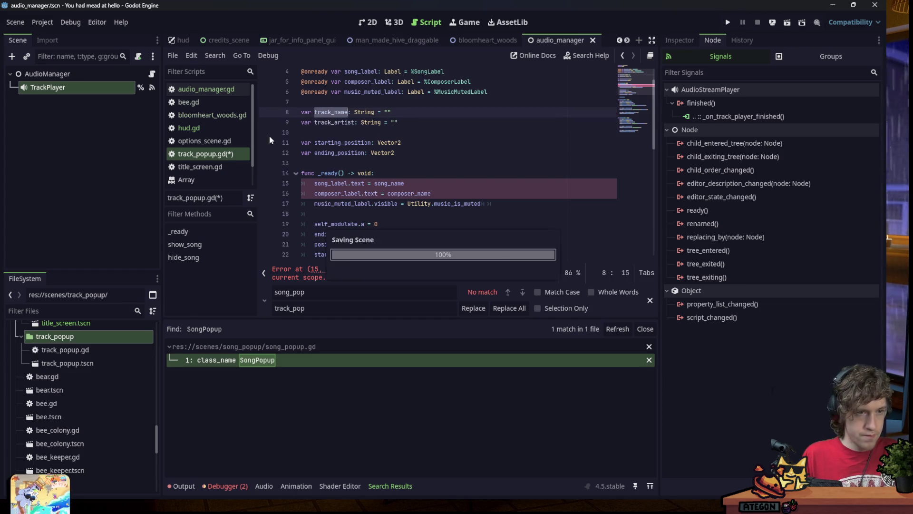
Step: Change artist to track_artist on line 118 of hud.gd
left_click(219, 127)
double_click(450, 173)
left_click(362, 174)
double_click(360, 174)
type("track_a")
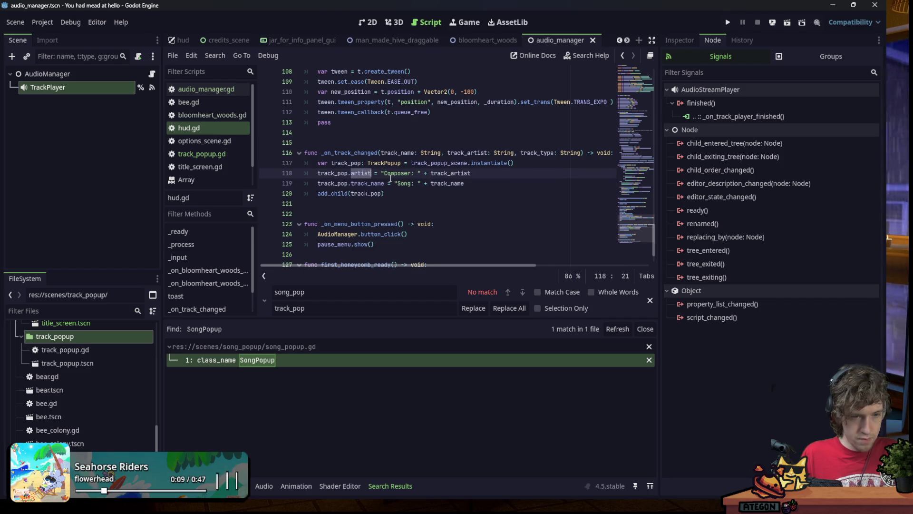
key("Return")
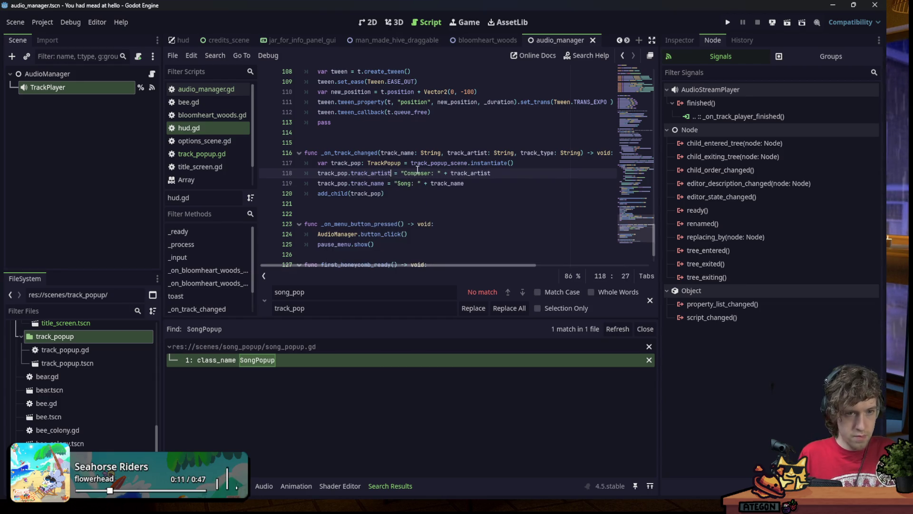
Step: Use track_name and track_artist on lines 15–16 of track_popup.gd and save
left_click(212, 154)
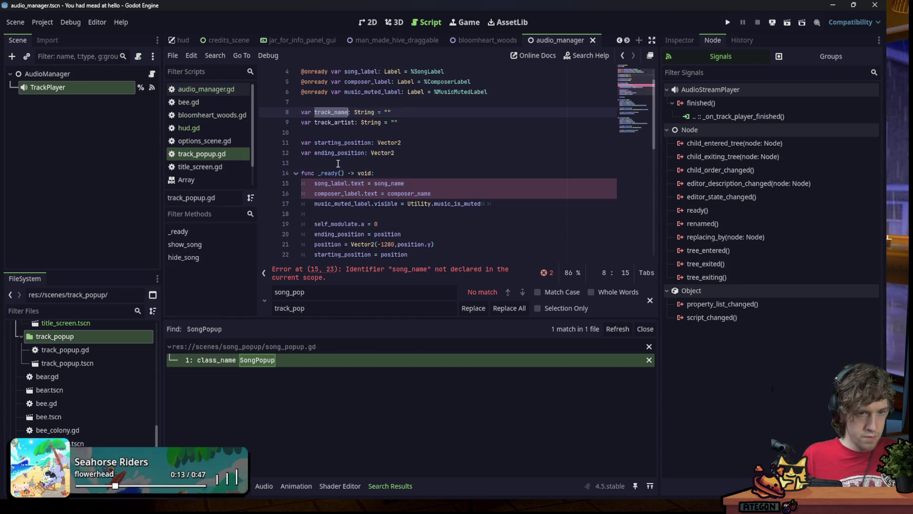
double_click(398, 185)
type("track_name")
double_click(404, 193)
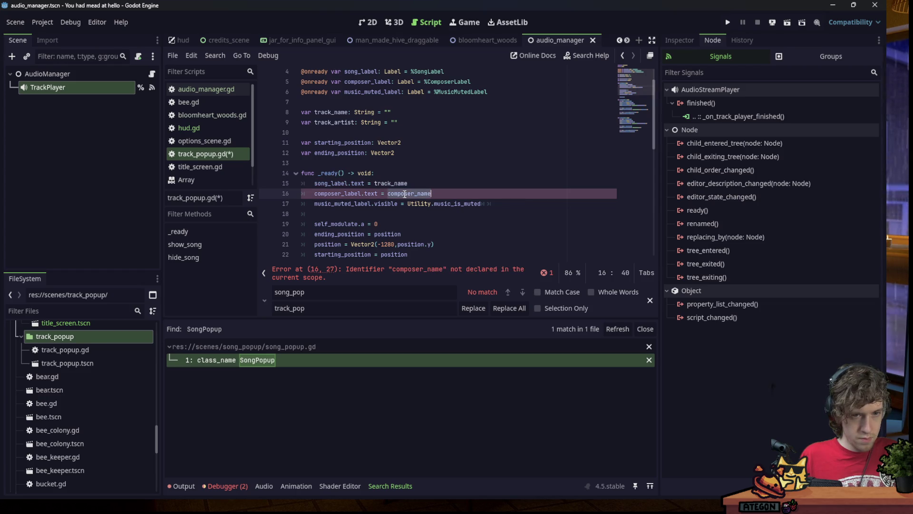
type("track_a")
key("Return")
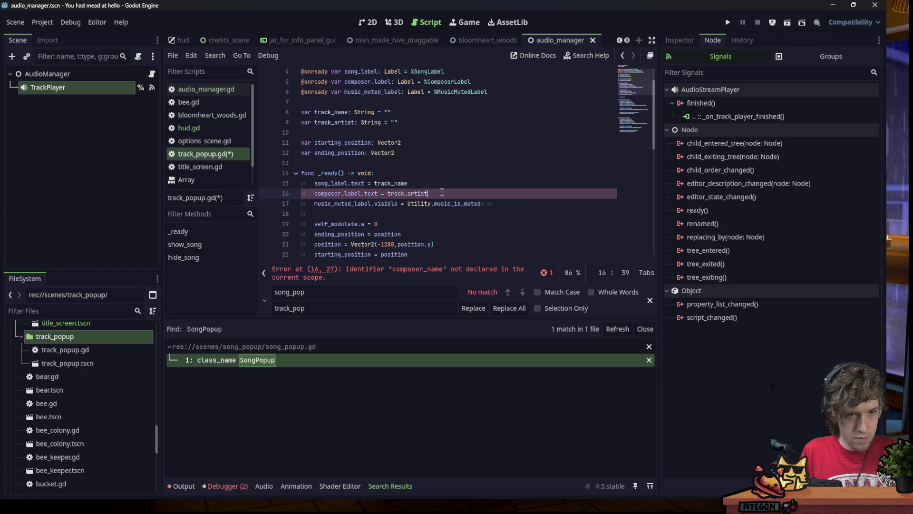
key("ctrl+s")
Step: Check where song_label and composer_label are used, then open track_popup.tscn
left_click(457, 185)
double_click(335, 184)
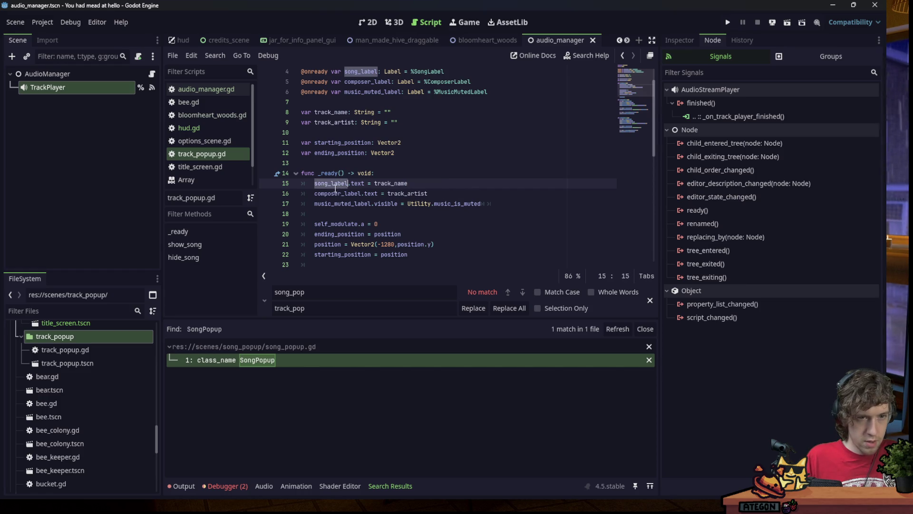
double_click(376, 82)
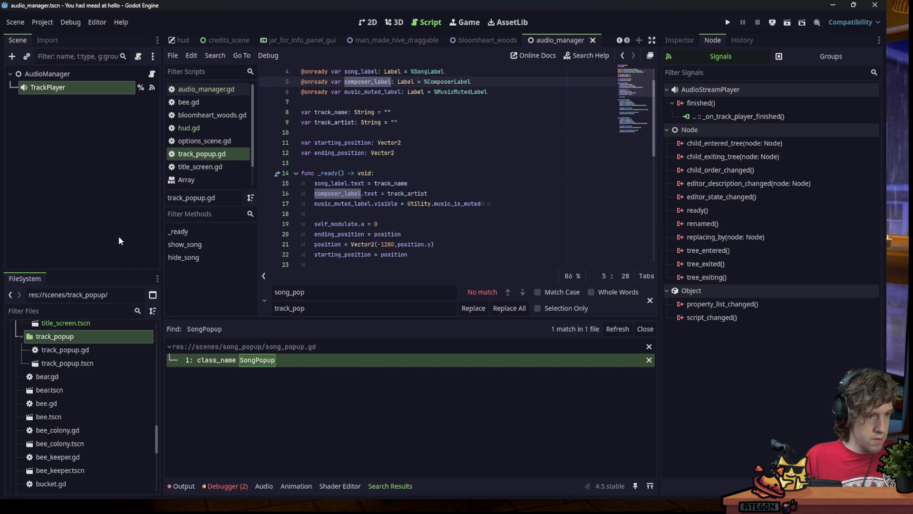
double_click(67, 363)
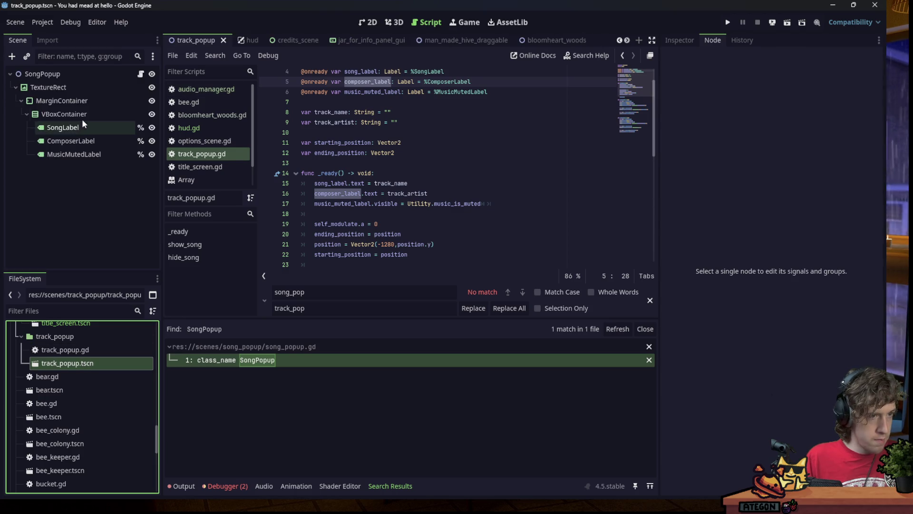
Step: Rename ComposerLabel to ArtistLabel and SongLabel to NameLabel, then save track_popup.tscn
left_click(80, 126)
left_click(82, 141)
key("F2")
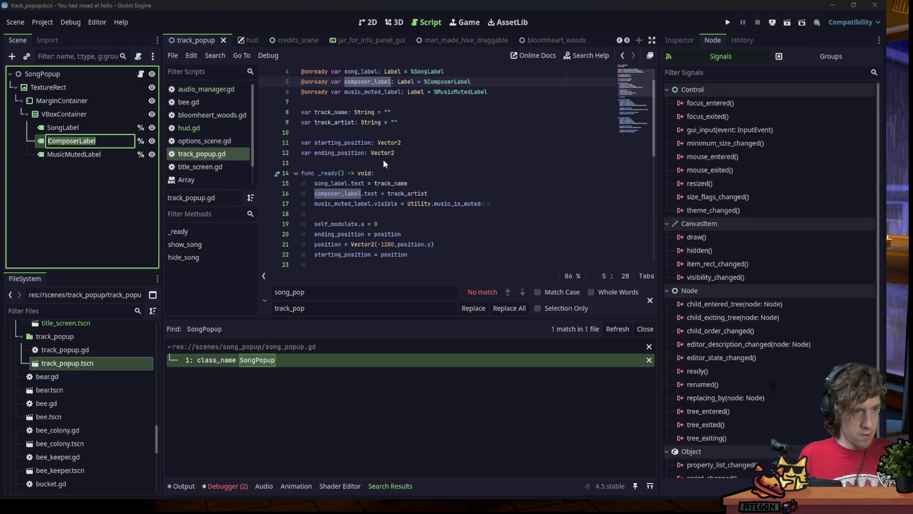
type("ArtistLabel")
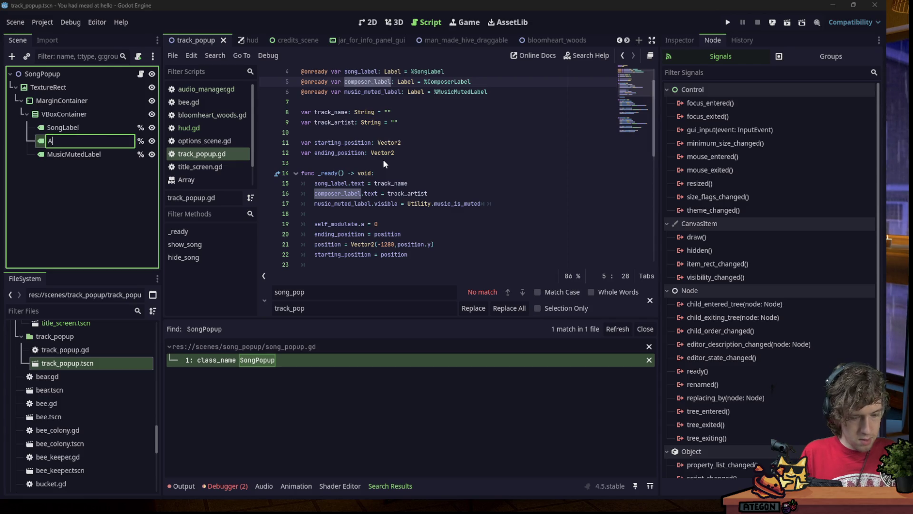
key("Return")
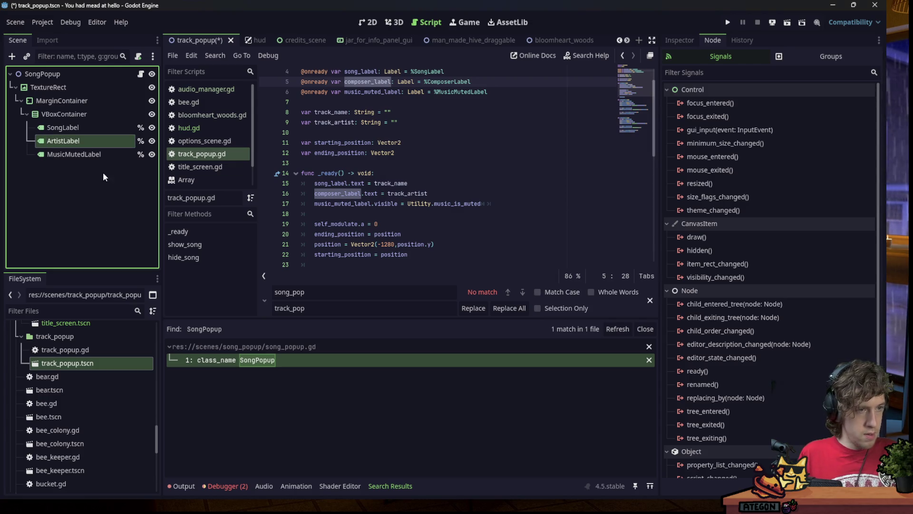
left_click(92, 128)
key("F2")
type("NameLabel")
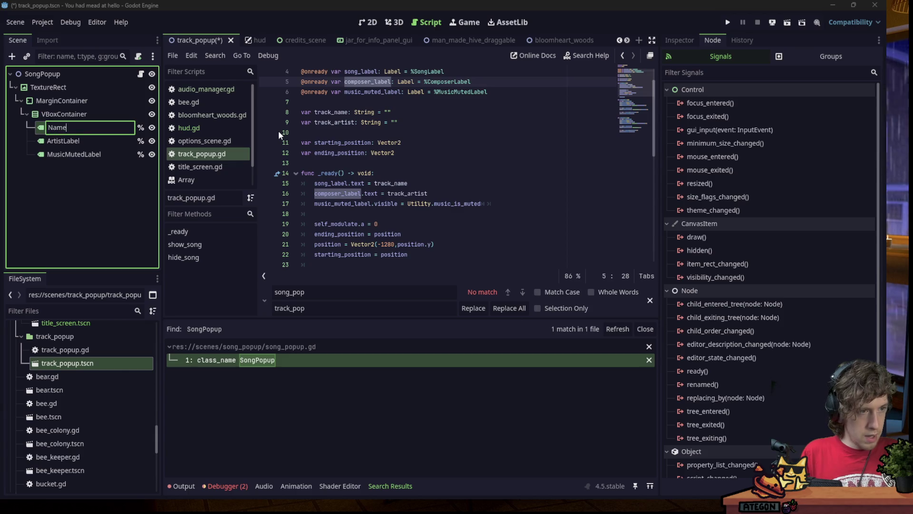
key("Return")
left_click(418, 132)
key("ctrl+s")
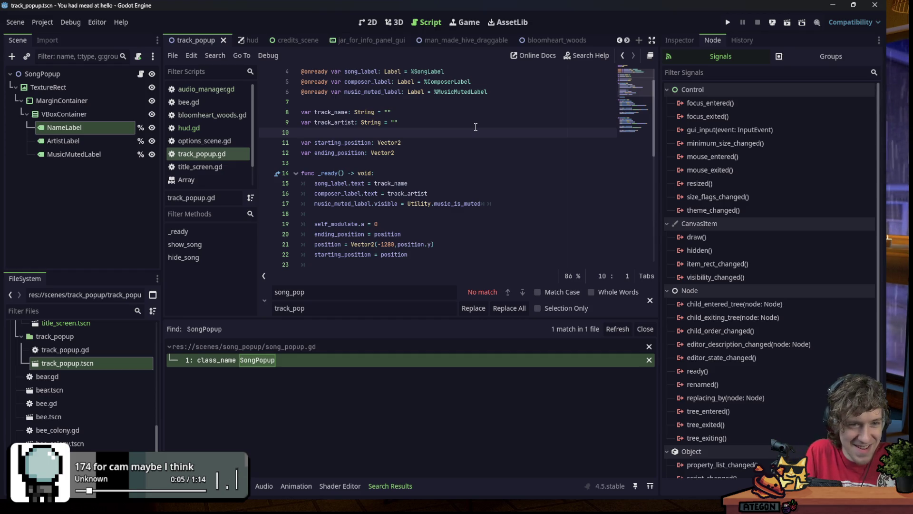
Step: Review lines 15–17 of track_popup.gd's _ready function, where the labels are filled
left_click(449, 181)
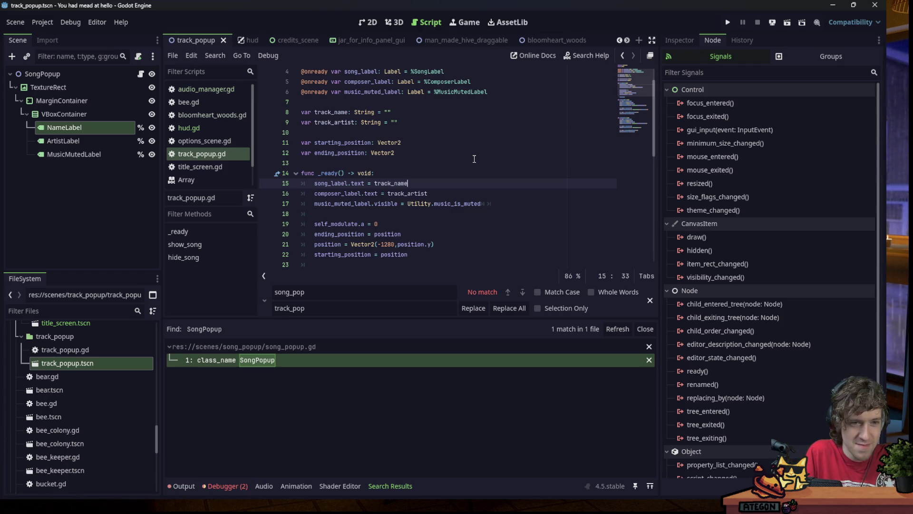
scroll(474, 158, "down", 2)
left_click(467, 133)
left_click(498, 138)
left_click(435, 123)
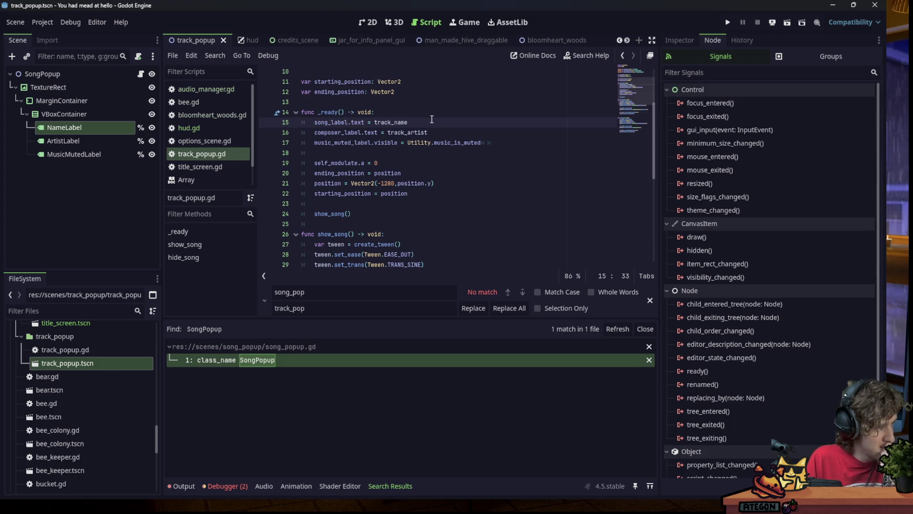
mouse_move(410, 132)
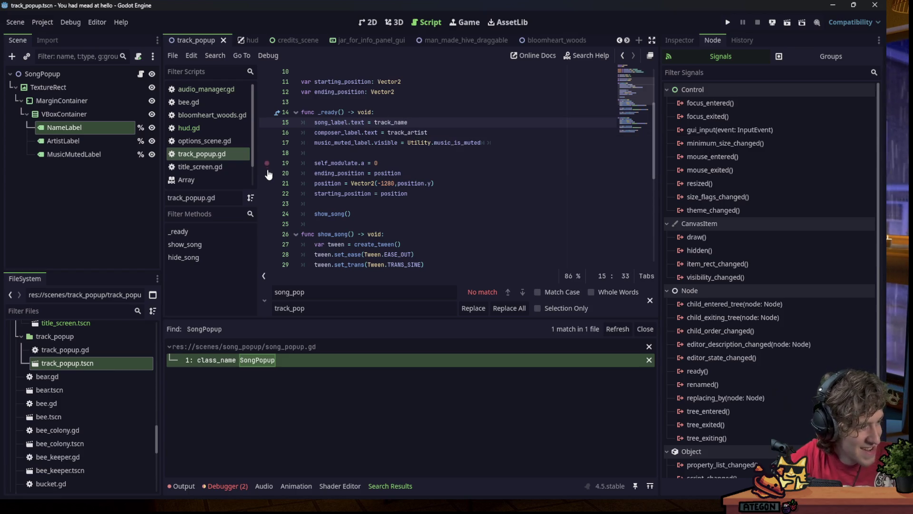
Step: Remove the trailing tab after music_is_muted at the end of line 17
left_click(447, 131)
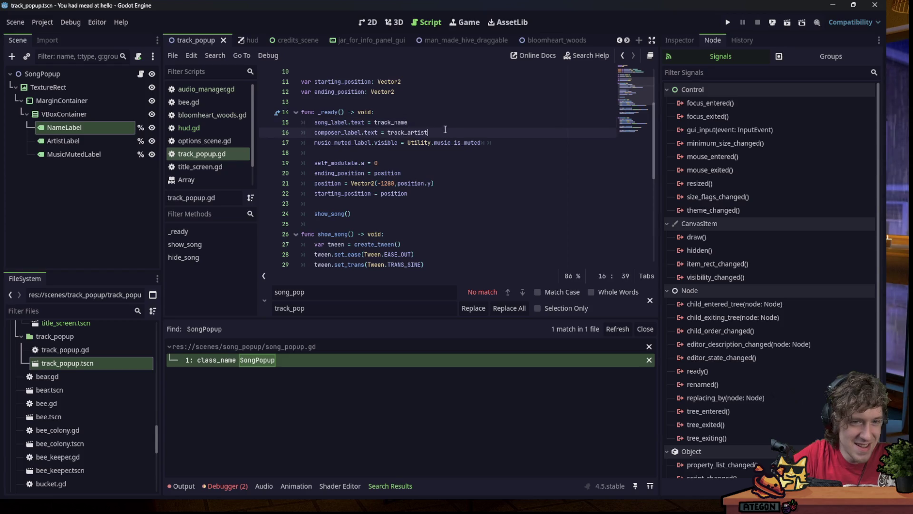
left_click(541, 139)
key("BackSpace")
key("Up")
key("Up")
key("Down")
key("Down")
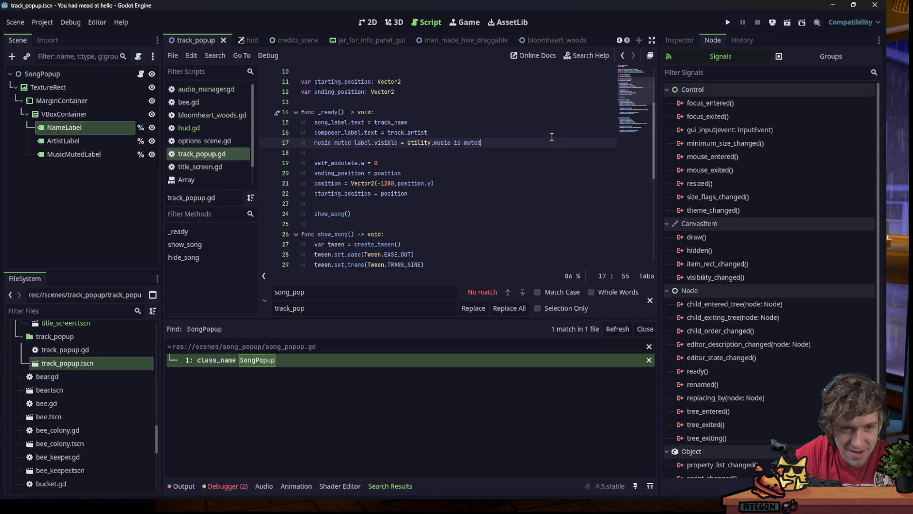
Step: Review lines 15 through 21 of the _ready function
left_click(485, 123)
left_click(481, 143)
left_click(435, 122)
left_click(512, 143)
left_click(442, 162)
left_click(457, 173)
left_click(471, 183)
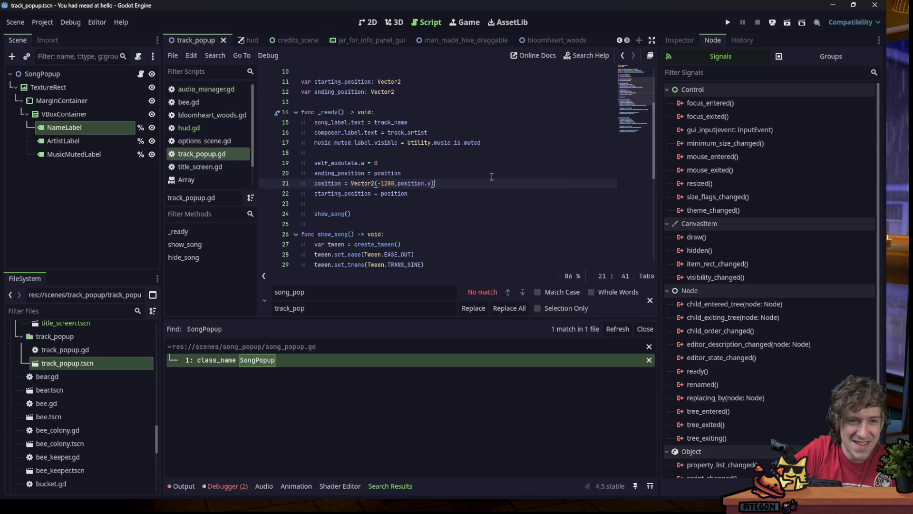
Step: Review the _ready function lines and select the song_label name on line 15
key("Up")
key("Up")
key("Up")
key("Down")
key("Down")
key("Down")
key("Down")
key("Down")
key("Down")
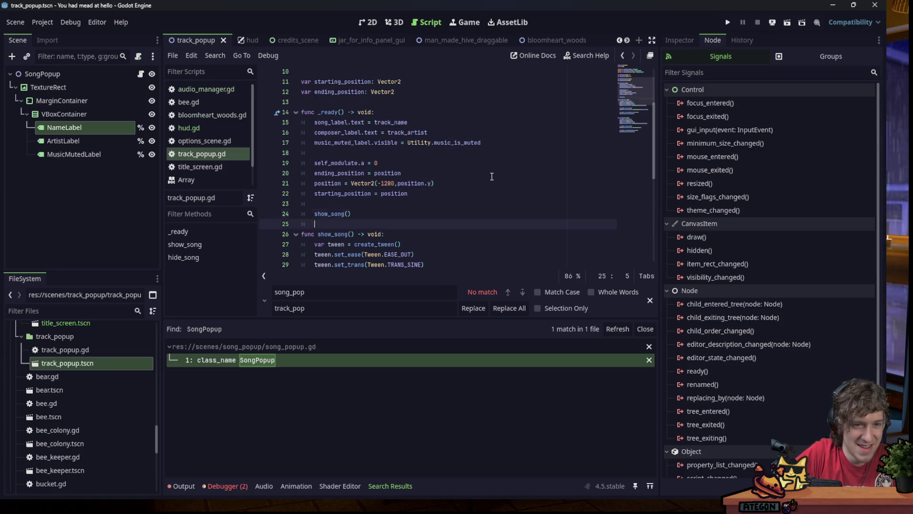
key("Down")
key("Down")
key("Up")
key("Up")
key("Up")
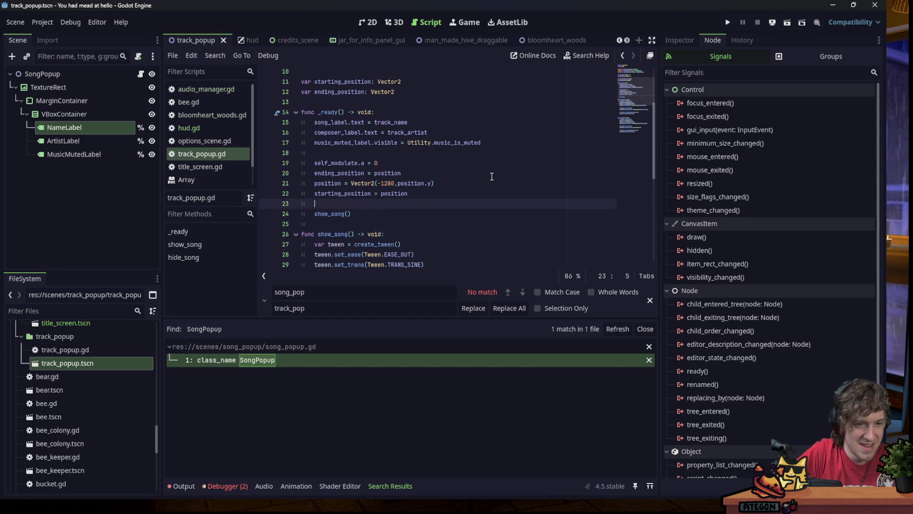
key("Down")
key("Down")
key("Down")
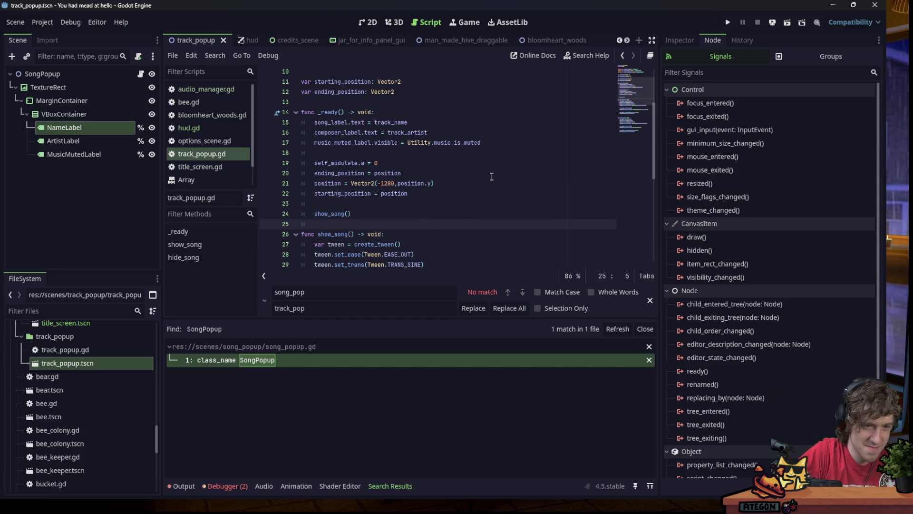
left_click(401, 112)
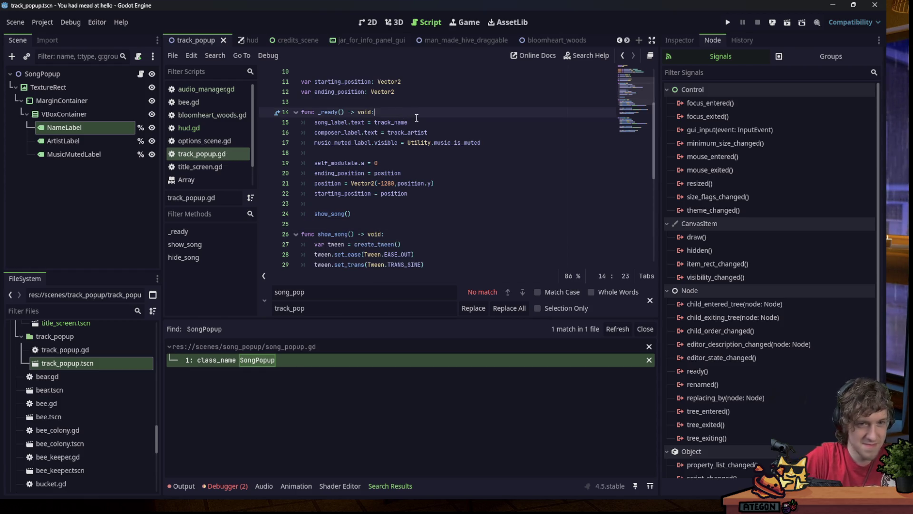
left_click(419, 122)
double_click(331, 122)
Step: Delete the empty line 38 before hide_song and save with Ctrl+S
scroll(373, 122, "down", 5)
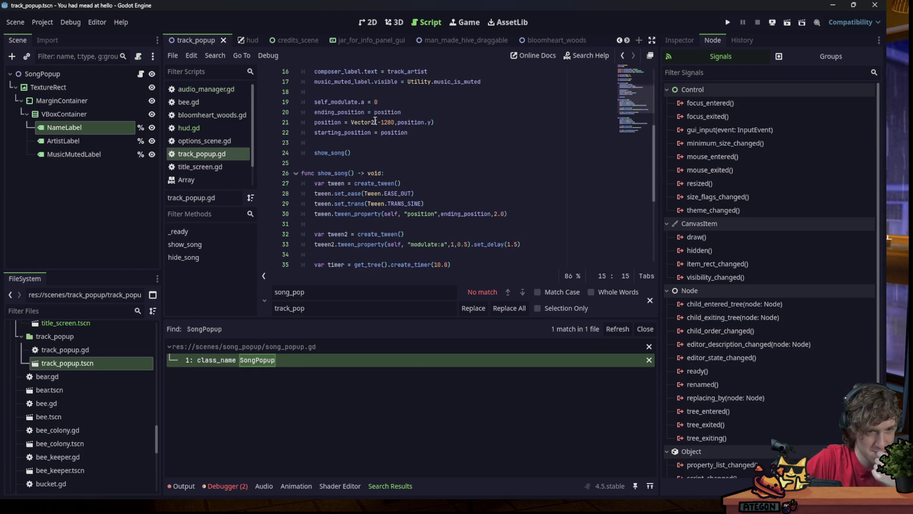
scroll(376, 121, "down", 2)
left_click(340, 130)
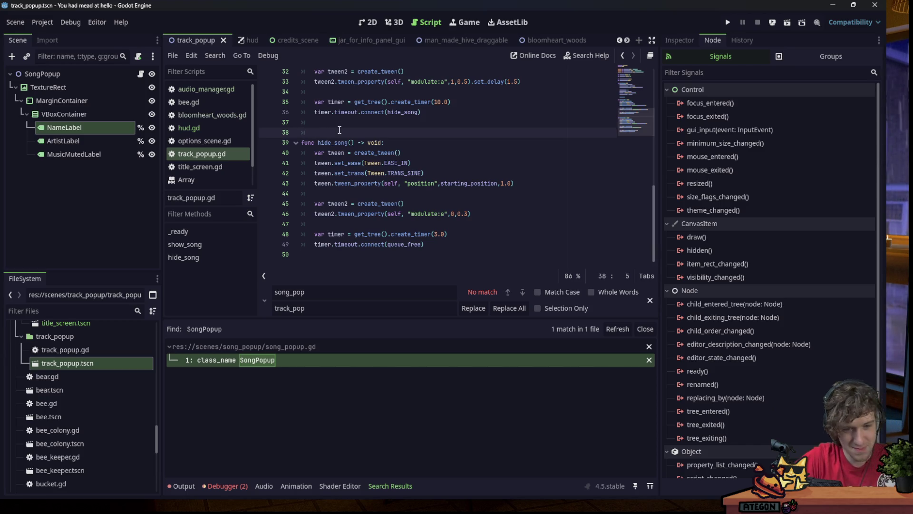
key("BackSpace")
key("BackSpace")
left_click(352, 244)
key("ctrl+s")
Step: Check where song_label, music_muted_label and composer_label are used in the script
left_click(447, 131)
left_click(414, 124)
scroll(435, 138, "up", 10)
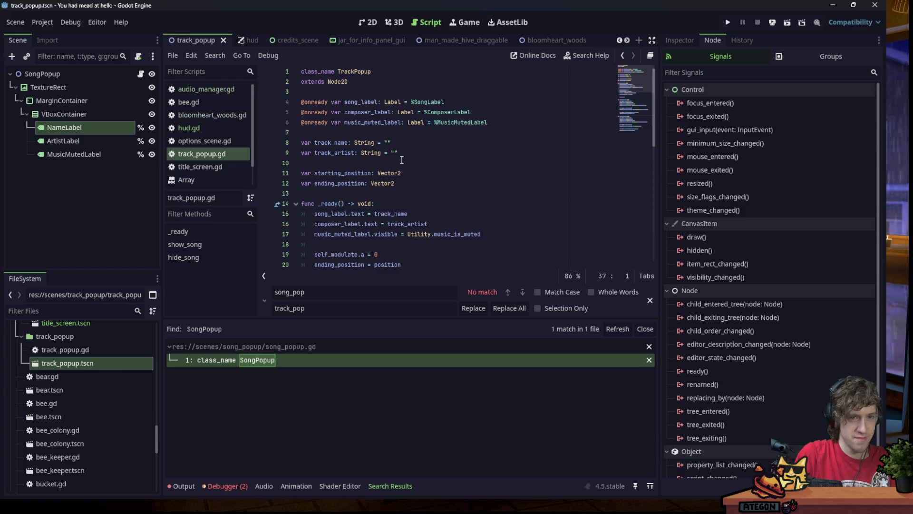
left_click(375, 102)
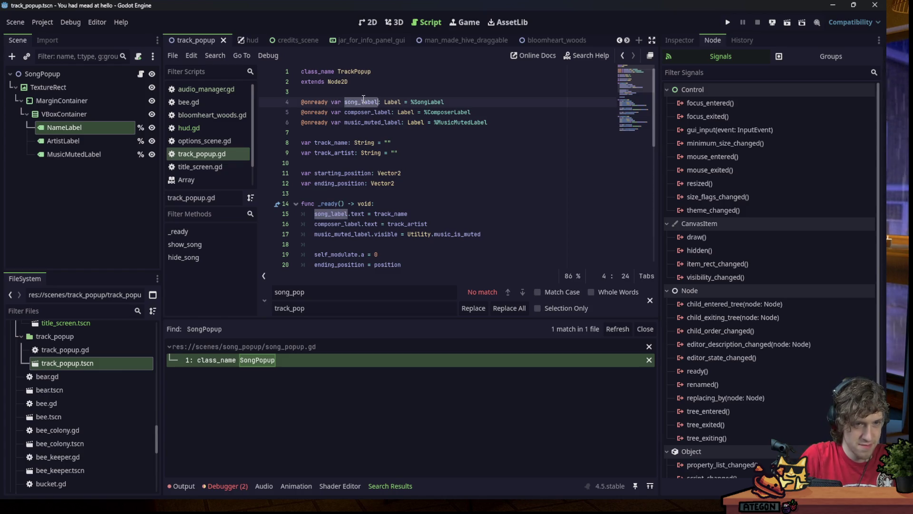
left_click(374, 112)
double_click(374, 122)
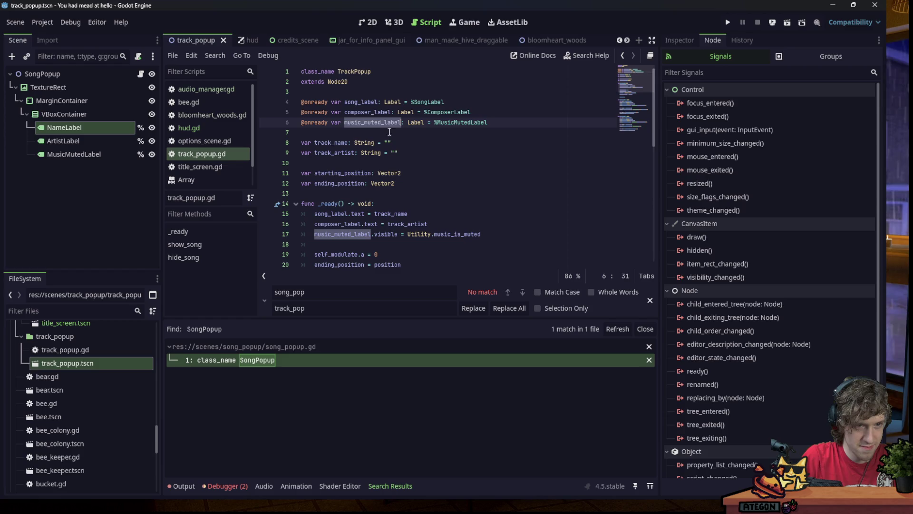
scroll(404, 143, "down", 2)
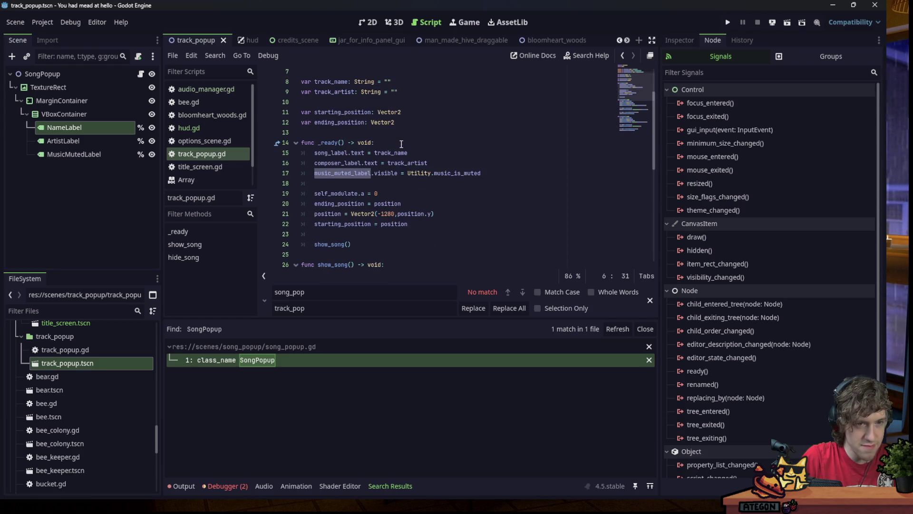
mouse_move(355, 160)
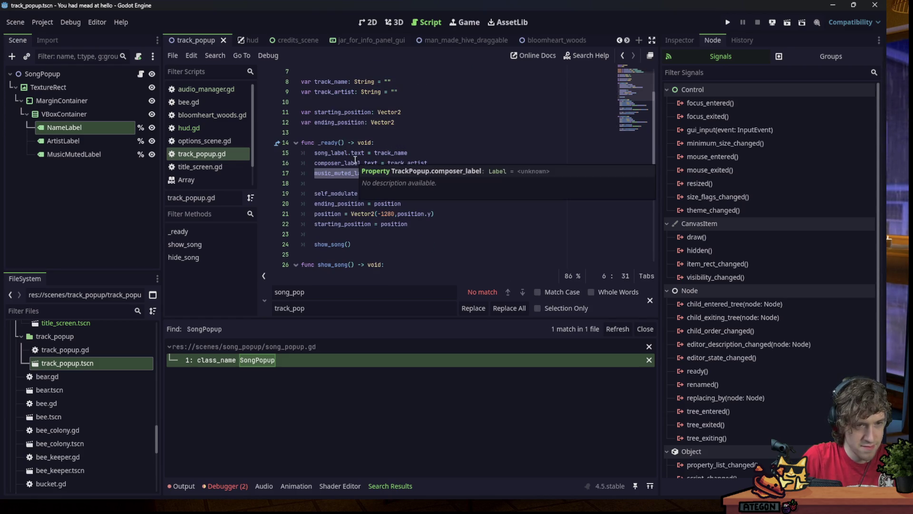
left_click(423, 152)
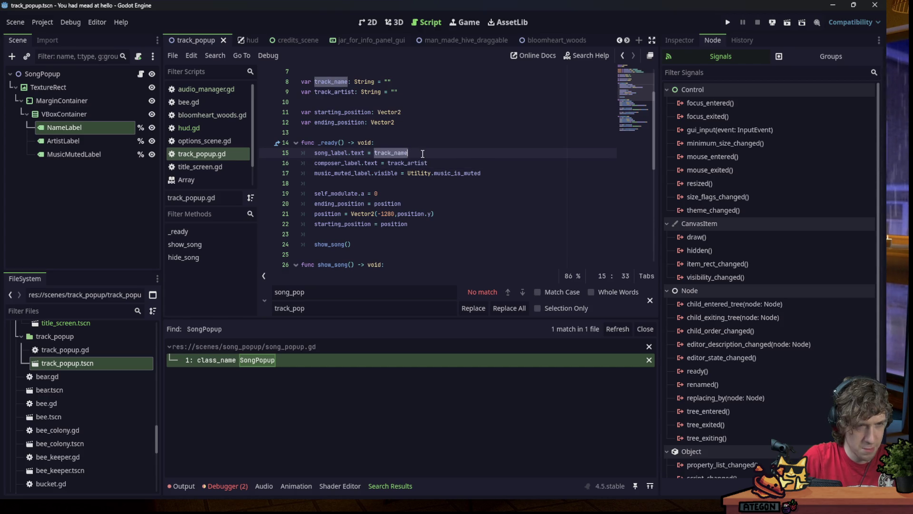
scroll(369, 134, "up", 3)
double_click(369, 102)
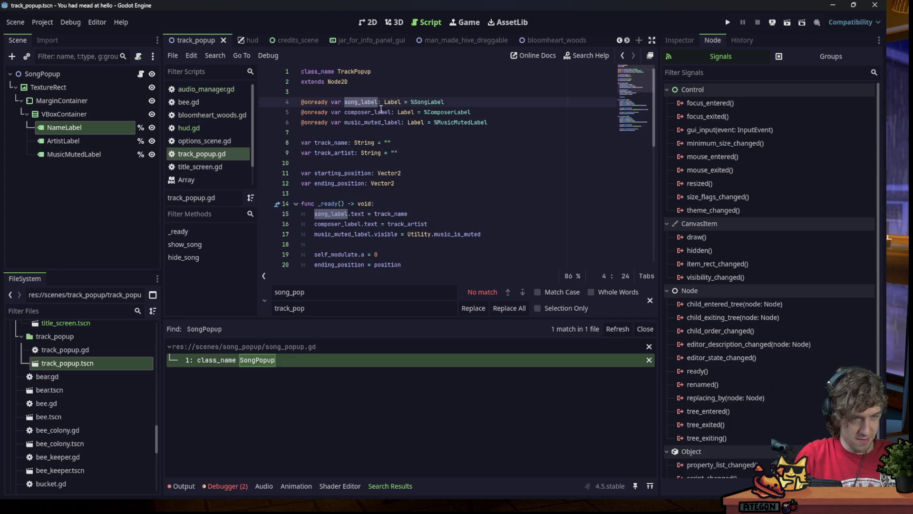
Step: Replace the two label declarations with onready name_label and artist_label for NameLabel and ArtistLabel
left_click_drag(480, 112, 268, 105)
key("BackSpace")
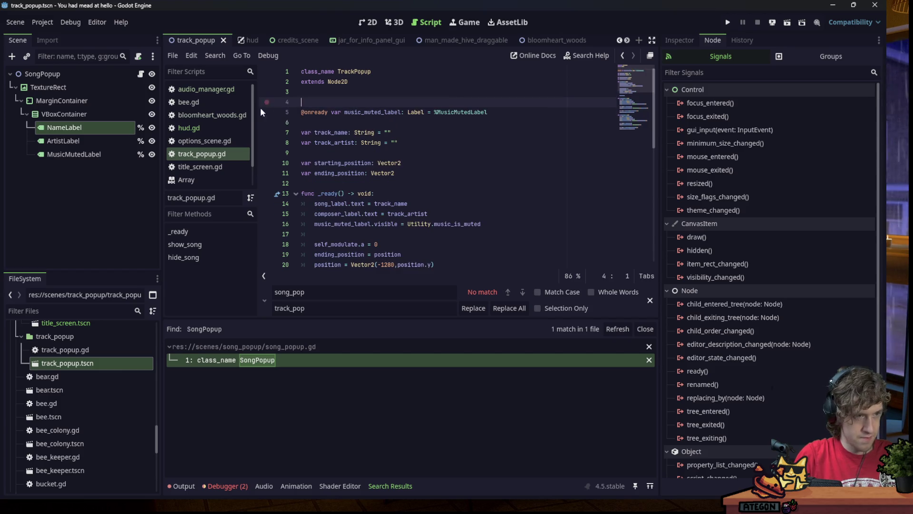
left_click(84, 141, "shift")
left_click_drag(84, 140, 305, 102)
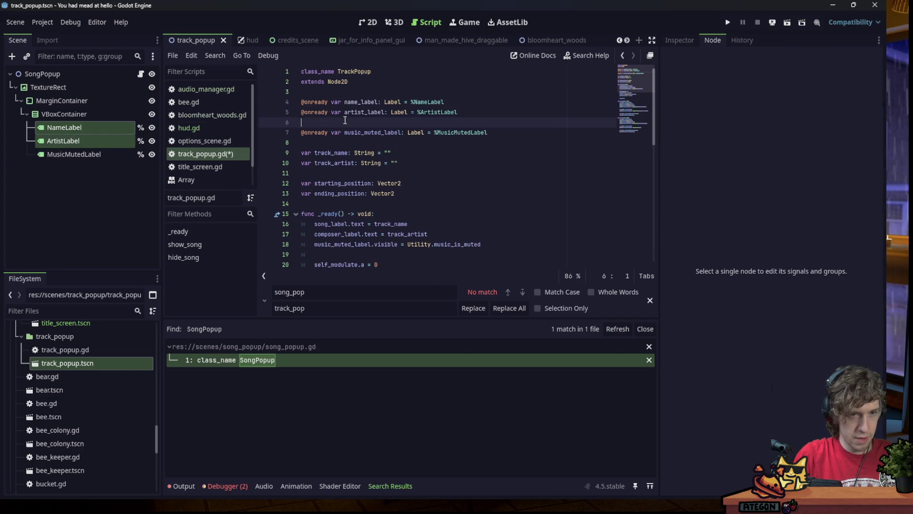
Step: Rename song_label and composer_label in _ready to name_label and artist_label
double_click(359, 101)
key("ctrl+c")
scroll(335, 134, "down", 3)
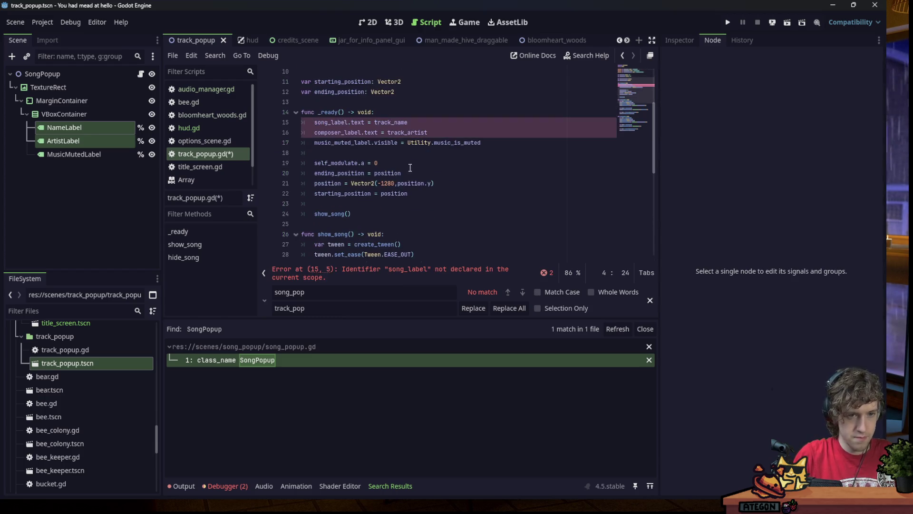
double_click(337, 123)
key("ctrl+v")
scroll(335, 142, "up", 3)
double_click(364, 112)
key("ctrl+c")
double_click(337, 224)
key("ctrl+v")
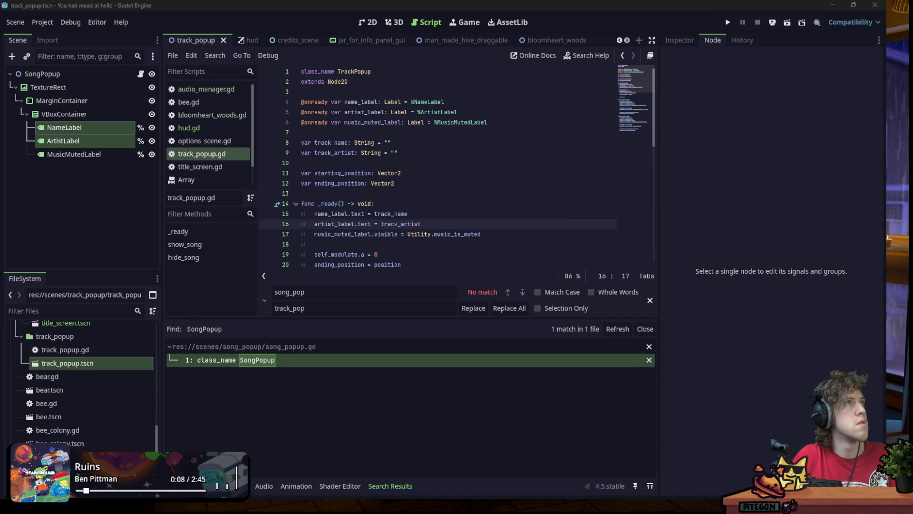
mouse_move(0, 10)
left_mouse_down()
mouse_move(670, 7)
mouse_move(690, 31)
mouse_move(752, 32)
left_mouse_up()
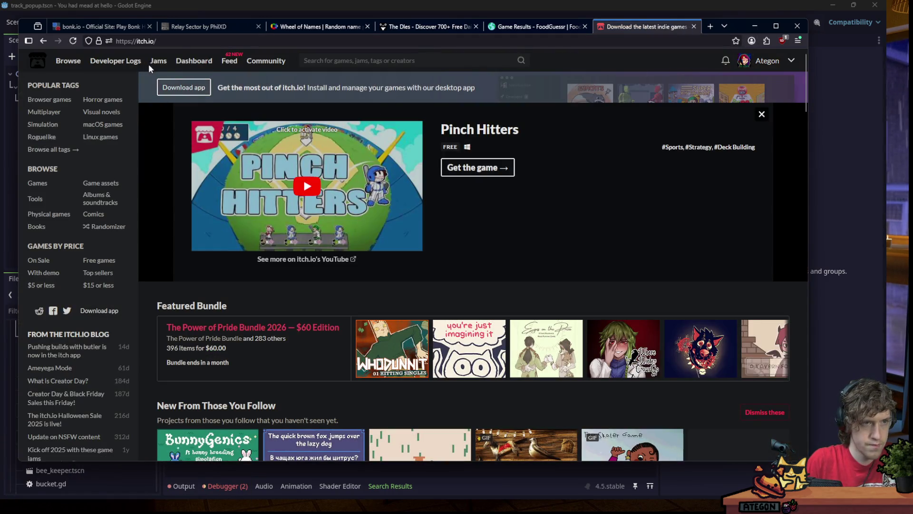
Step: Browse recently ended itch.io jams to Sprint 13 and open the Easter Hunting rating page
left_click(203, 126)
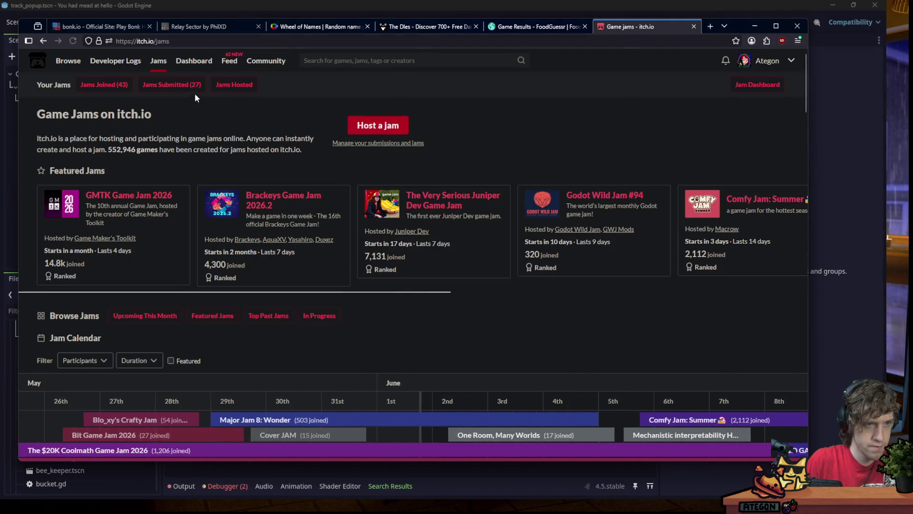
left_click(277, 315)
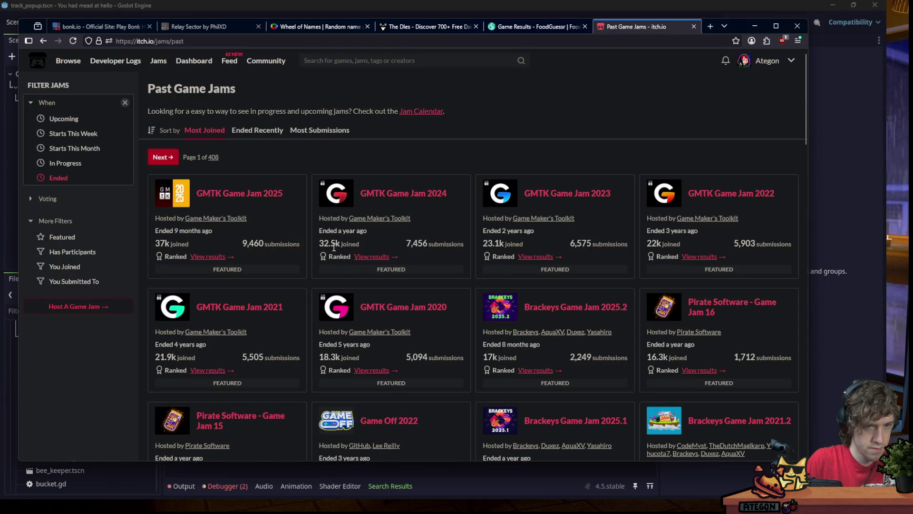
left_click(257, 130)
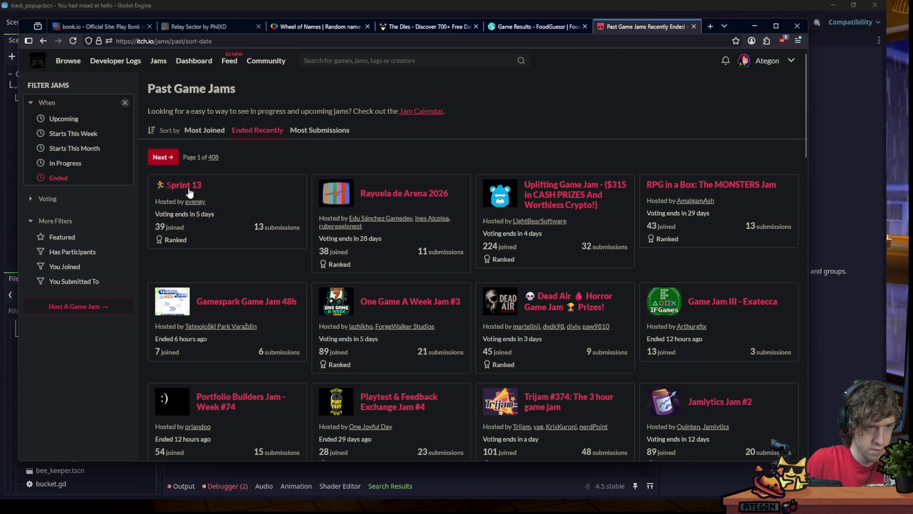
left_click(189, 185)
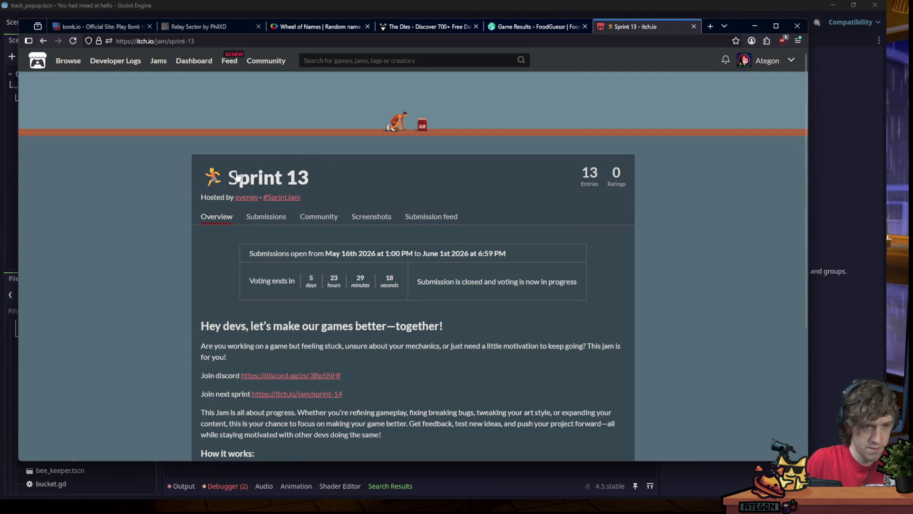
scroll(187, 203, "down", 2)
scroll(187, 203, "up", 1)
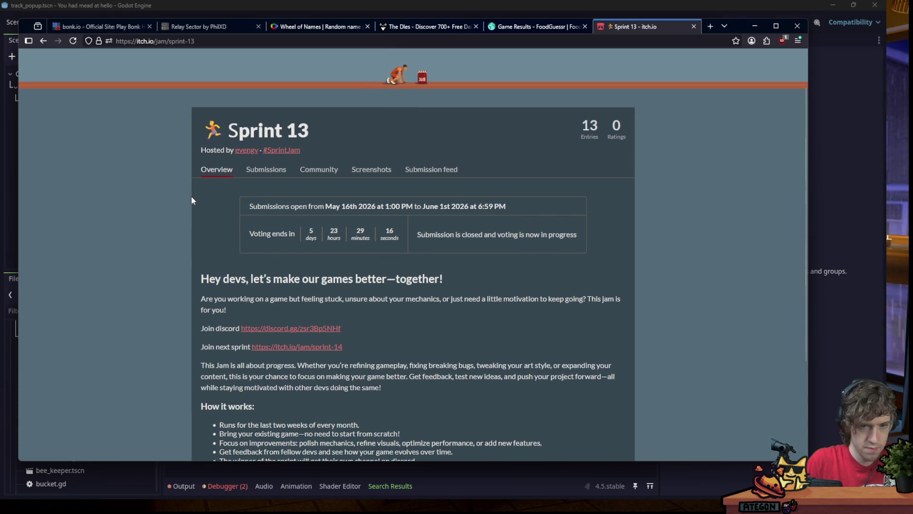
scroll(212, 179, "up", 1)
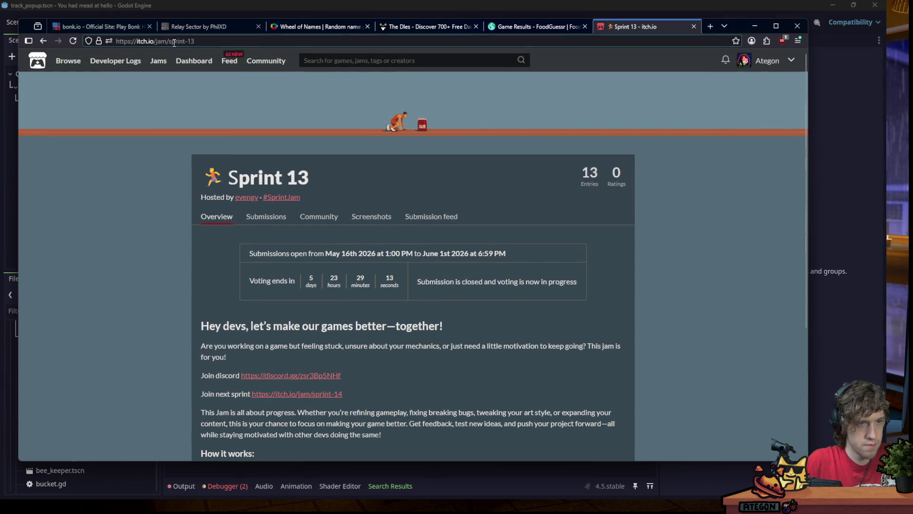
left_click(278, 217)
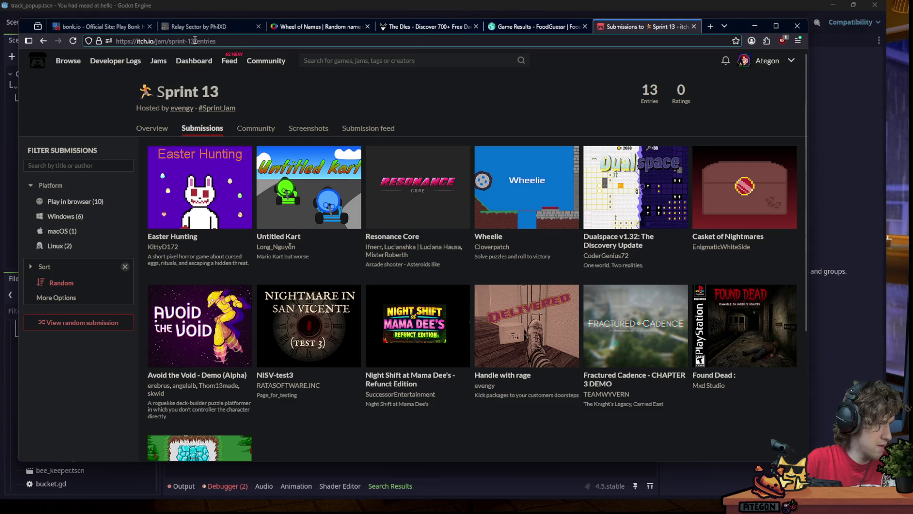
left_click(195, 40)
left_click(137, 67)
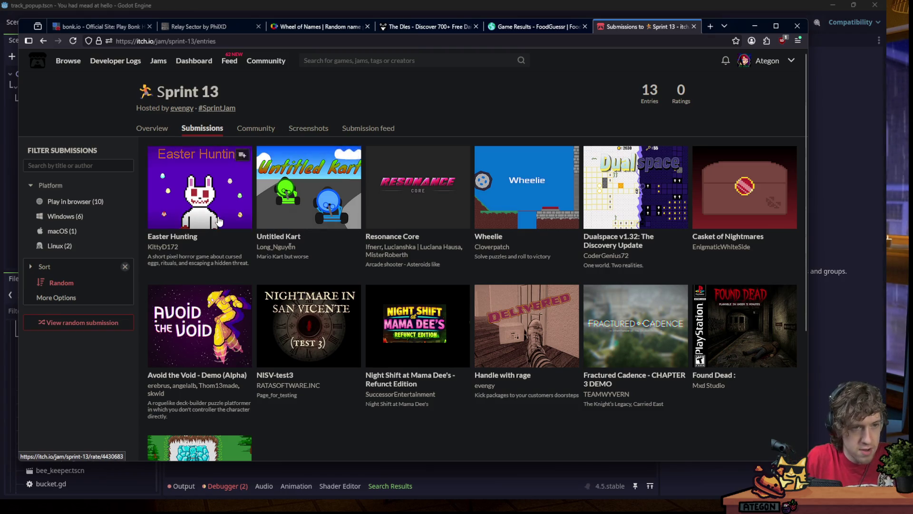
left_click(200, 190)
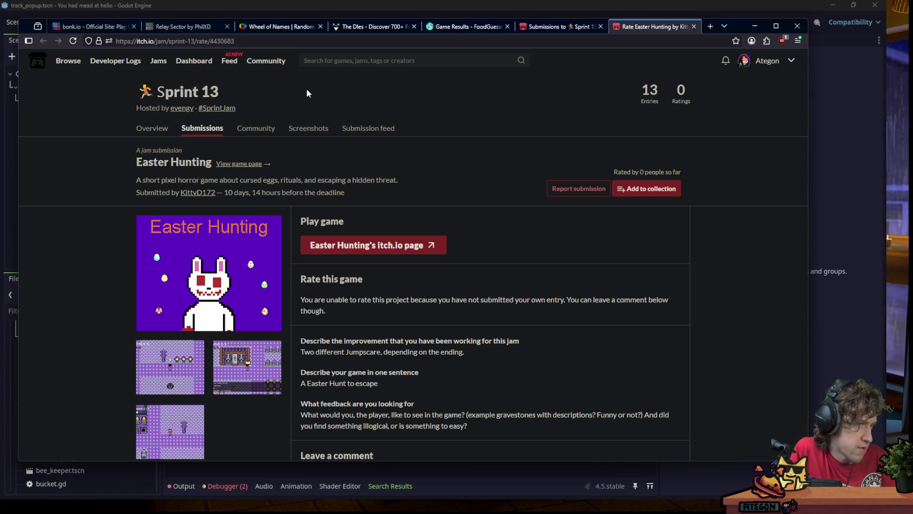
Step: Load itch.io/jam/sprint-13/rate, which returns a 404, then start a new tab
left_click(320, 41)
key("BackSpace")
key("BackSpace")
key("BackSpace")
key("Return")
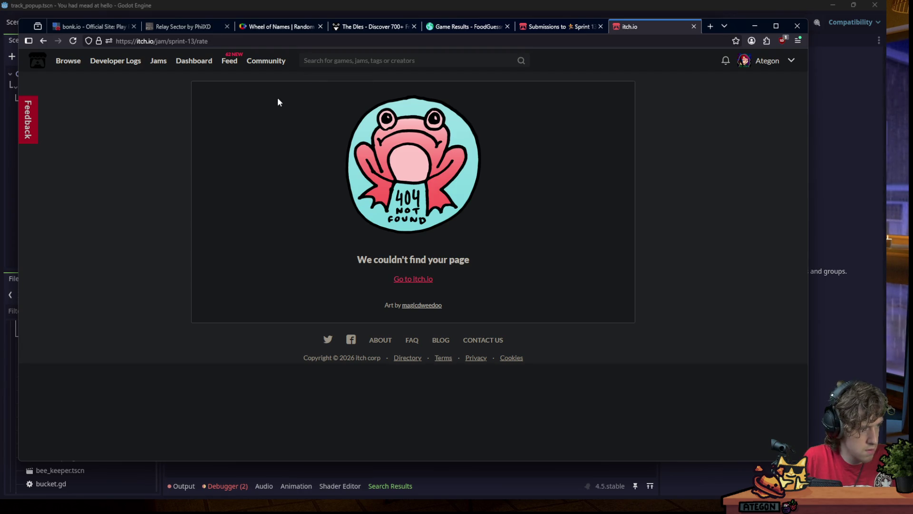
left_click(266, 41)
key("Escape")
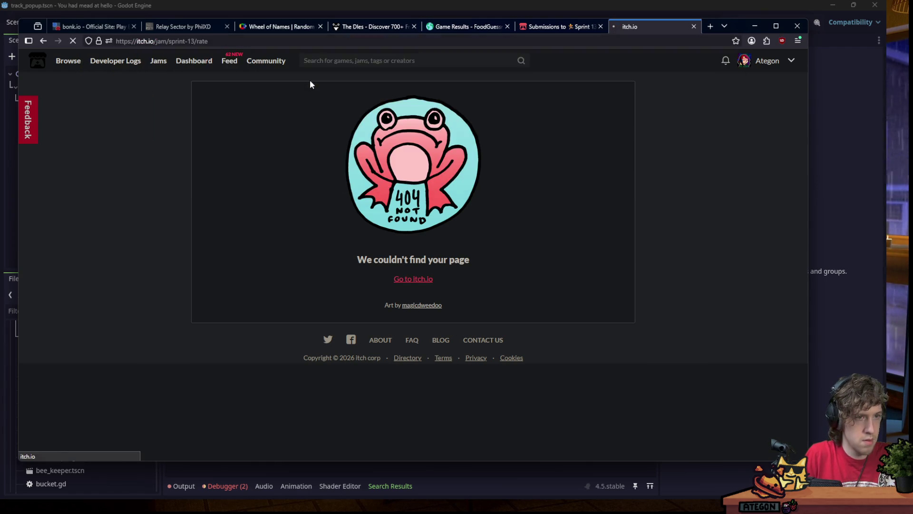
left_click(252, 41)
key("Escape")
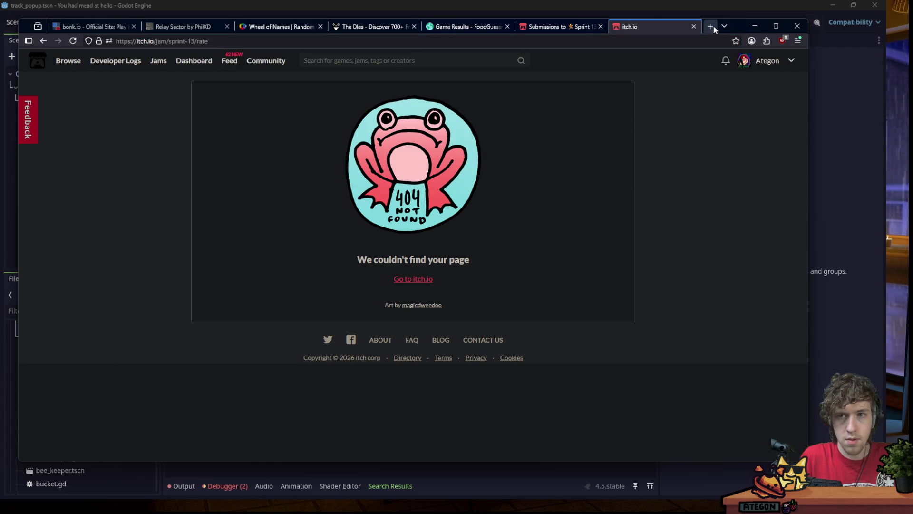
left_click(710, 27)
Step: Search 'google' from new tabs, landing on the Startpage connection-suspended page
type("google")
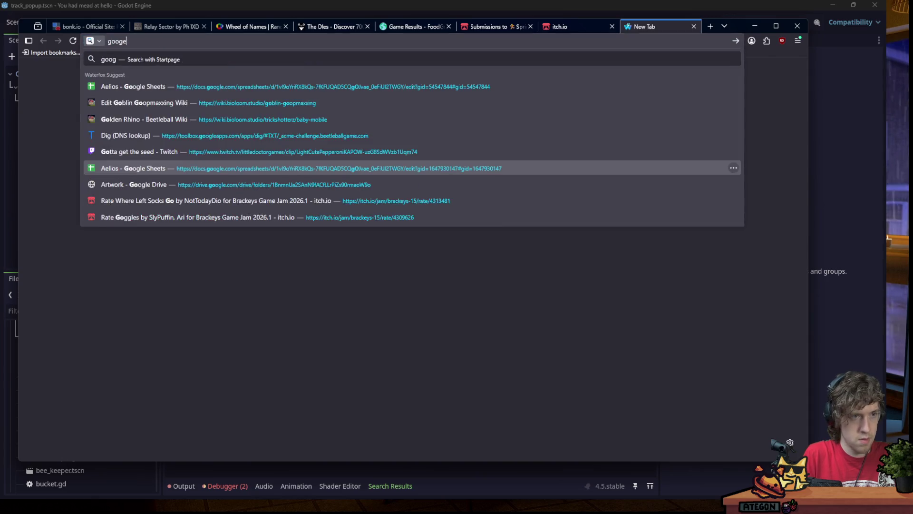
key("Return")
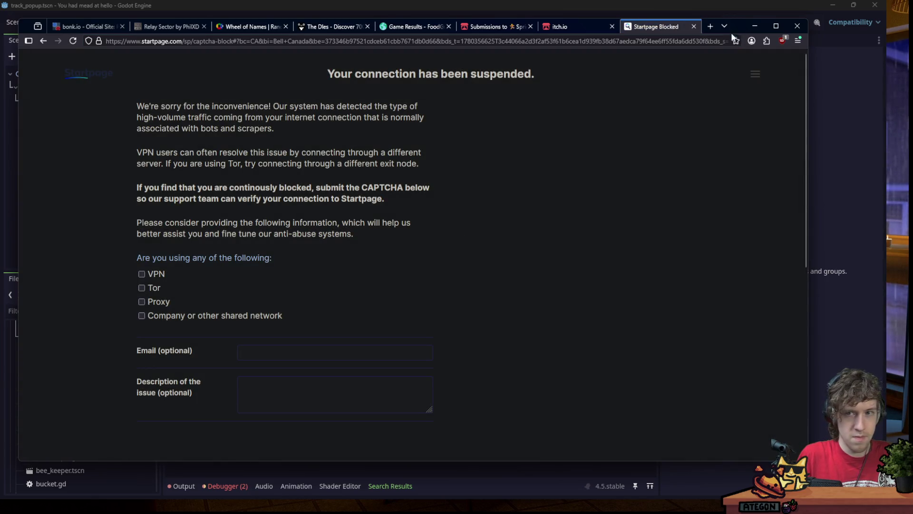
left_click(693, 27)
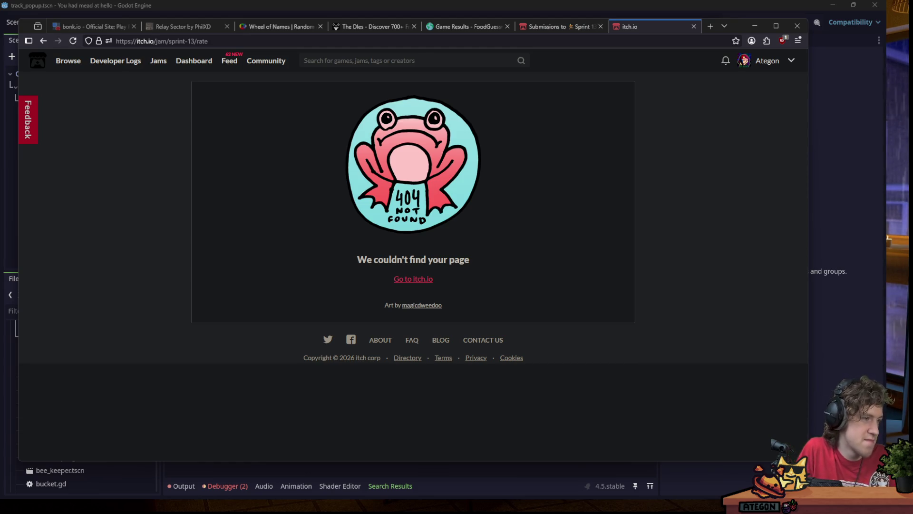
left_click(710, 26)
type("goog")
key("Return")
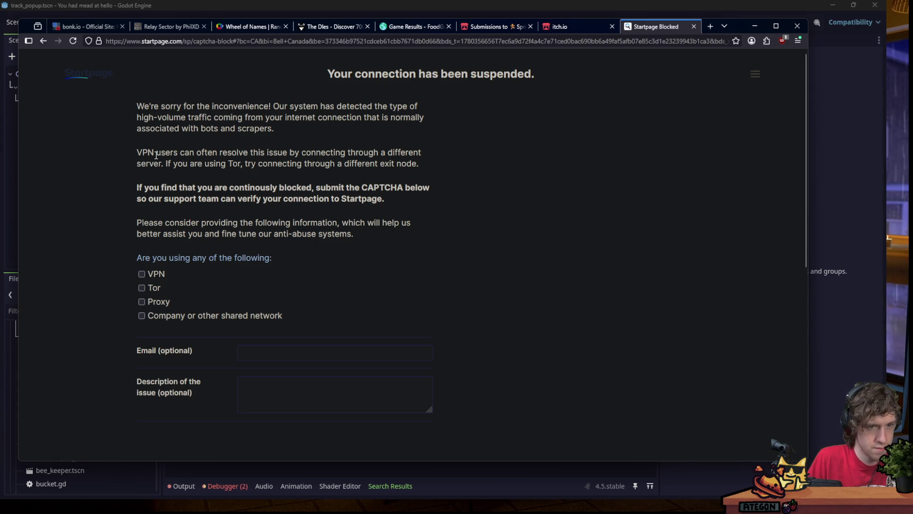
Step: Enter the CAPTCHA answer on the block page and submit it
scroll(154, 153, "down", 1)
scroll(167, 292, "down", 6)
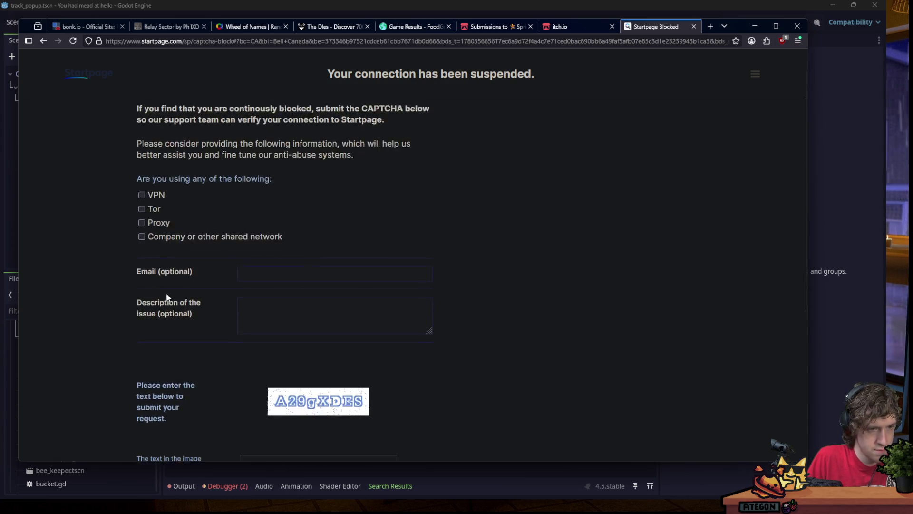
scroll(171, 290, "down", 1)
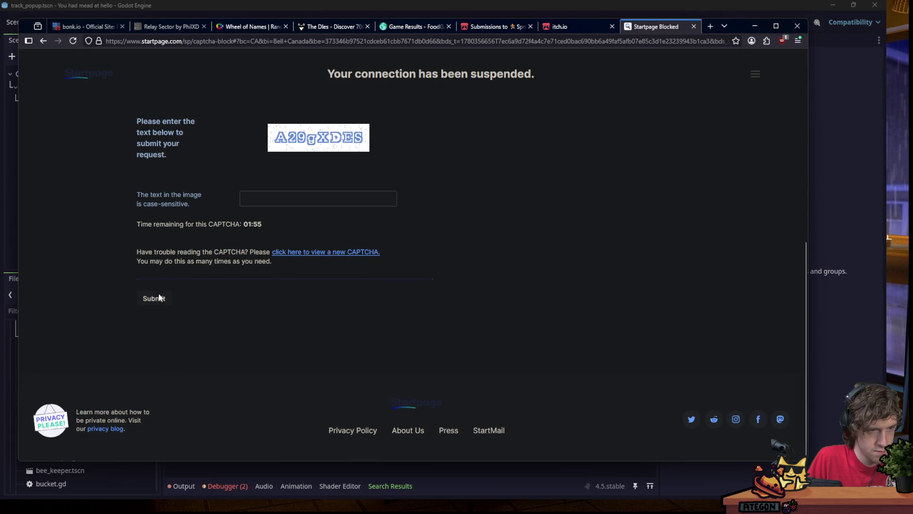
left_click(263, 201)
type("A29g")
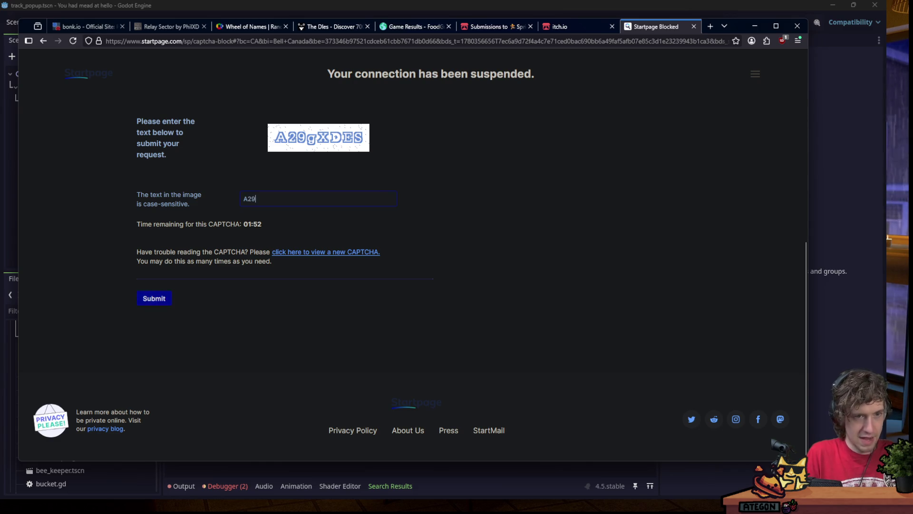
type("XDES")
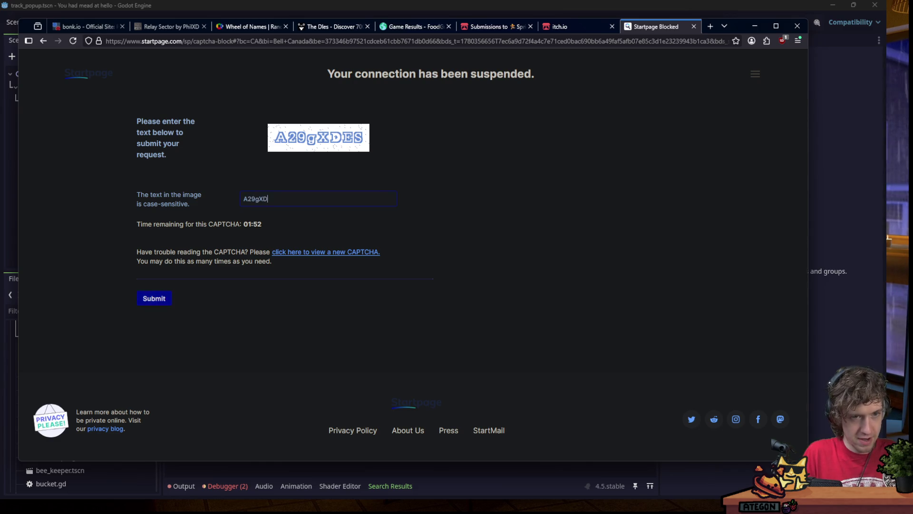
left_click(155, 297)
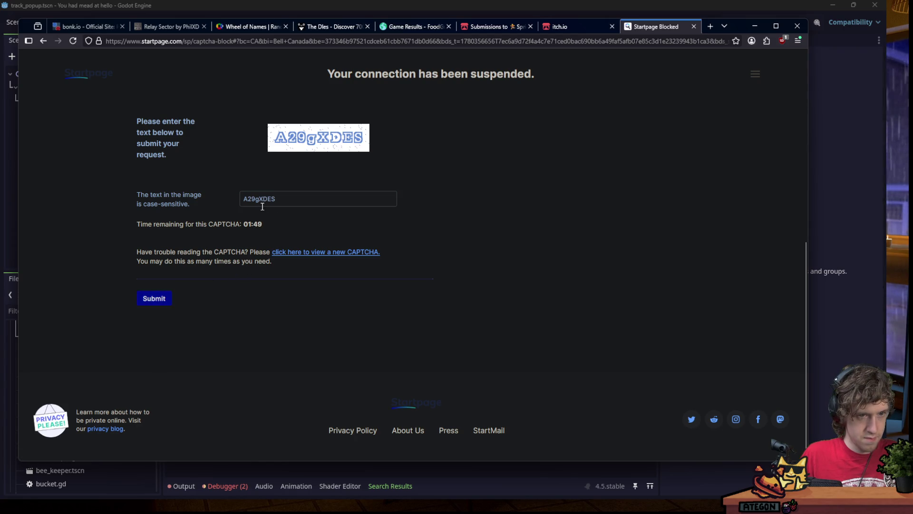
left_click(164, 298)
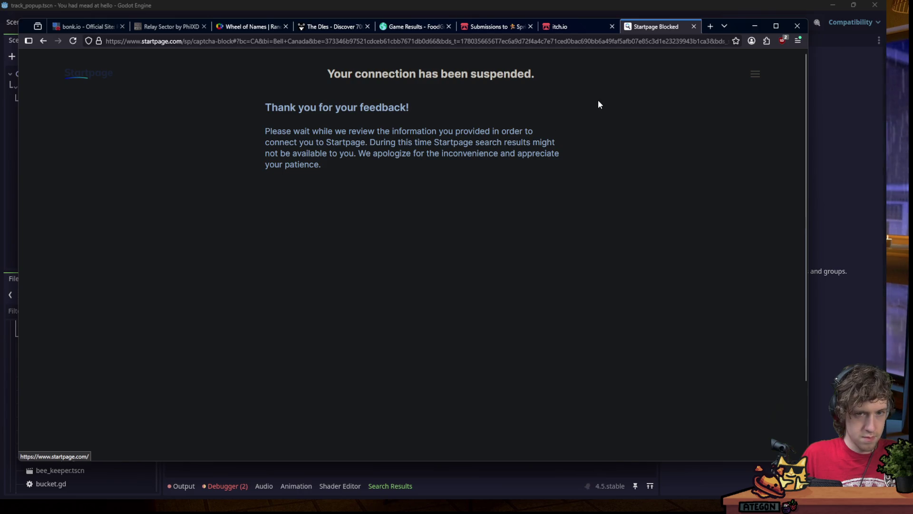
Step: Search 'google' once more, then close both blocked Startpage tabs
left_click(711, 27)
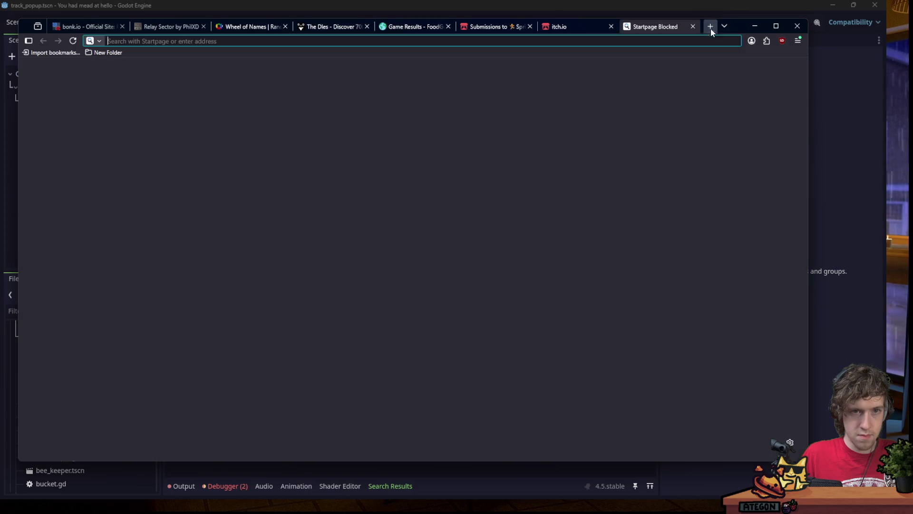
type("google")
key("Return")
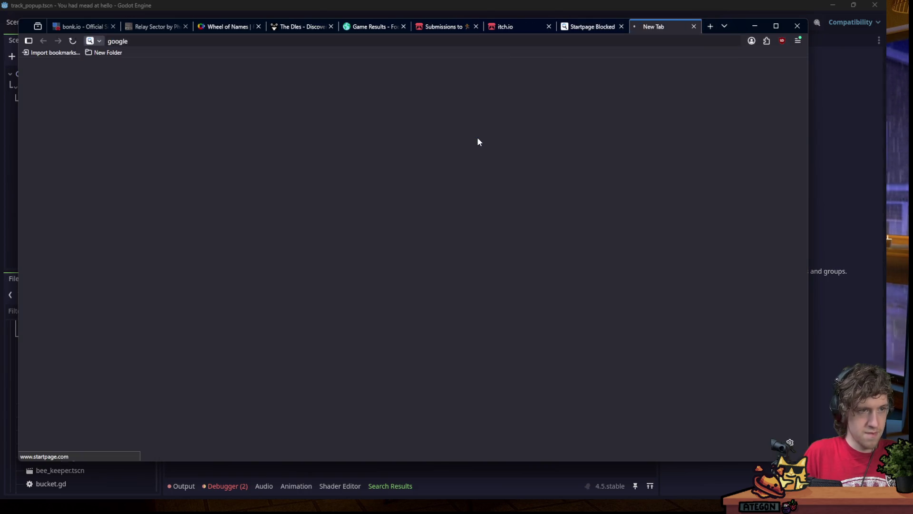
left_click(694, 26)
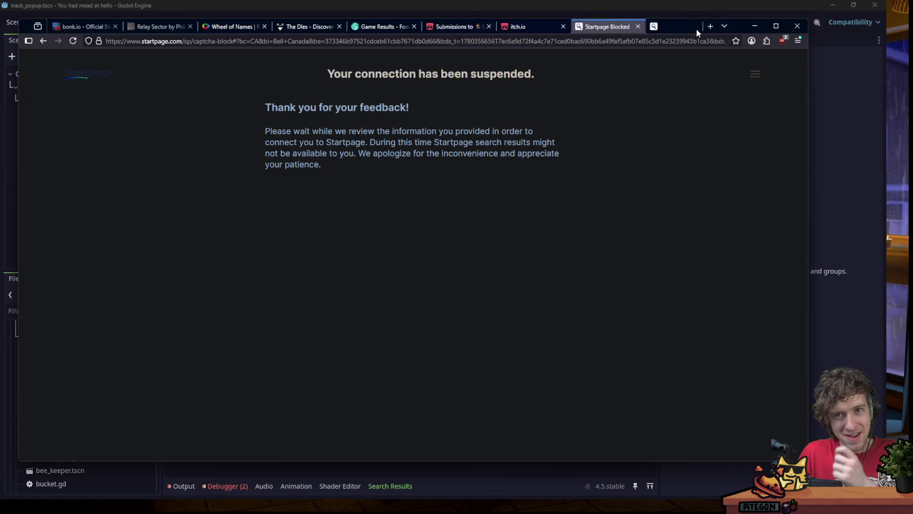
left_click(692, 27)
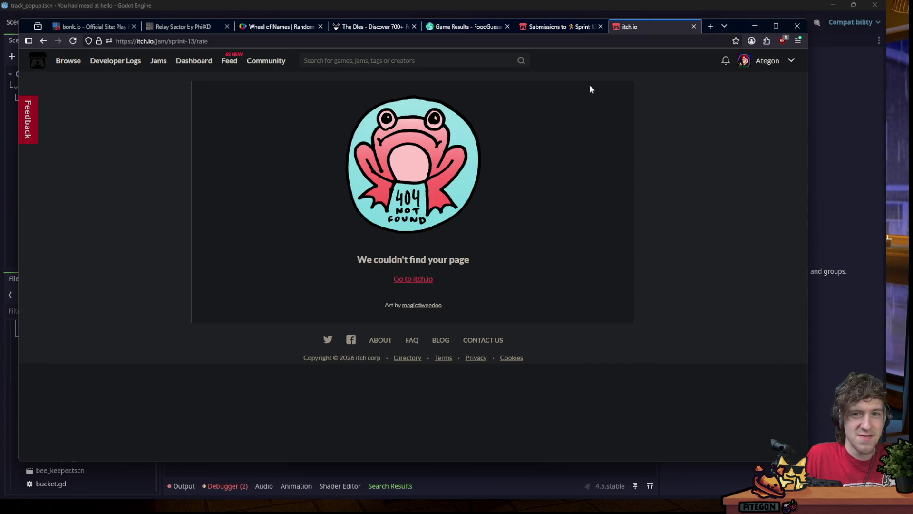
Step: Close the 404 page and look over Sprint 13's discussions and overview
left_click(690, 29)
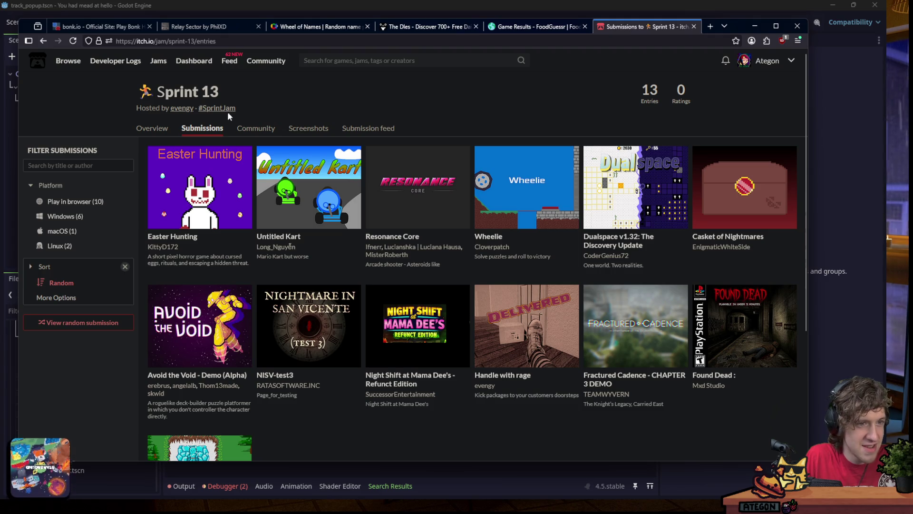
left_click(248, 131)
left_click(210, 134)
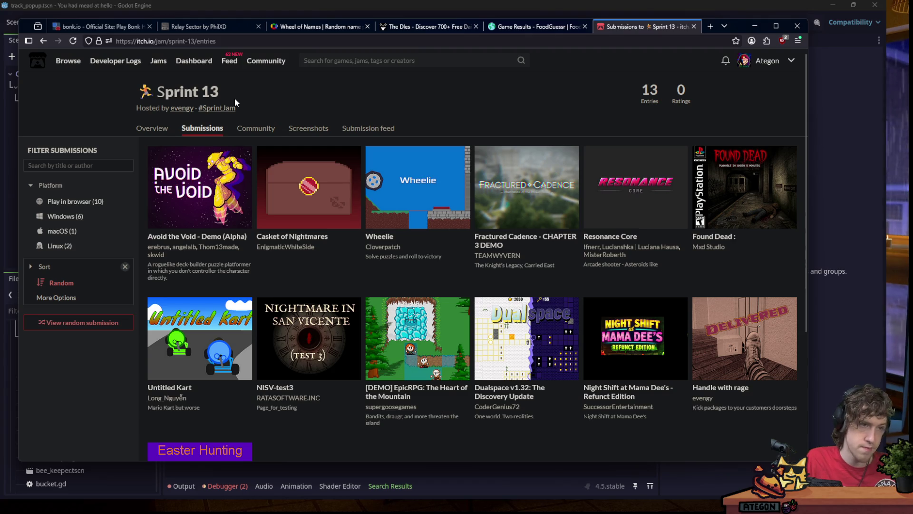
left_click(157, 129)
Step: Go to the itch.io game jams listing and scroll through the jam calendar
left_click(43, 65)
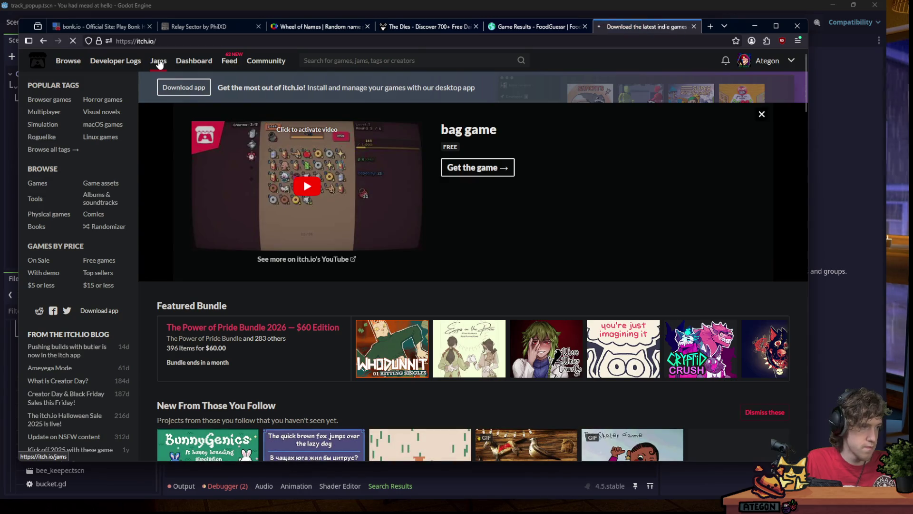
left_click(159, 62)
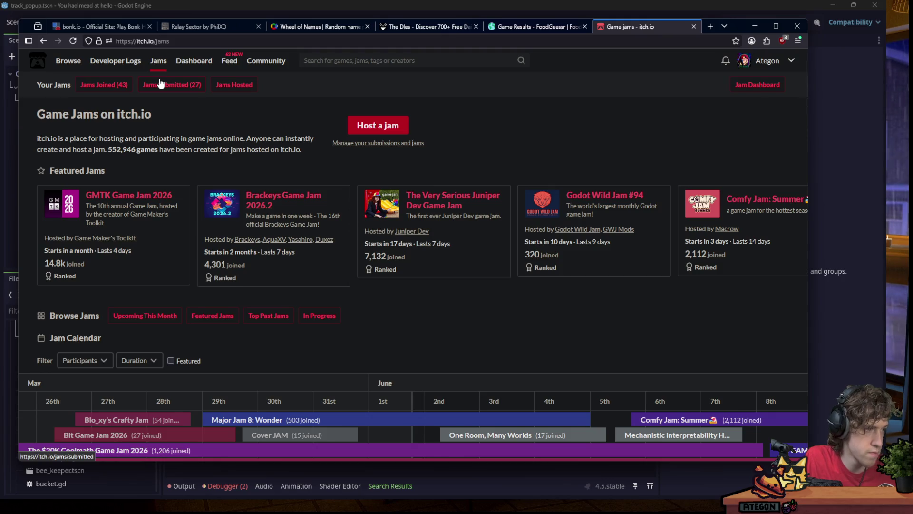
left_click(161, 83)
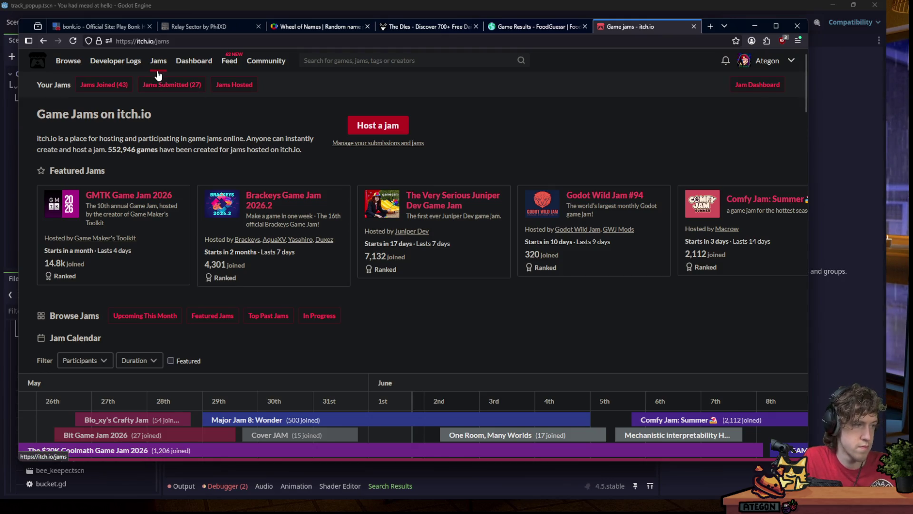
middle_click(305, 172)
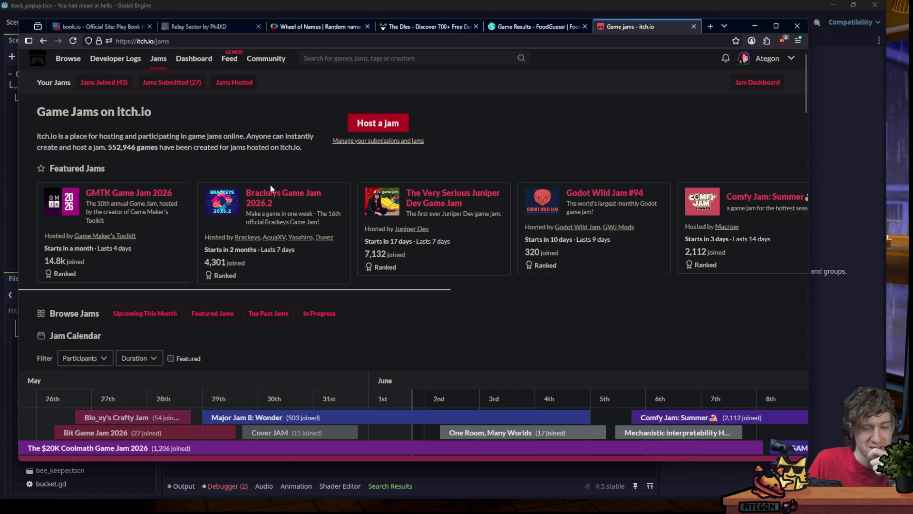
scroll(386, 209, "down", 1)
left_click_drag(393, 268, 829, 253)
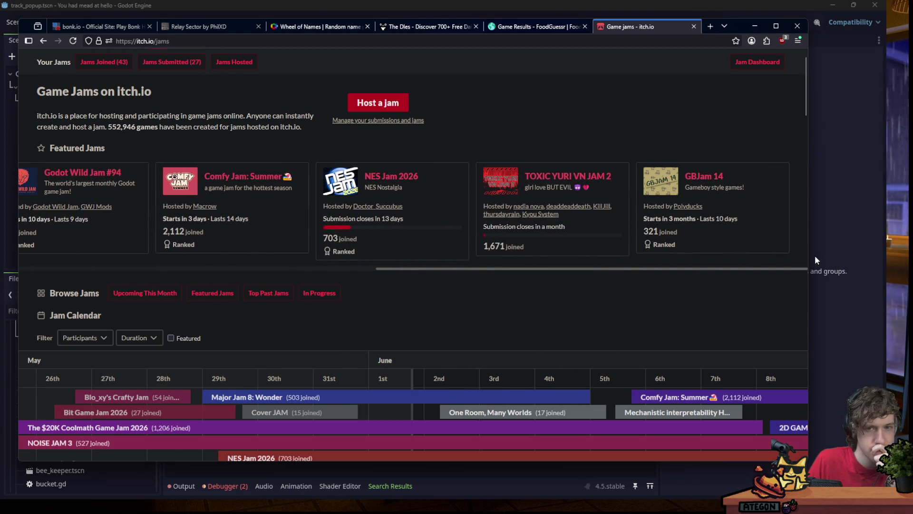
mouse_move(739, 262)
left_mouse_down()
mouse_move(459, 255)
mouse_move(304, 267)
left_mouse_up()
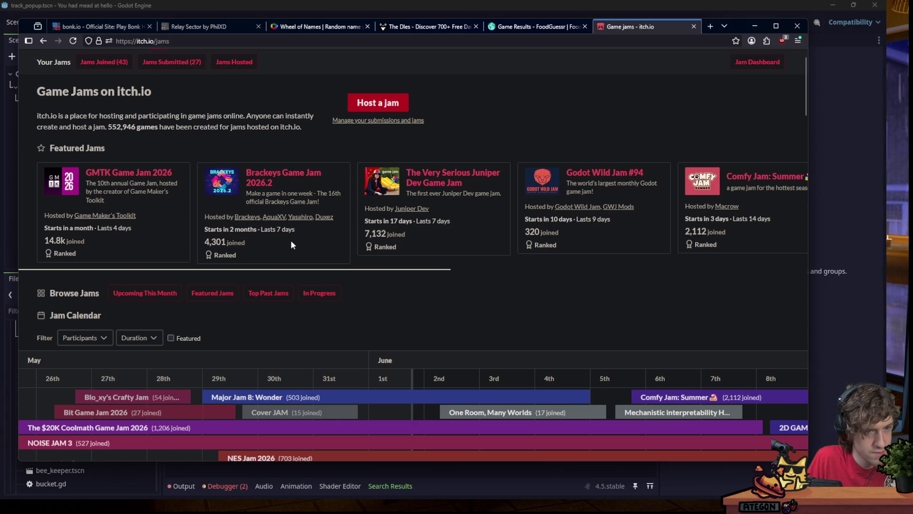
mouse_move(141, 270)
left_mouse_down()
mouse_move(343, 257)
mouse_move(544, 261)
left_mouse_up()
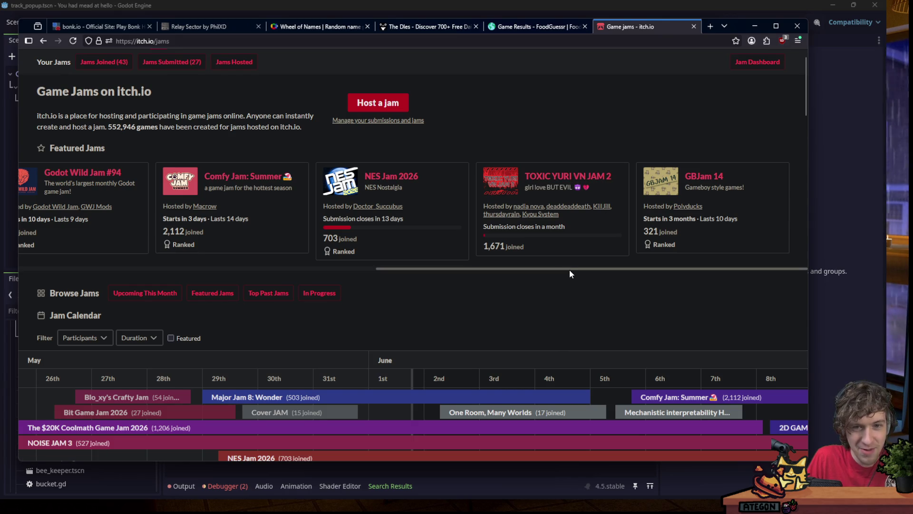
left_click_drag(569, 269, 566, 270)
scroll(536, 269, "right", 1)
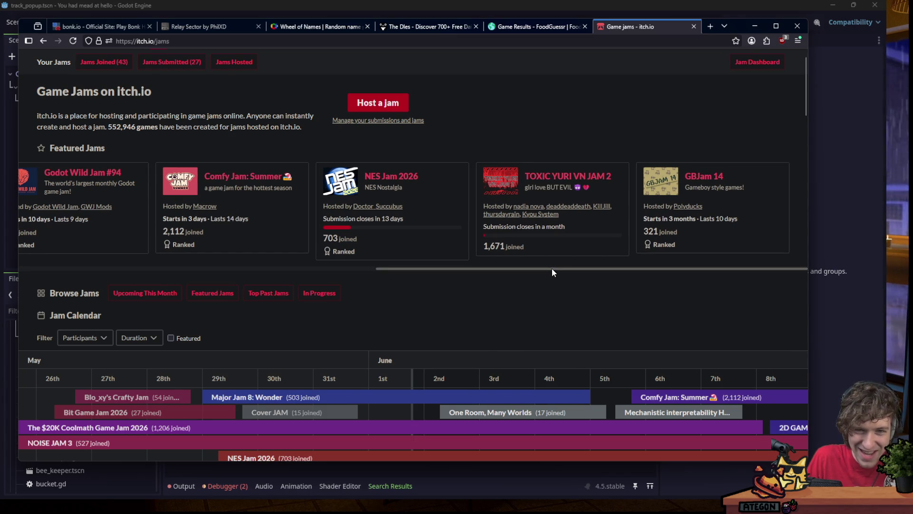
left_click_drag(551, 270, 179, 265)
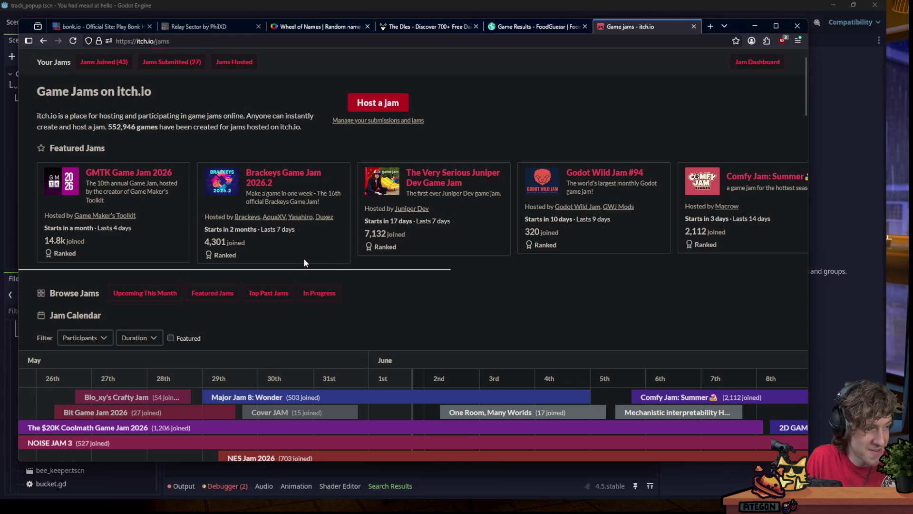
scroll(261, 290, "down", 3)
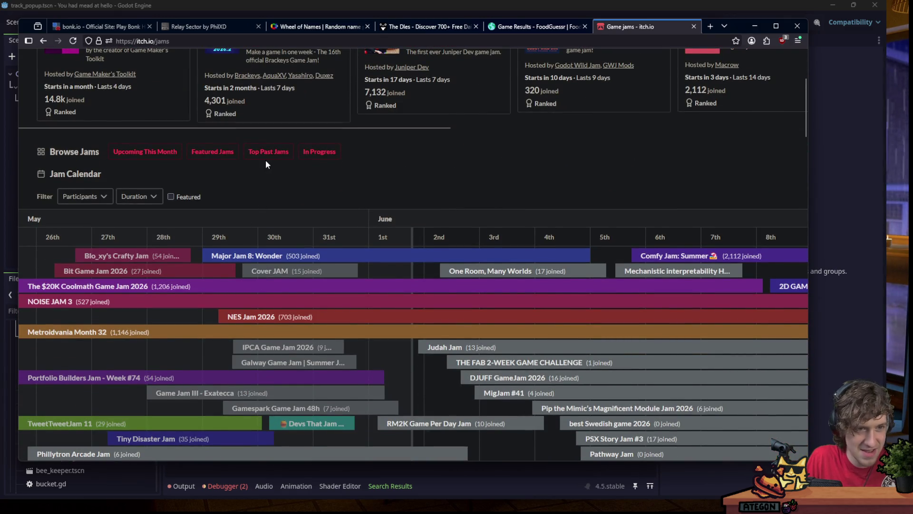
Step: Close the game jams tab and return to track_popup.gd in Godot
left_click(693, 26)
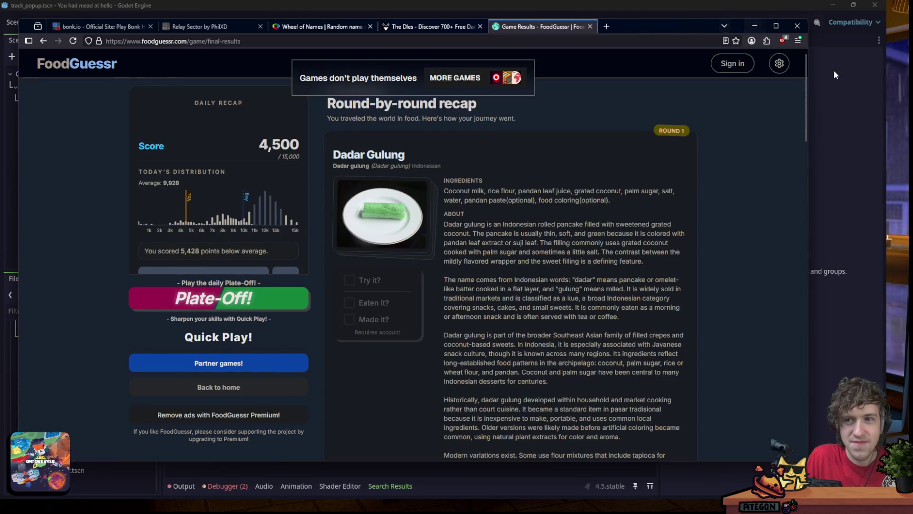
left_click(833, 69)
left_click(407, 183)
left_click(418, 206)
scroll(417, 190, "down", 4)
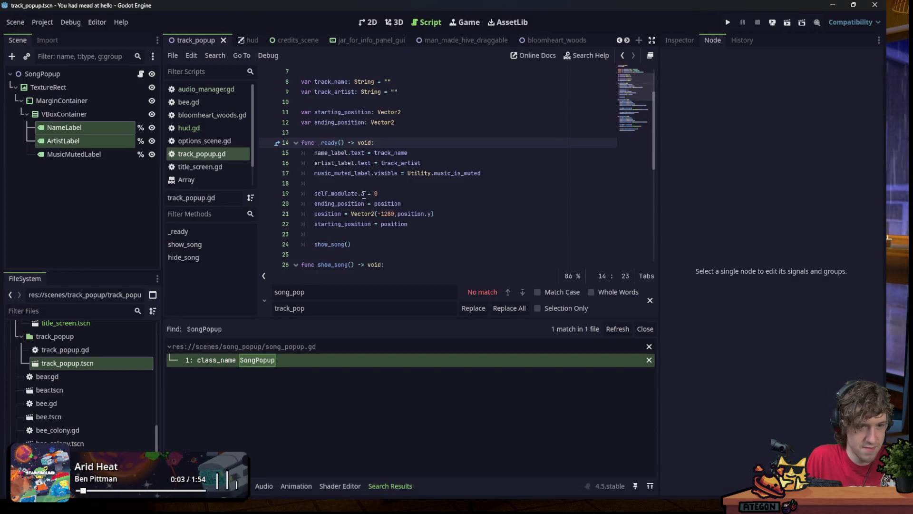
left_click(414, 170)
left_click(375, 182)
scroll(375, 175, "down", 2)
scroll(375, 176, "down", 1)
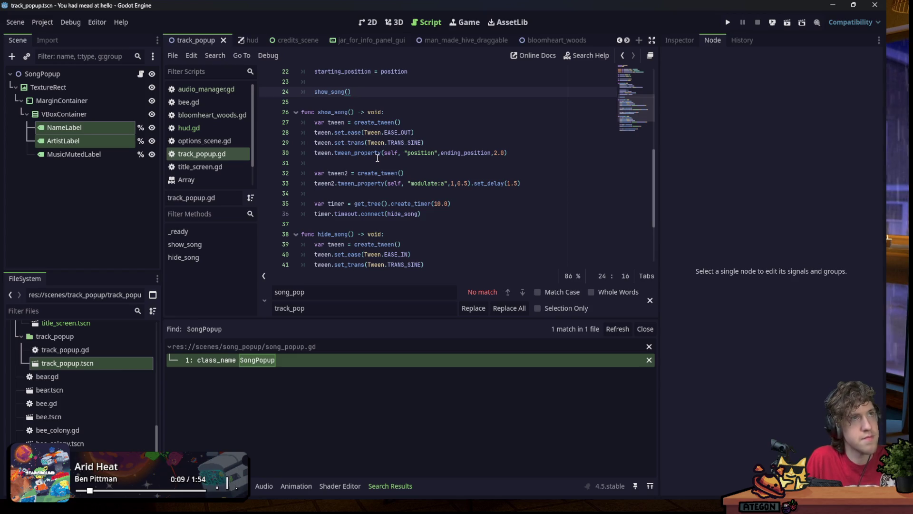
left_click(441, 131)
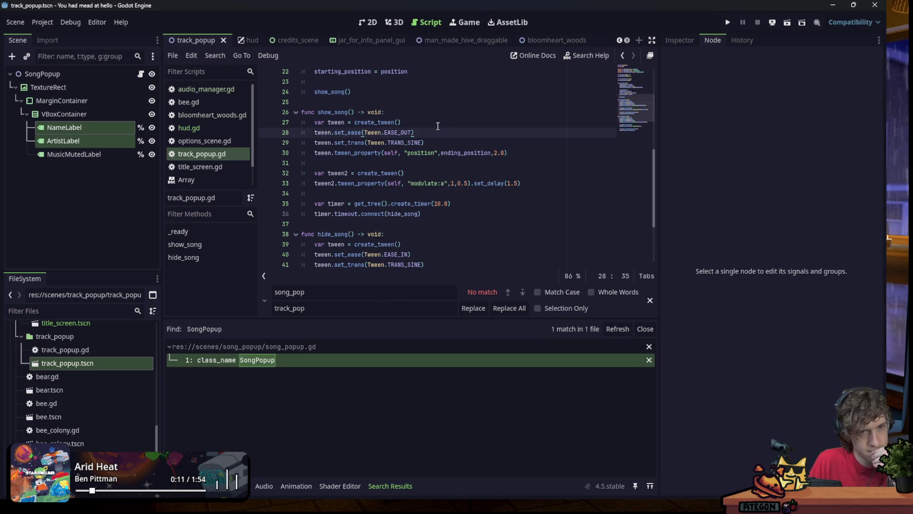
double_click(333, 112)
scroll(372, 124, "up", 3)
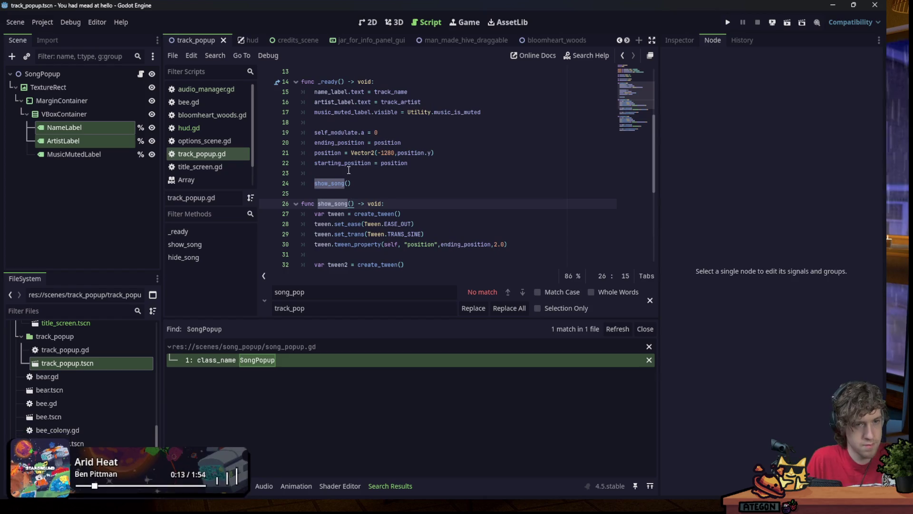
left_click(341, 183)
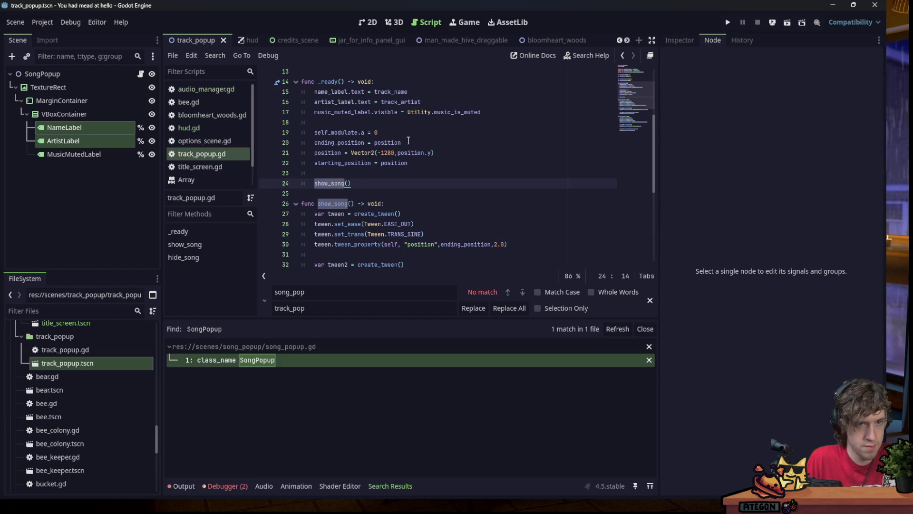
scroll(407, 138, "up", 4)
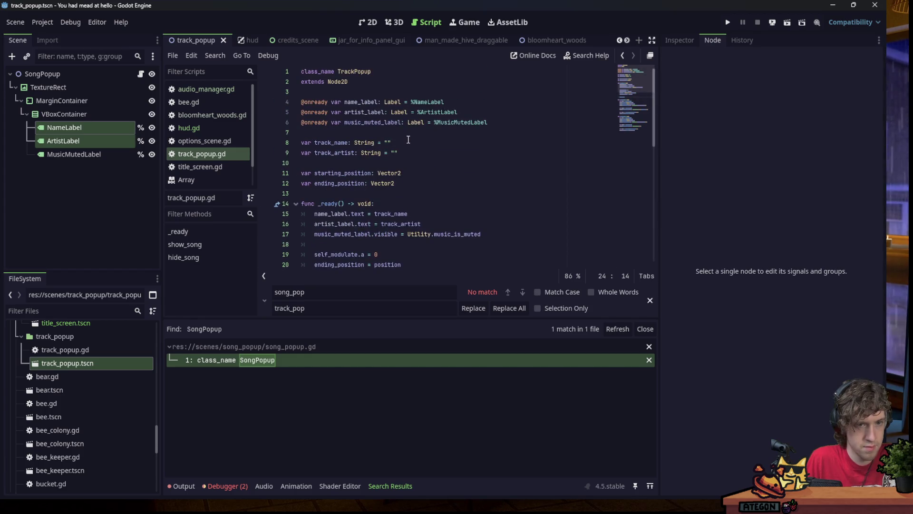
scroll(407, 136, "down", 10)
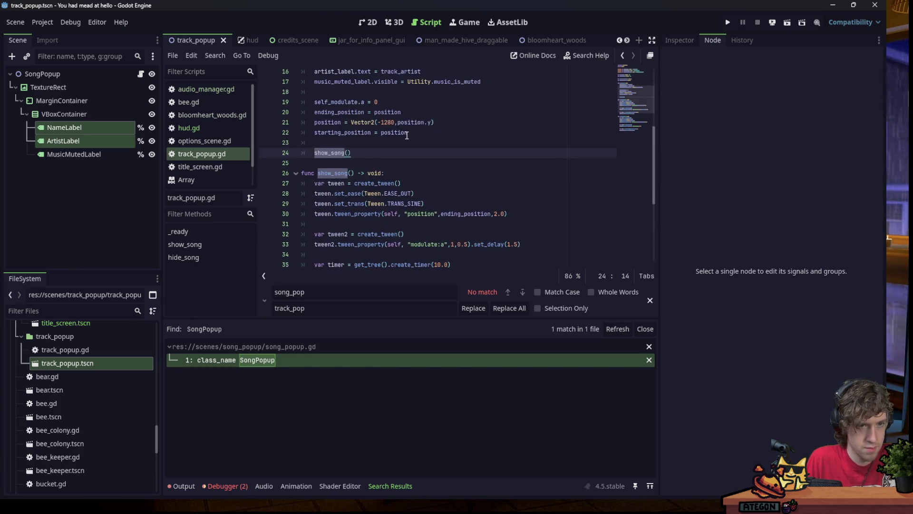
left_click(417, 142)
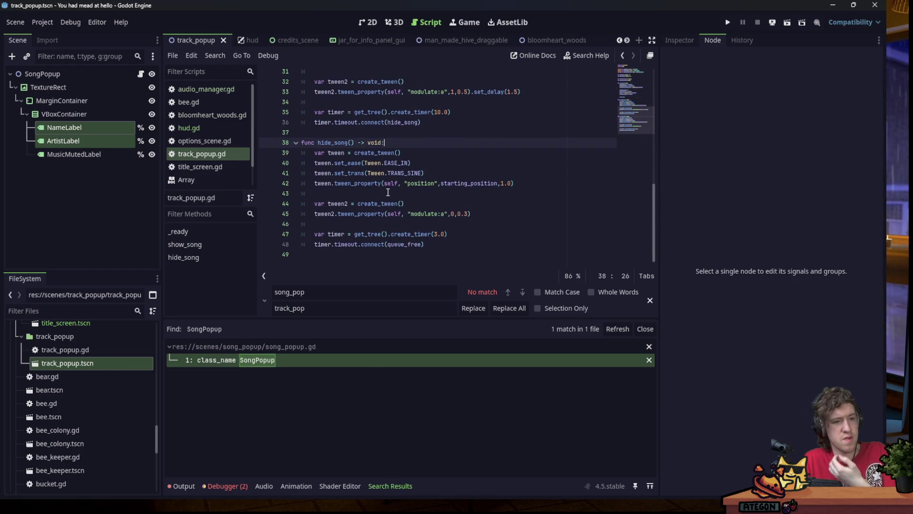
scroll(352, 159, "up", 1)
Step: Rename show_song to show_track in its definition and in the _ready call
double_click(329, 112)
type("show_track")
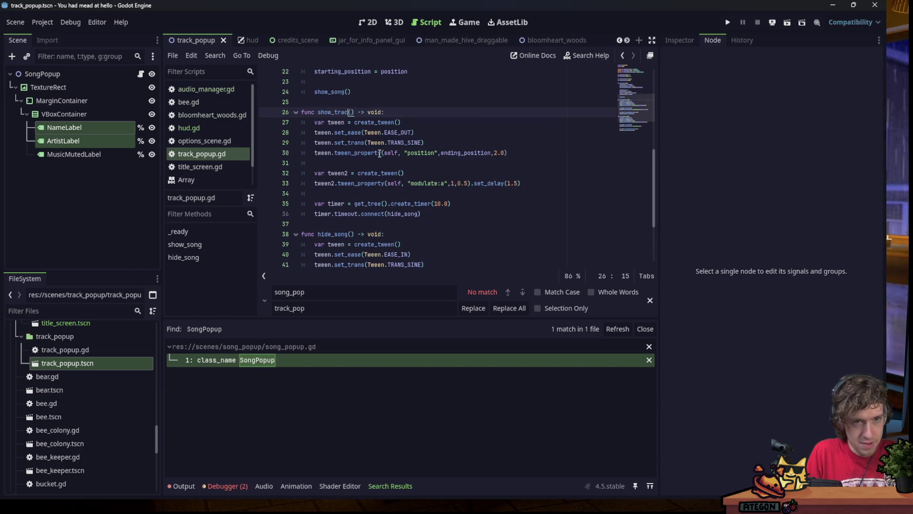
left_click(336, 93)
double_click(336, 93)
type("show_track")
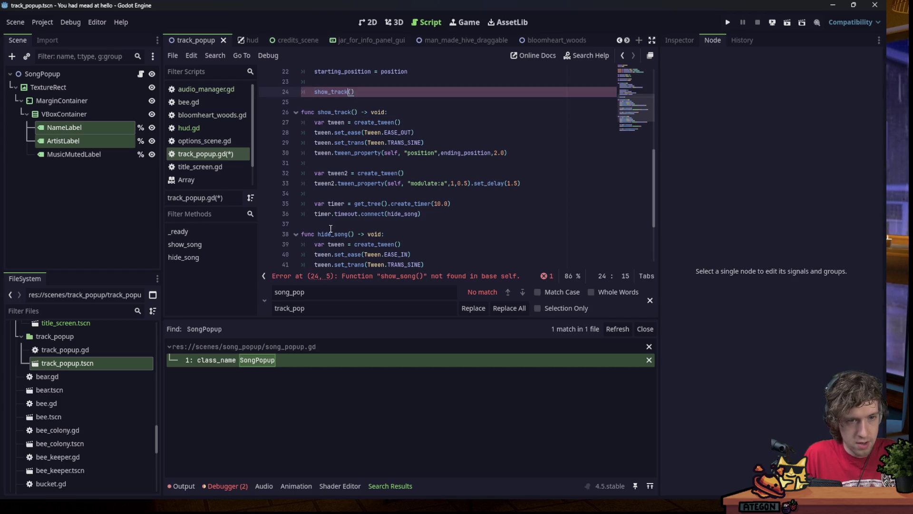
Step: Rename hide_song to hide_track in its definition and the timer connection
double_click(330, 234)
type("hide_track")
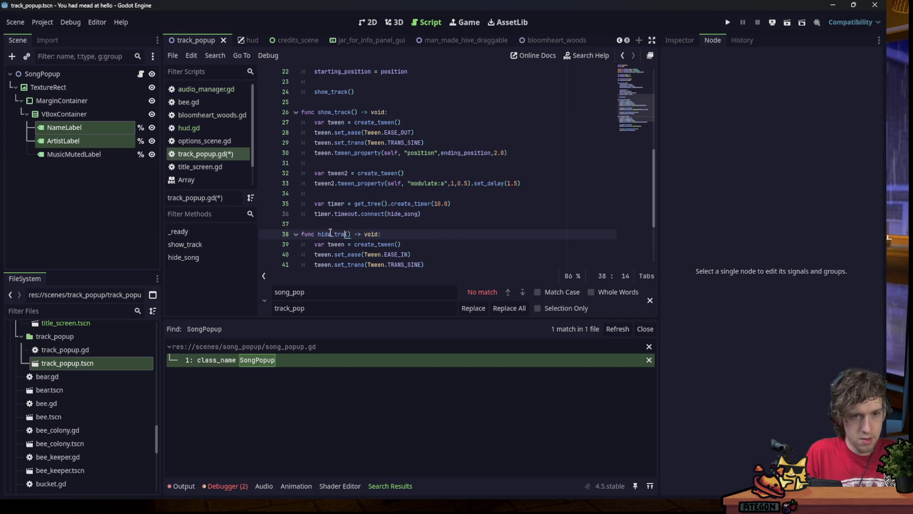
left_click(329, 233)
double_click(330, 234)
key("ctrl+c")
double_click(405, 213)
key("ctrl+v")
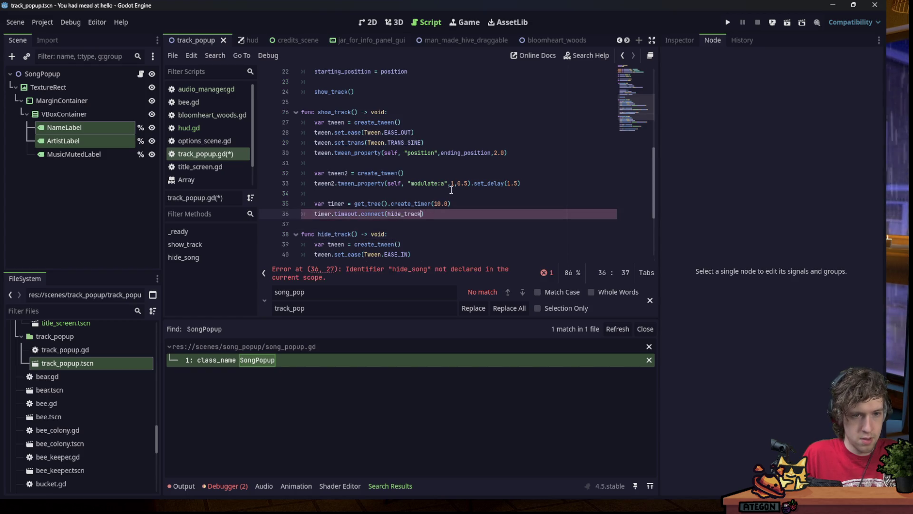
scroll(424, 175, "down", 3)
left_click(417, 144)
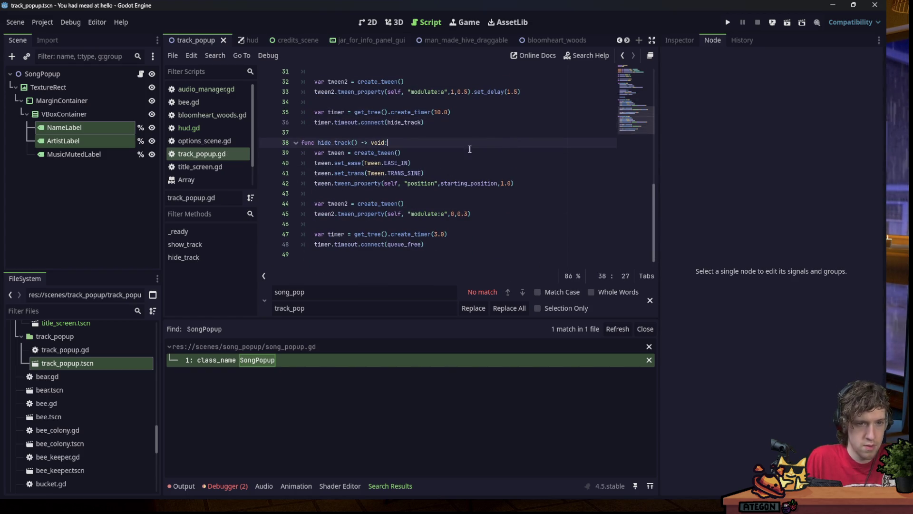
left_click(467, 134)
left_click(486, 123)
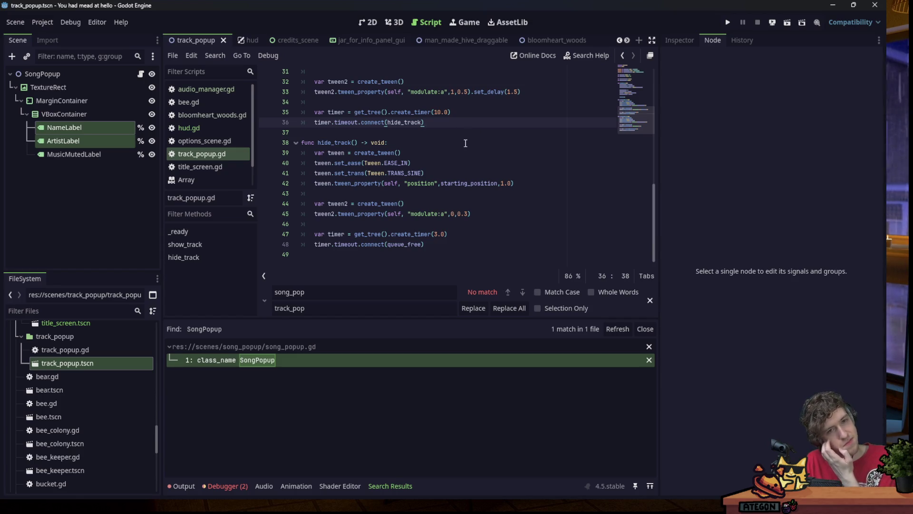
Step: Review the track_popup script from the _ready and hide_track functions up to the variables, then save the scene
scroll(449, 114, "up", 2)
left_click(500, 124)
scroll(500, 124, "down", 2)
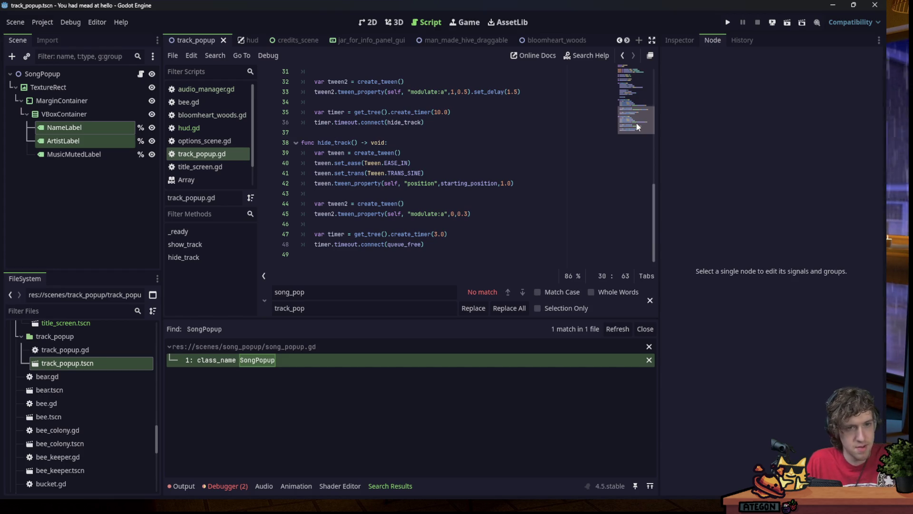
left_click_drag(638, 126, 641, 79)
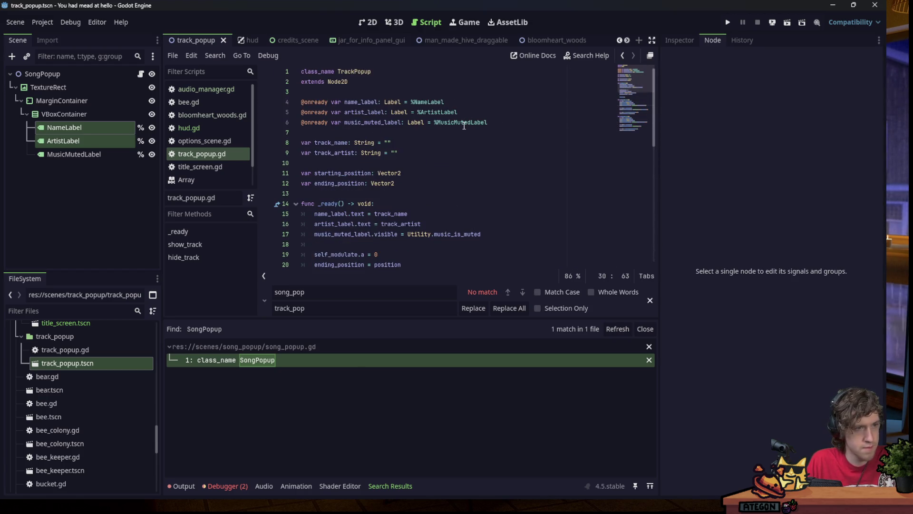
left_click_drag(632, 91, 629, 134)
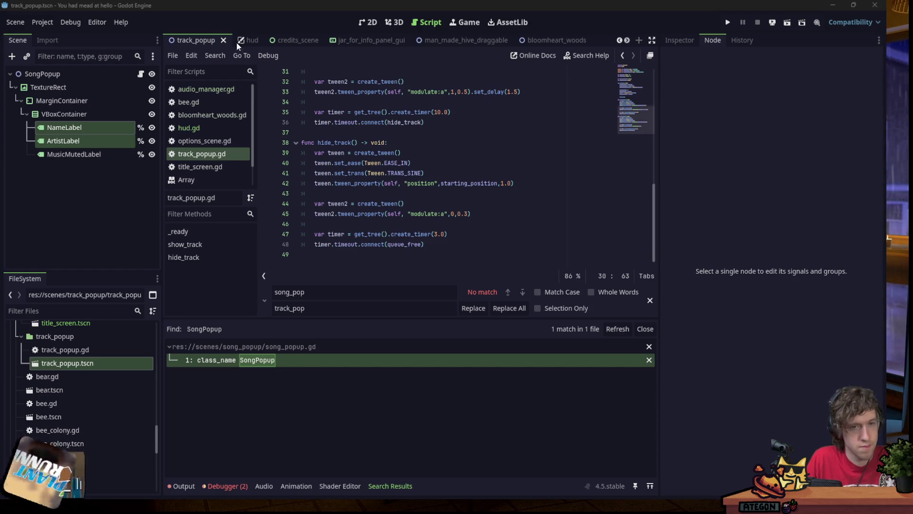
left_click(428, 142)
scroll(428, 166, "up", 9)
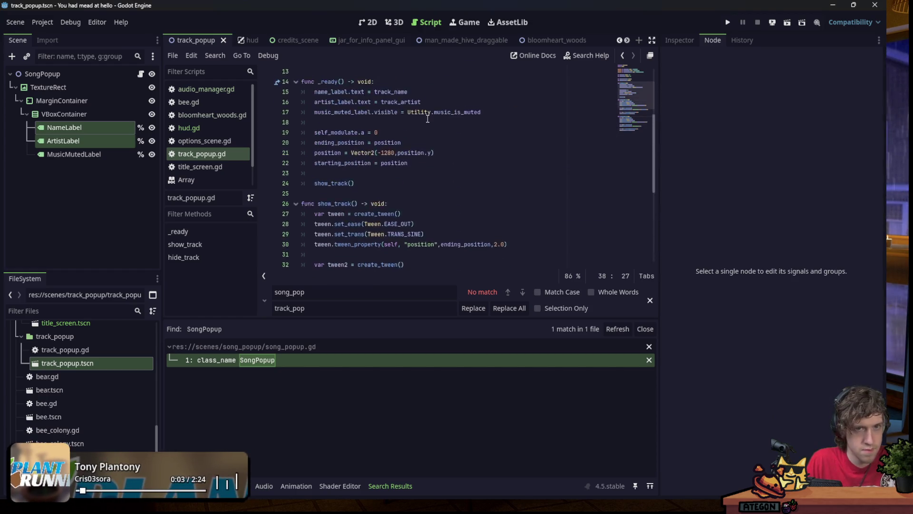
left_click(450, 132)
key("ctrl+s")
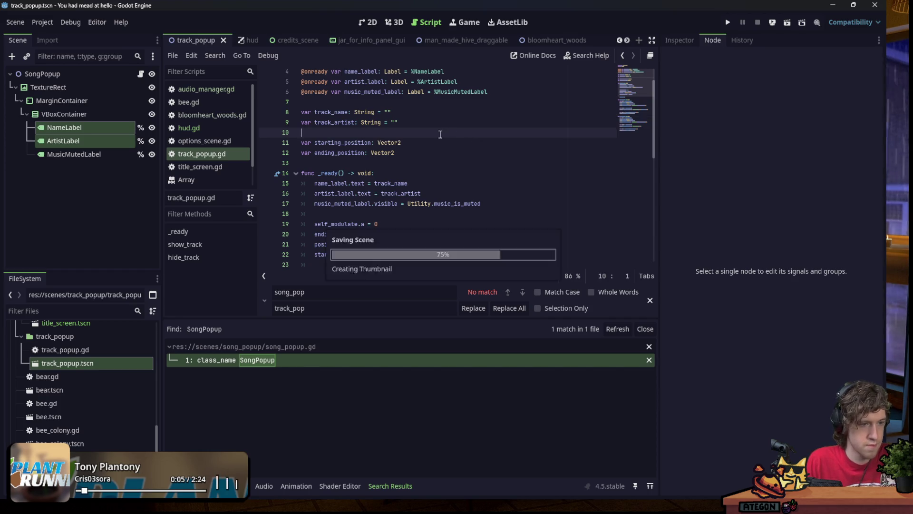
Step: Close the find-and-replace bar and place the cursor at the end of line 21's position assignment
scroll(88, 393, "down", 10)
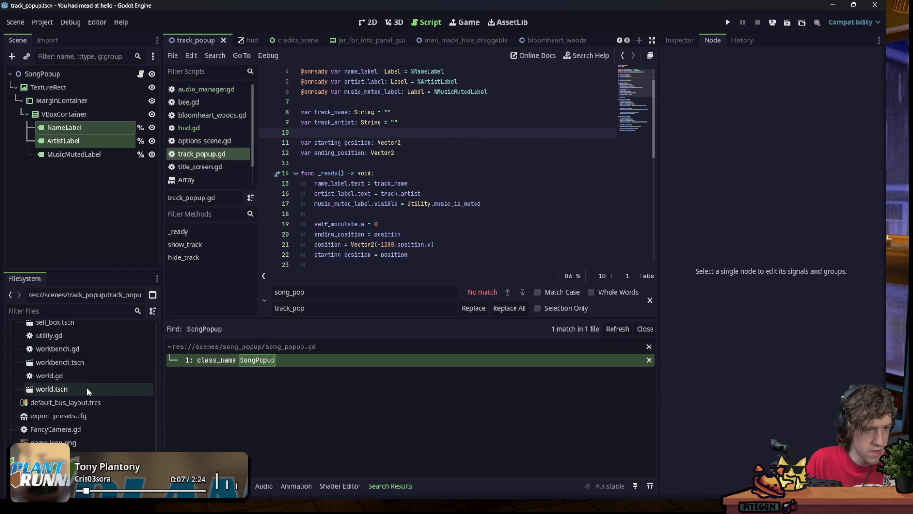
scroll(88, 393, "up", 15)
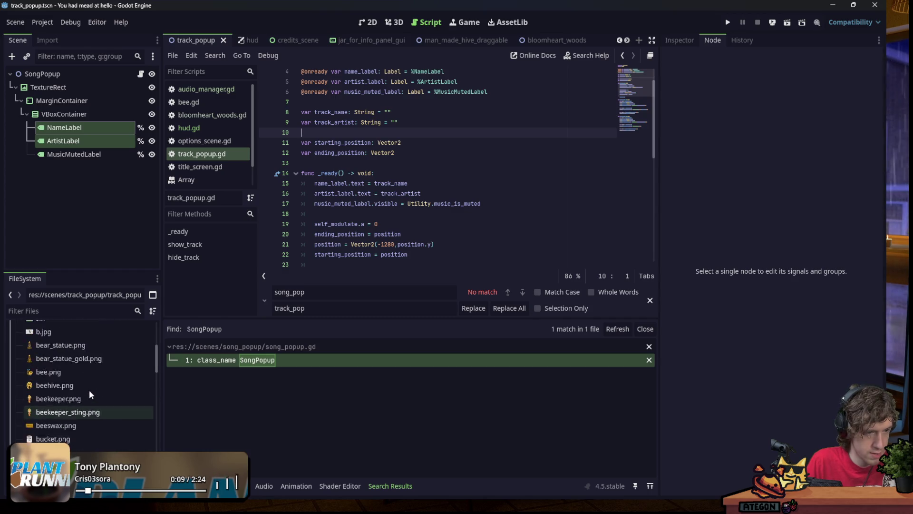
scroll(72, 399, "down", 3)
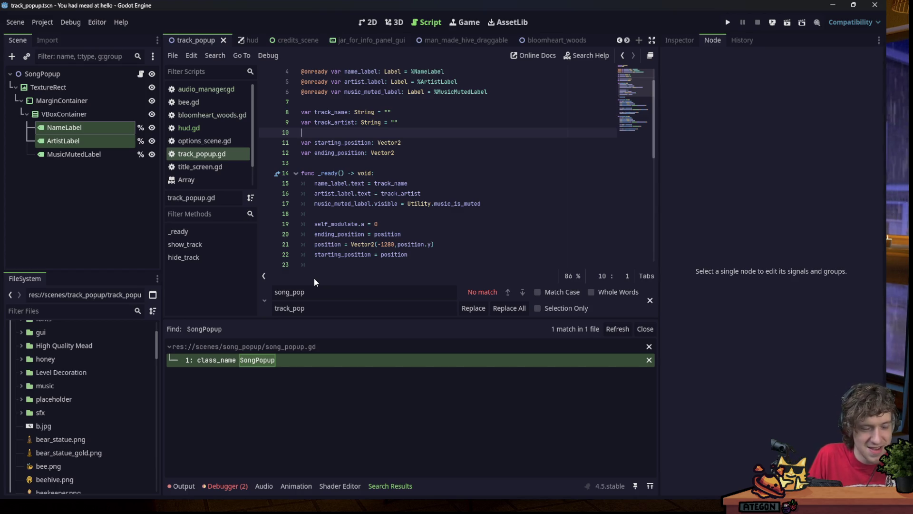
left_click(650, 300)
left_click(458, 244)
left_click(457, 273)
left_click(475, 248)
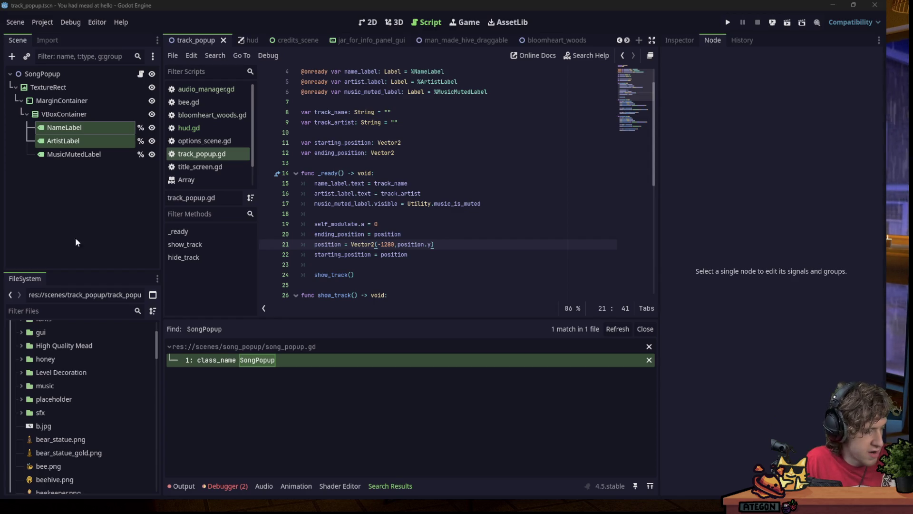
Step: Bring the browser window back in front of Godot
mouse_move(358, 503)
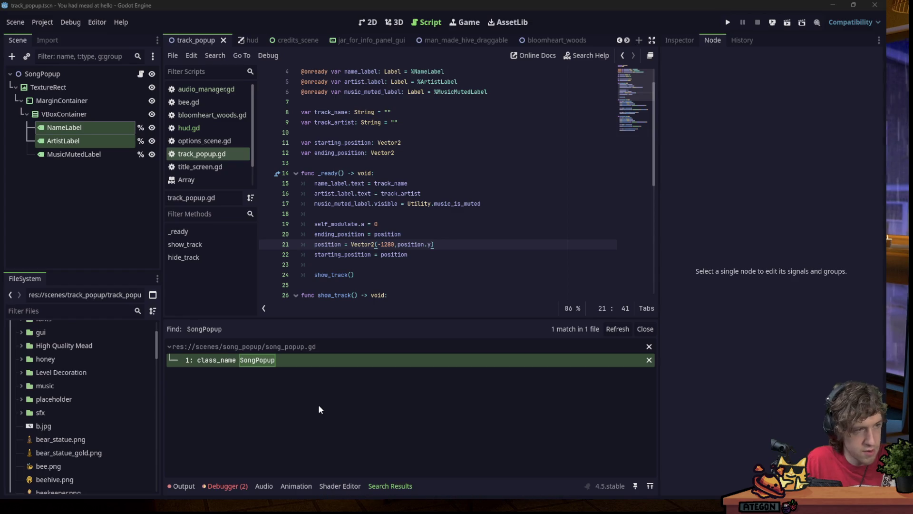
mouse_move(399, 506)
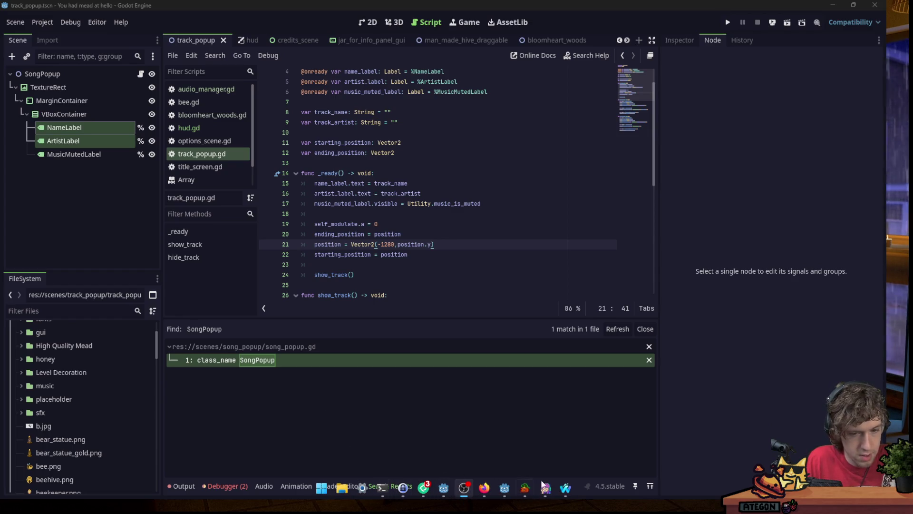
left_click(565, 488)
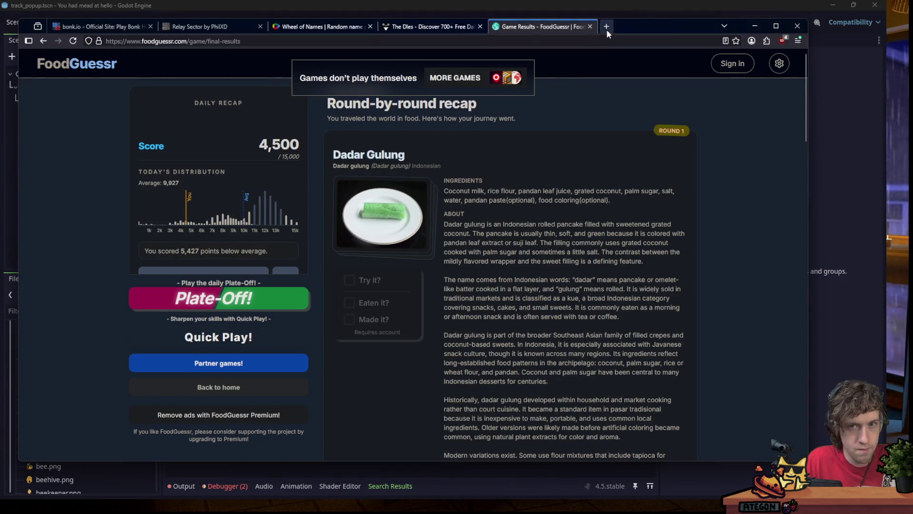
Step: Load the Crossroads Game Jam 2026 itch.io page in a new tab from the copied address
left_click(601, 27)
key("ctrl+v")
key("Return")
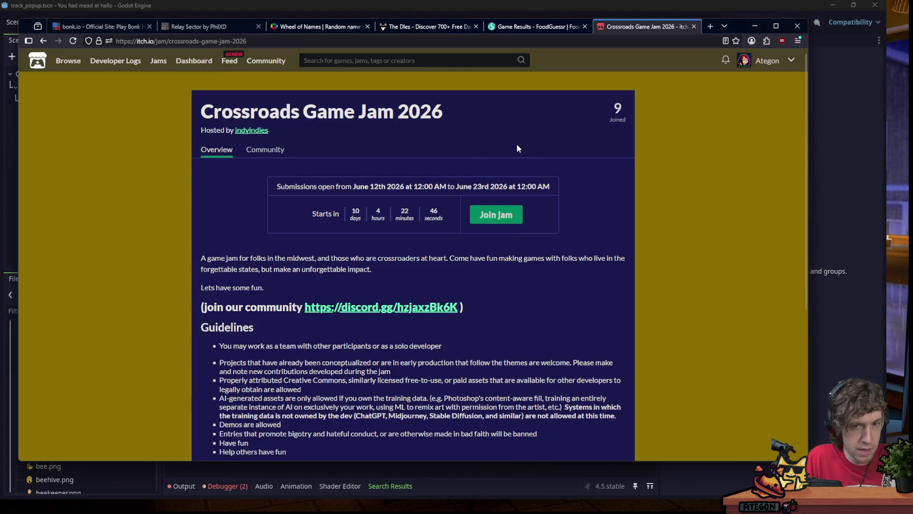
scroll(629, 161, "down", 2)
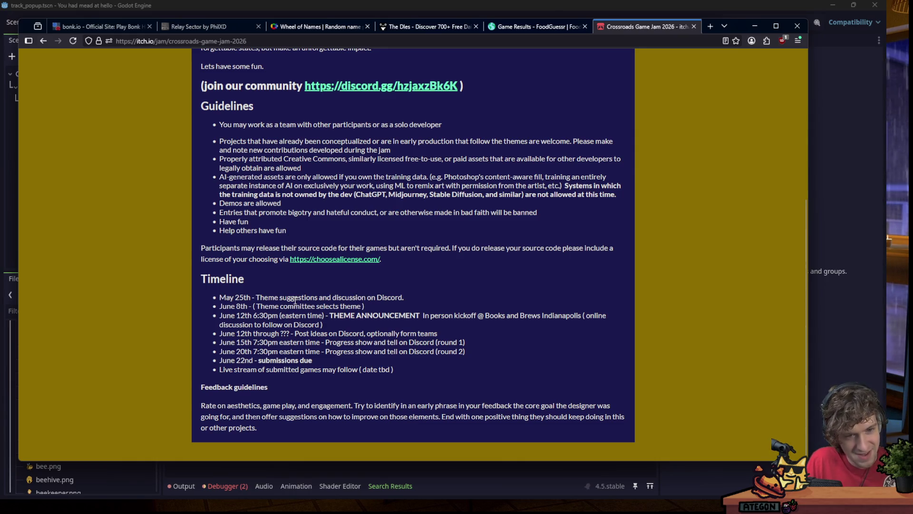
Step: Autoscroll through the jam's guidelines and timeline, return to the top, and open a blank tab
middle_click(465, 296)
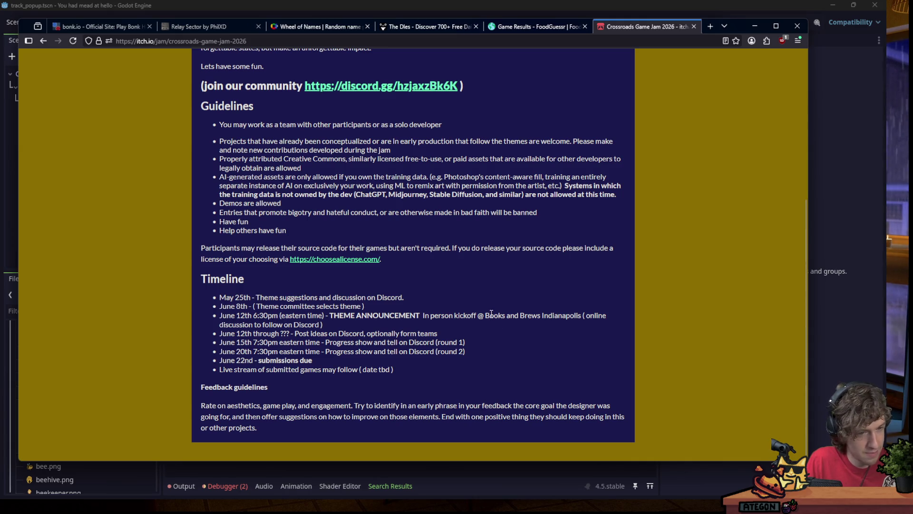
left_click(455, 305)
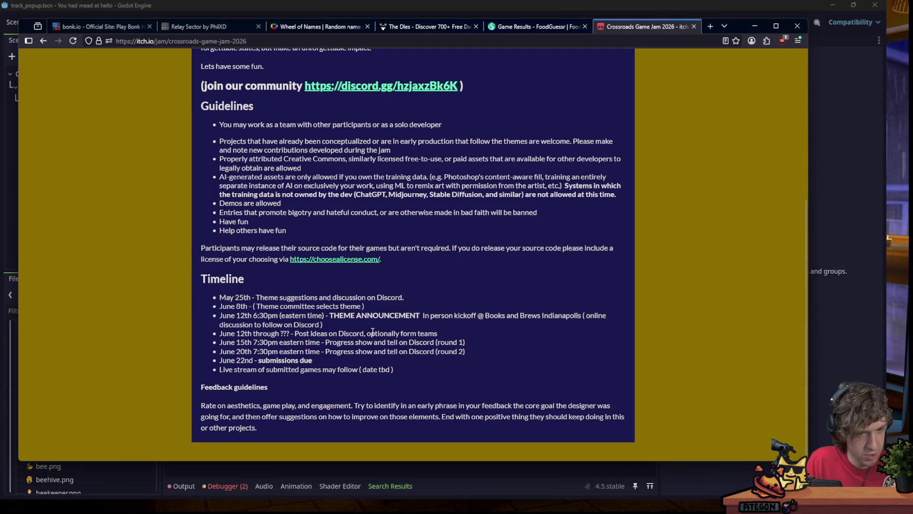
middle_click(442, 312)
left_click(441, 312)
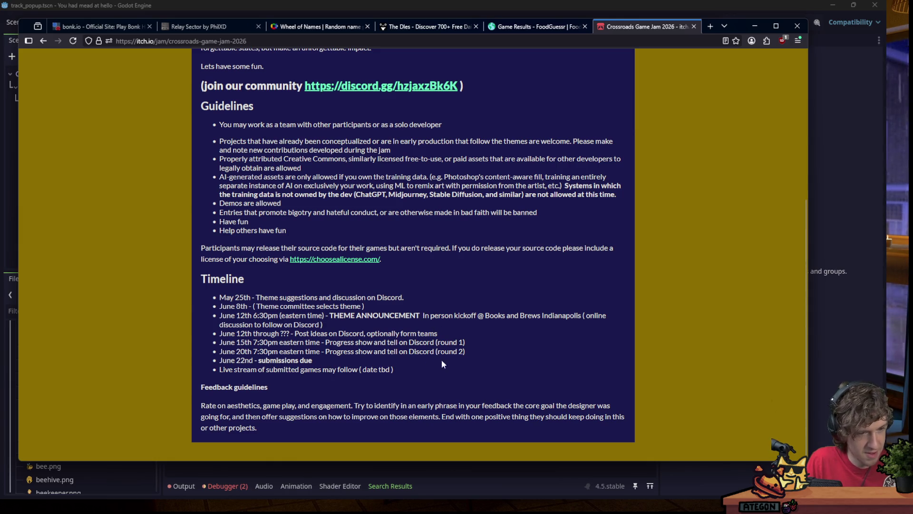
middle_click(475, 304)
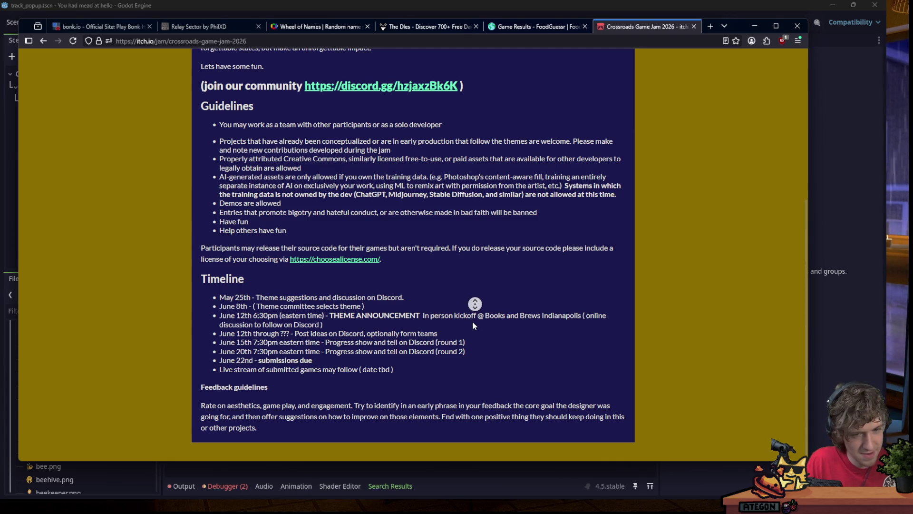
scroll(475, 304, "up", 5)
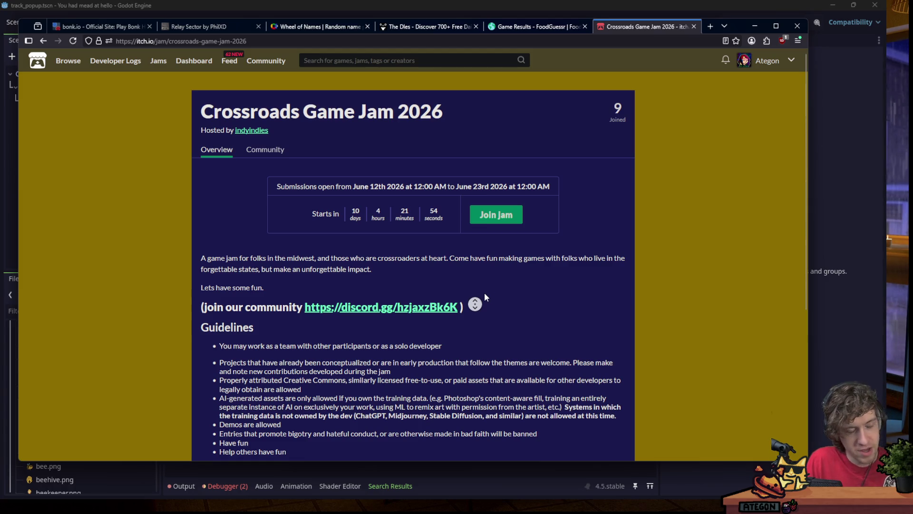
scroll(475, 321, "down", 3)
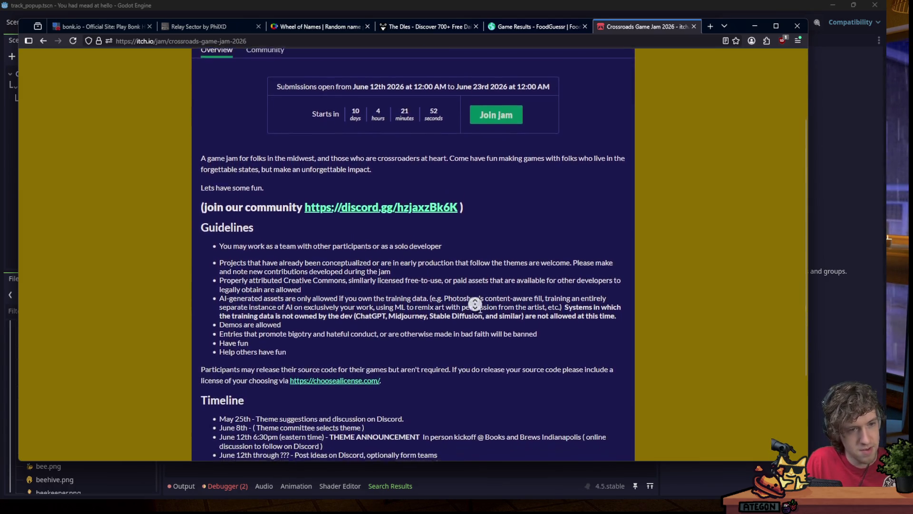
scroll(529, 229, "up", 3)
key("ctrl+t")
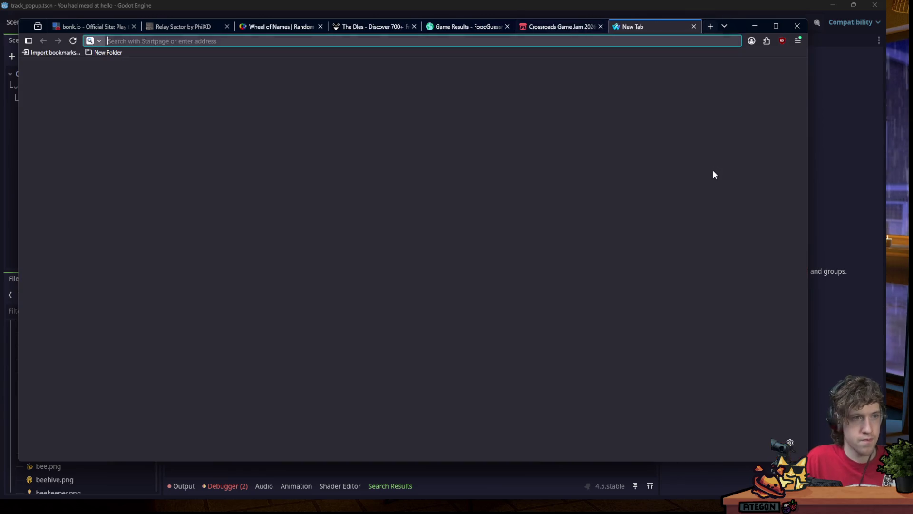
Step: Search 'ittano game jam', close the blocked Startpage tab, and minimize Waterfox to reveal Godot
type("ittano game jam")
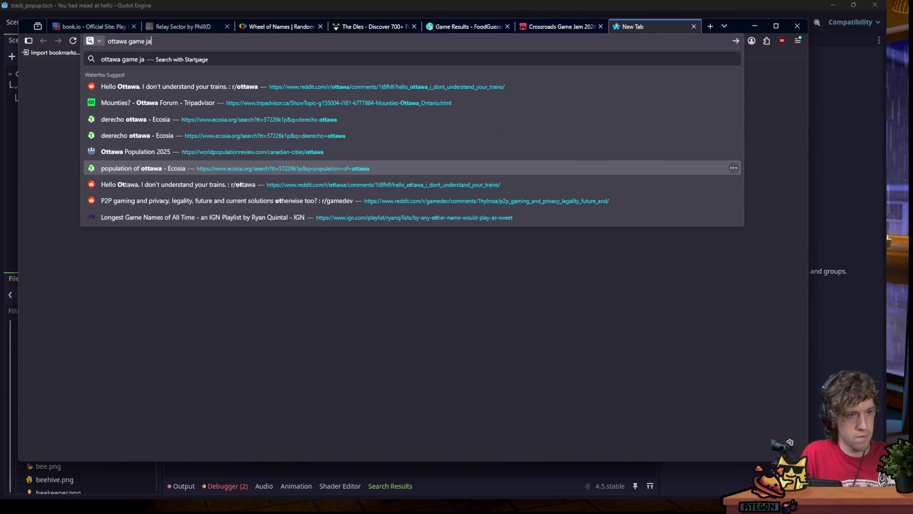
key("Return")
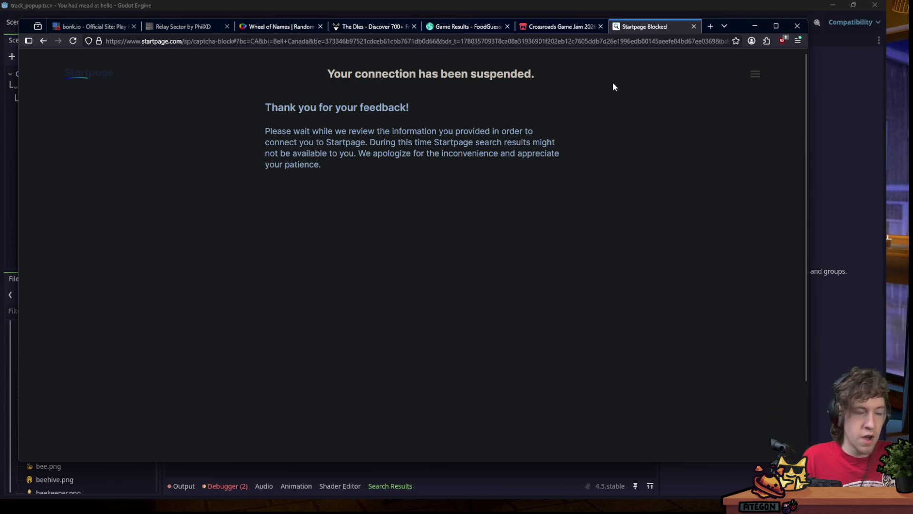
left_click(693, 27)
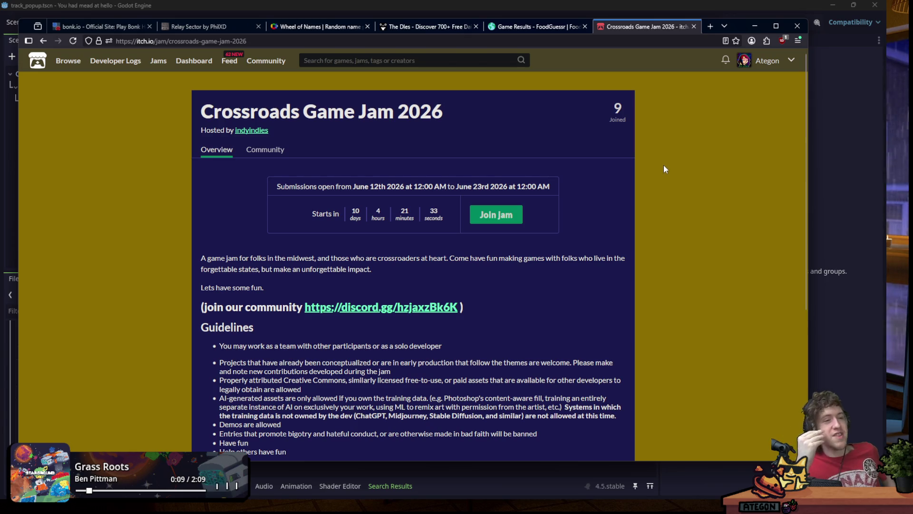
left_click(755, 26)
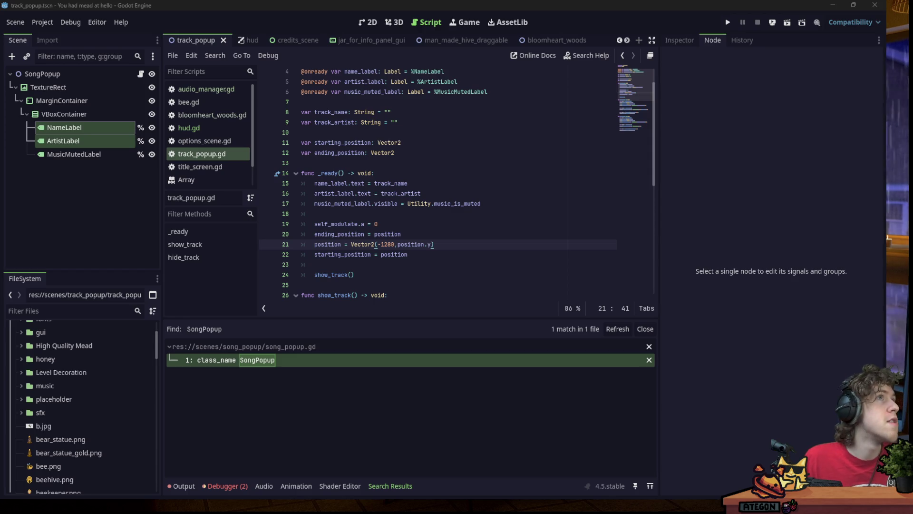
Step: Restore Waterfox, choose DuckDuckGo as the default search engine in Search settings, and open a new tab
key("alt+Tab")
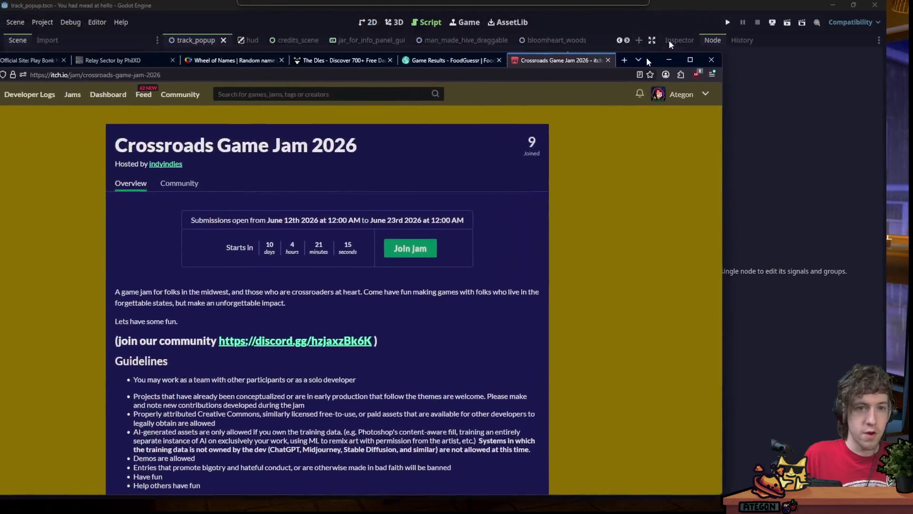
left_click_drag(643, 63, 699, 38)
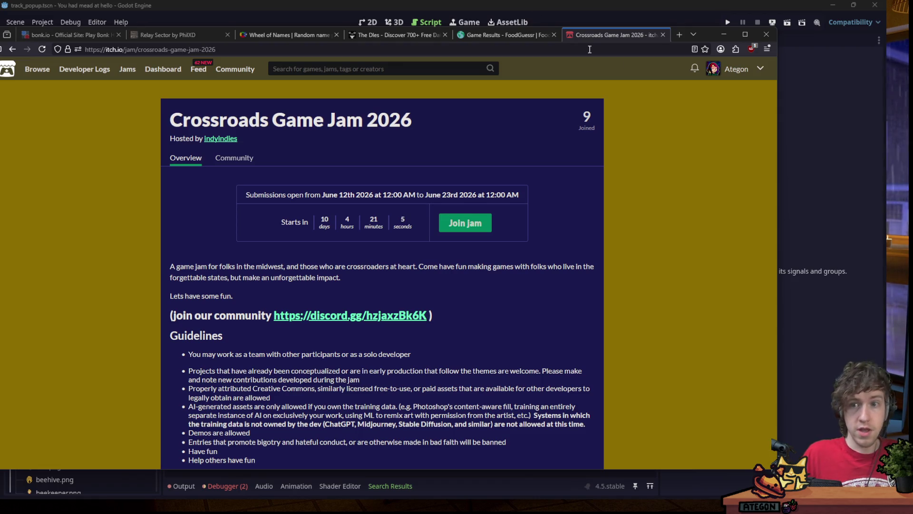
left_click(766, 49)
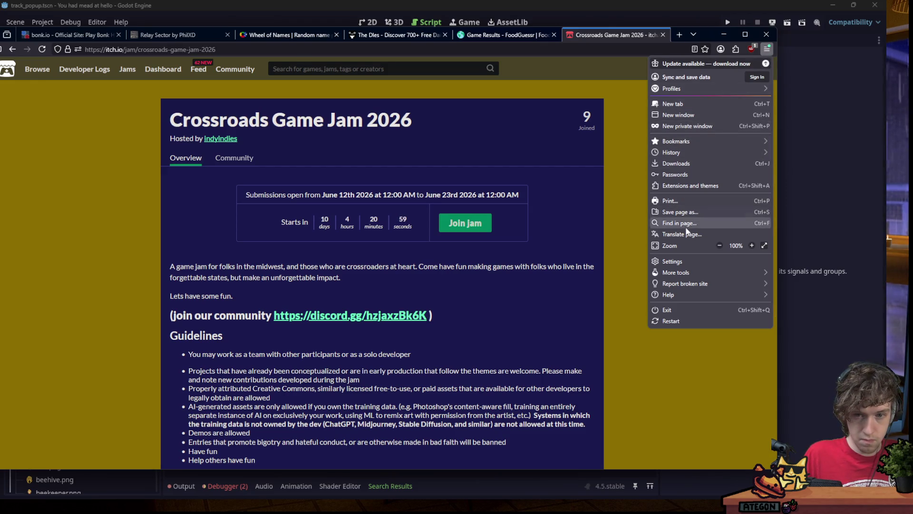
left_click(686, 261)
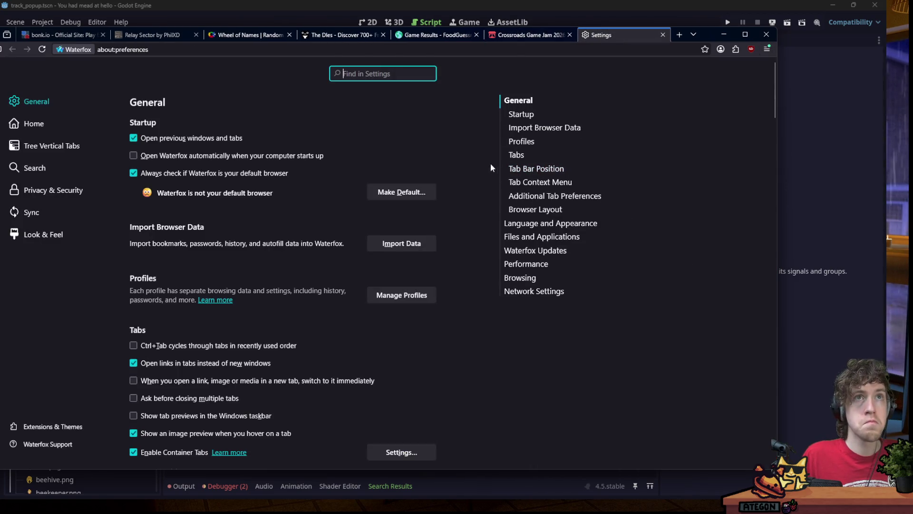
left_click(48, 169)
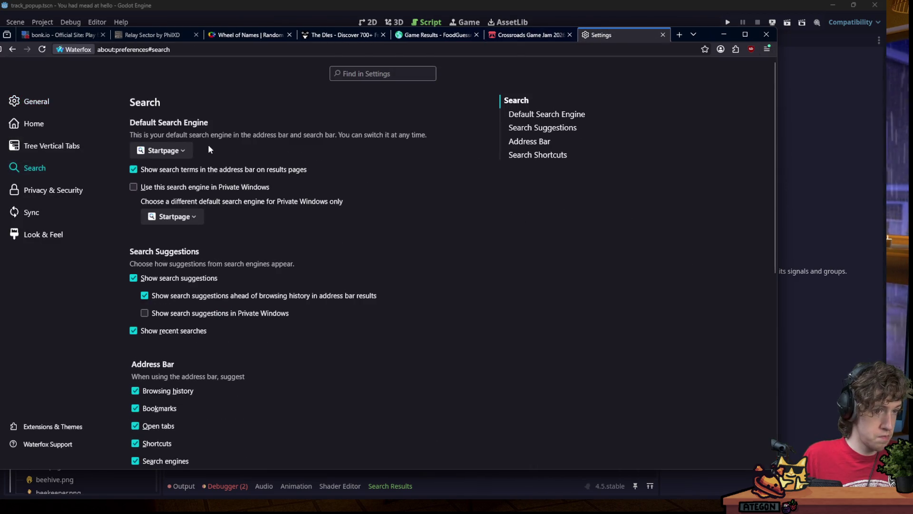
left_click(170, 152)
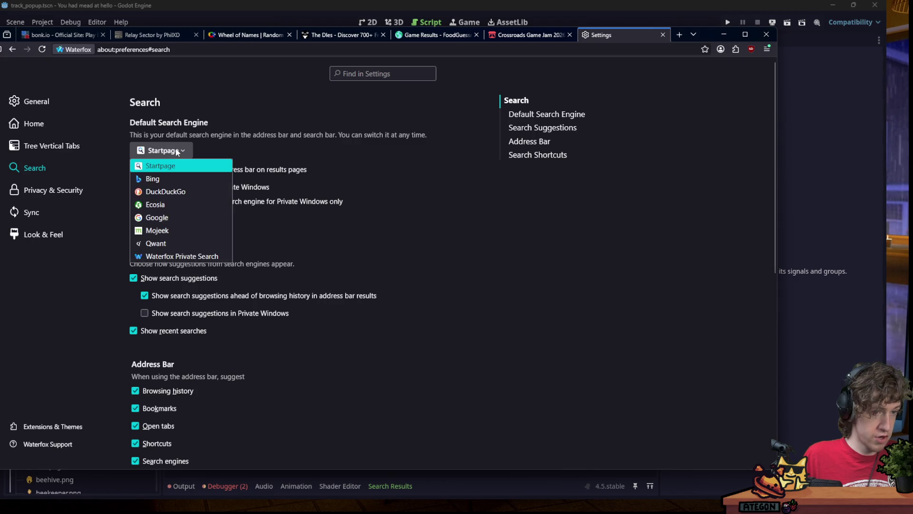
left_click(176, 191)
left_click(678, 35)
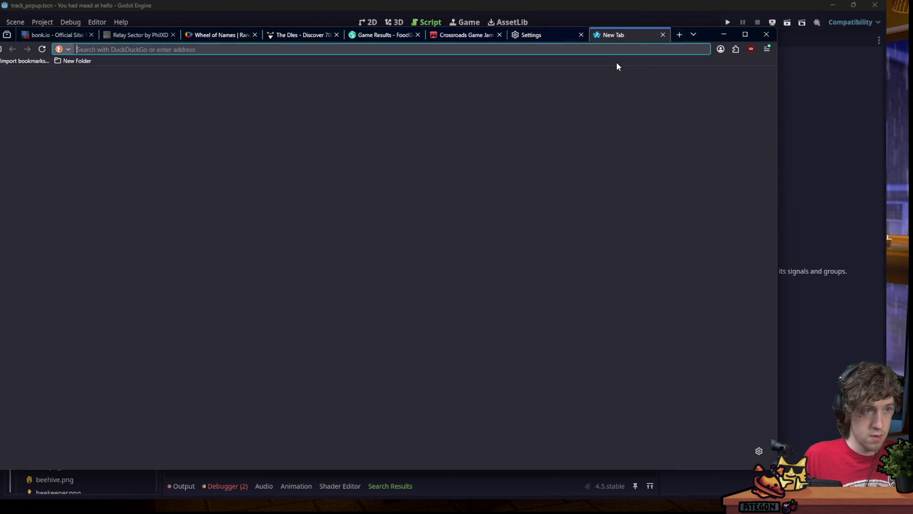
Step: Maximize the browser, search 'ottawa game jam', and view the Hack Club Campfire Ottawa result in its tab
double_click(700, 34)
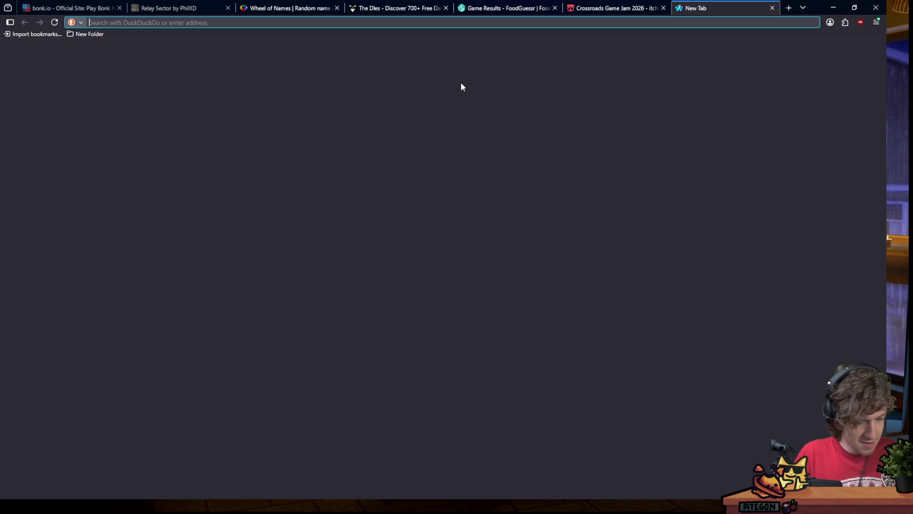
type("ottawa game jam")
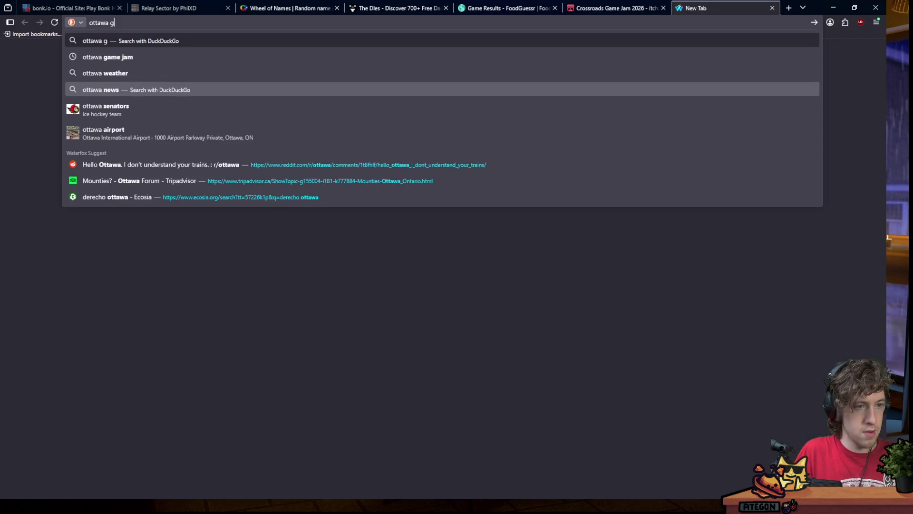
key("Return")
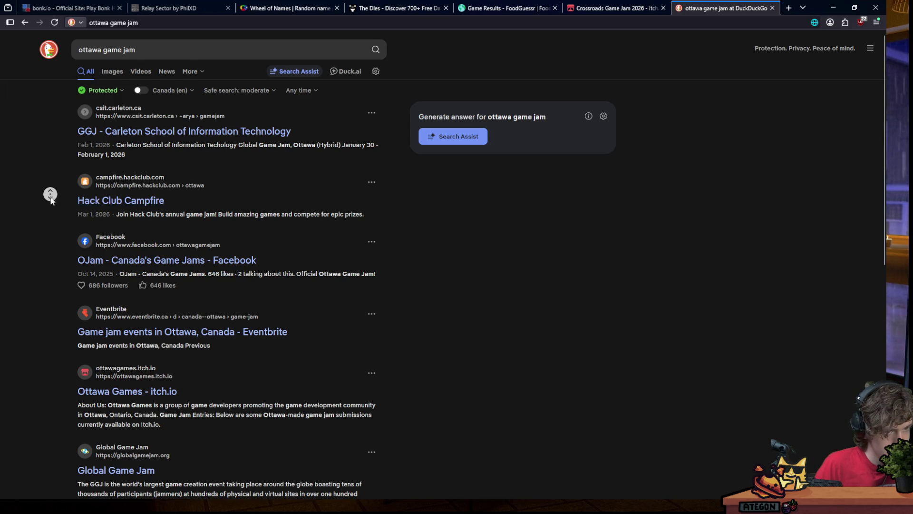
middle_click(108, 192)
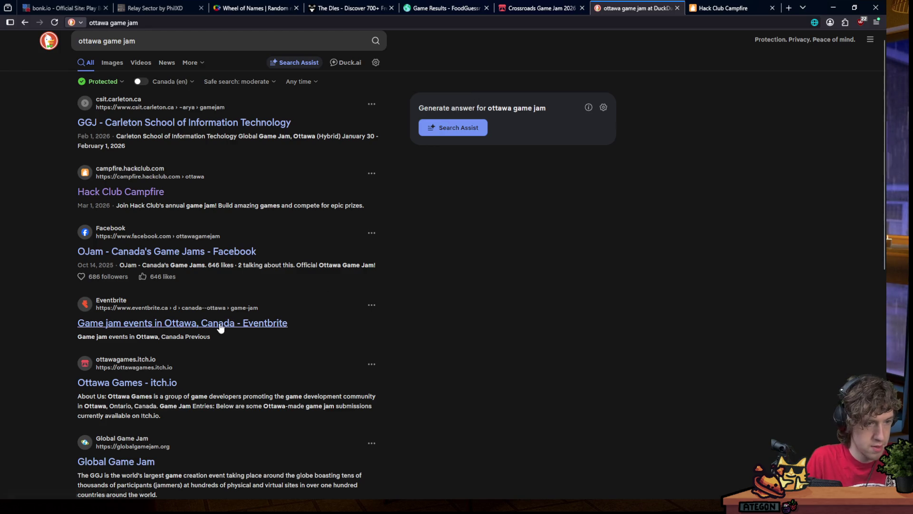
left_click(715, 12)
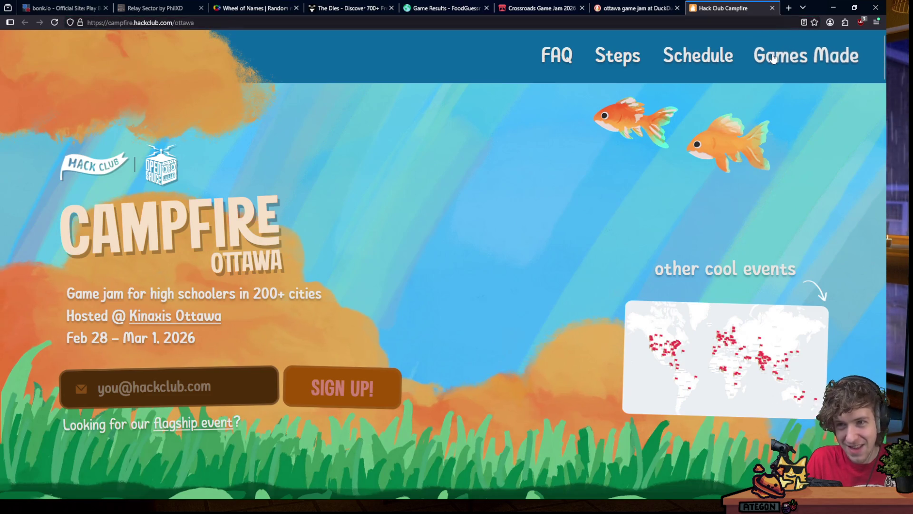
Step: Scroll the Campfire Ottawa page and copy the Kinaxis Ottawa link address
scroll(499, 170, "down", 1)
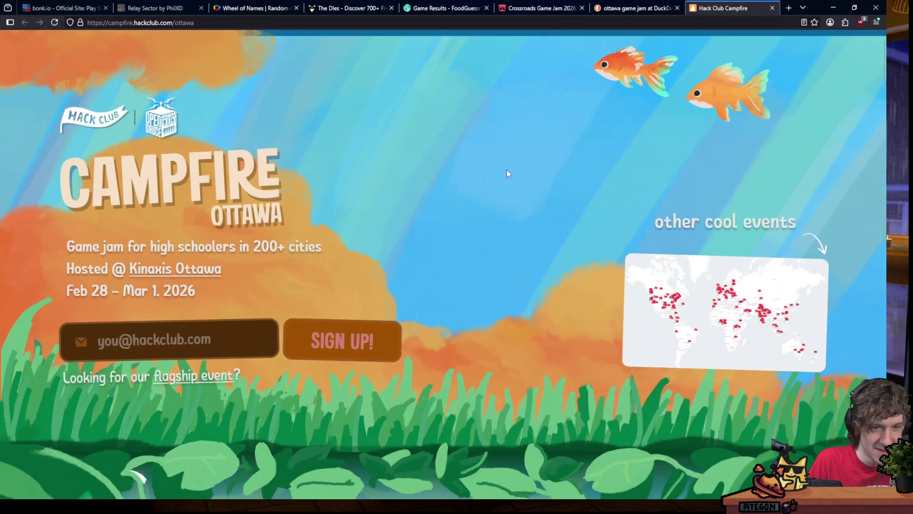
scroll(457, 166, "down", 3)
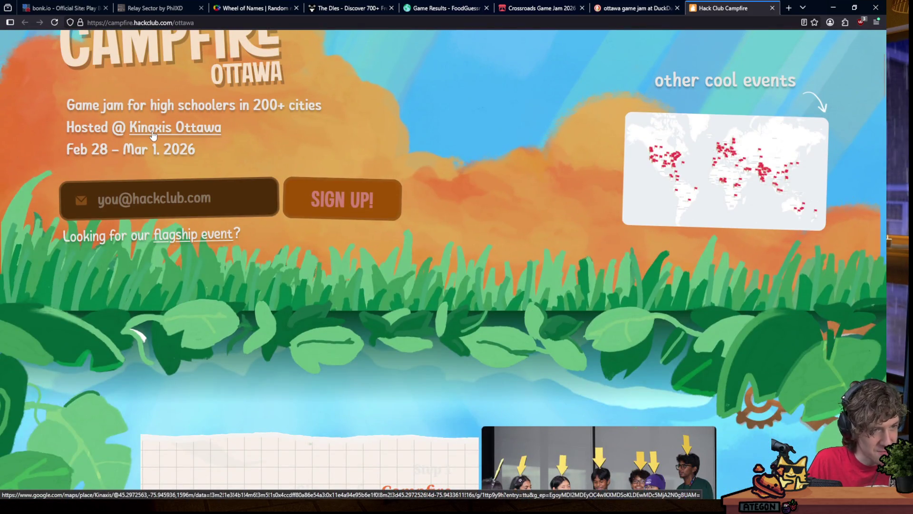
scroll(267, 128, "down", 1)
scroll(267, 127, "down", 5)
scroll(268, 128, "up", 10)
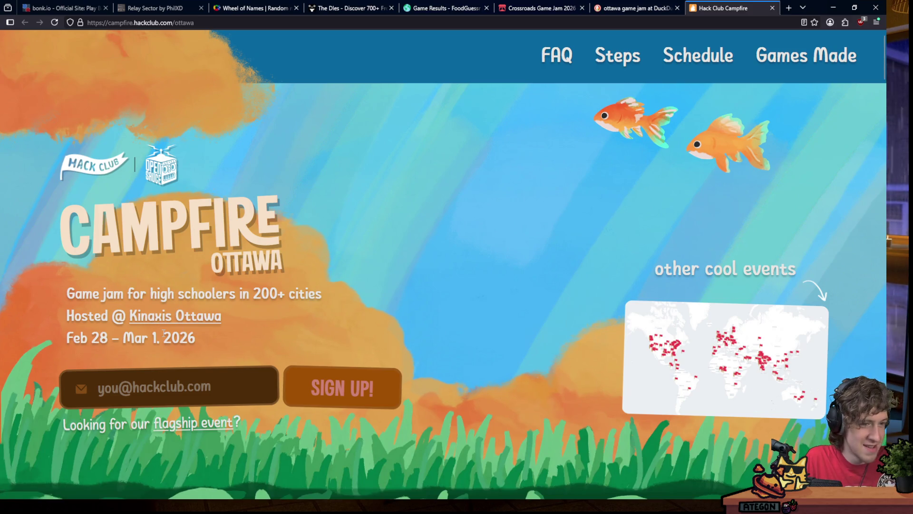
right_click(166, 318)
left_click(209, 218)
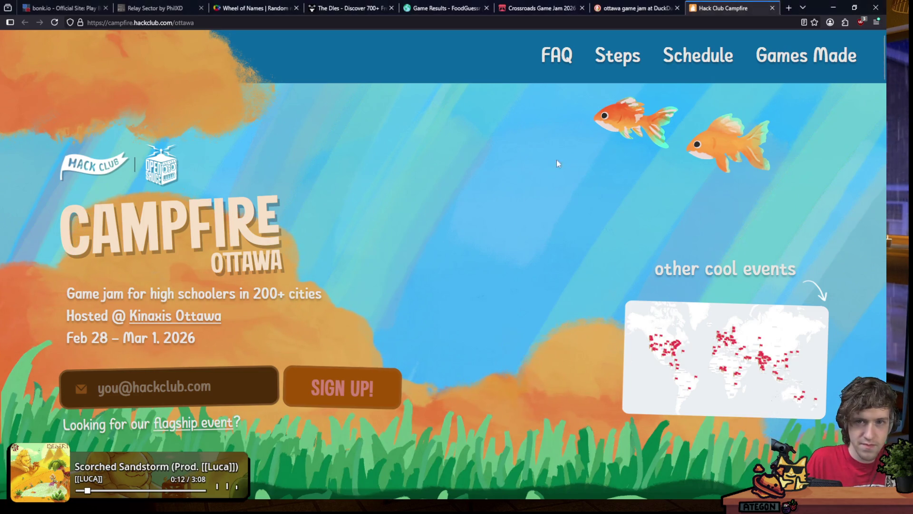
Step: Read the rest of the Campfire Ottawa page, then close its tab
scroll(451, 177, "down", 4)
scroll(452, 177, "down", 3)
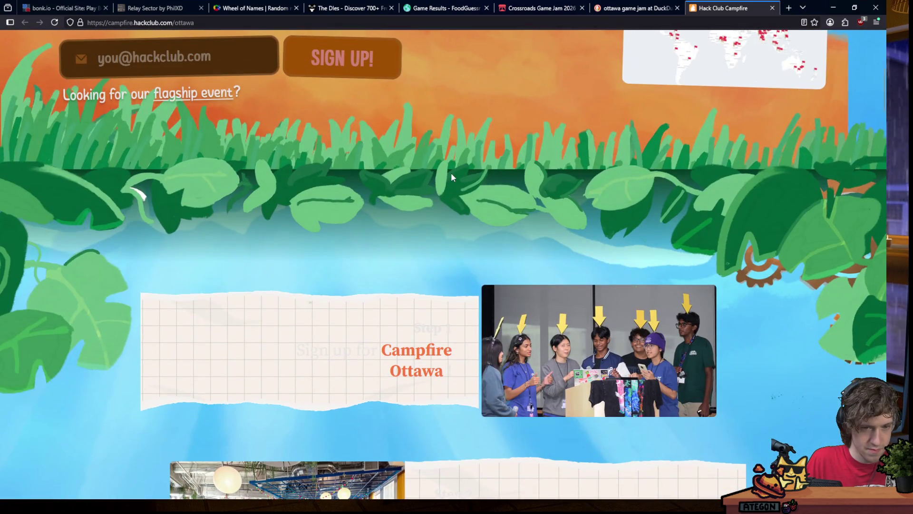
scroll(452, 176, "down", 2)
scroll(452, 176, "down", 1)
scroll(452, 173, "down", 2)
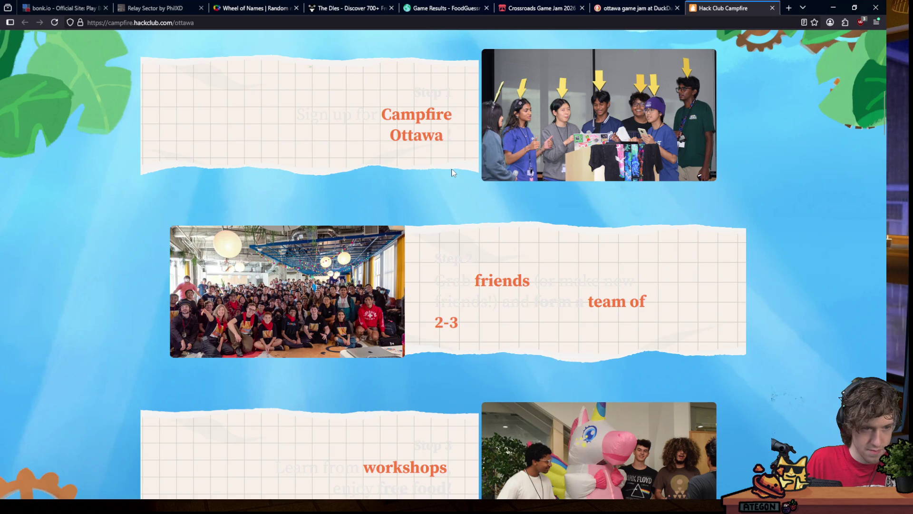
scroll(457, 171, "up", 15)
left_click(772, 8)
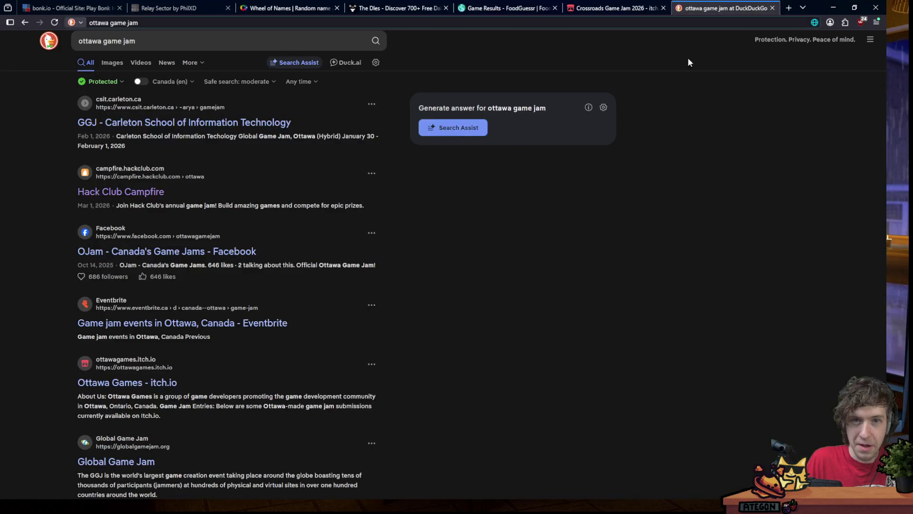
Step: Open the Ottawa Games itch.io result in its own tab and switch to it
scroll(470, 228, "down", 1)
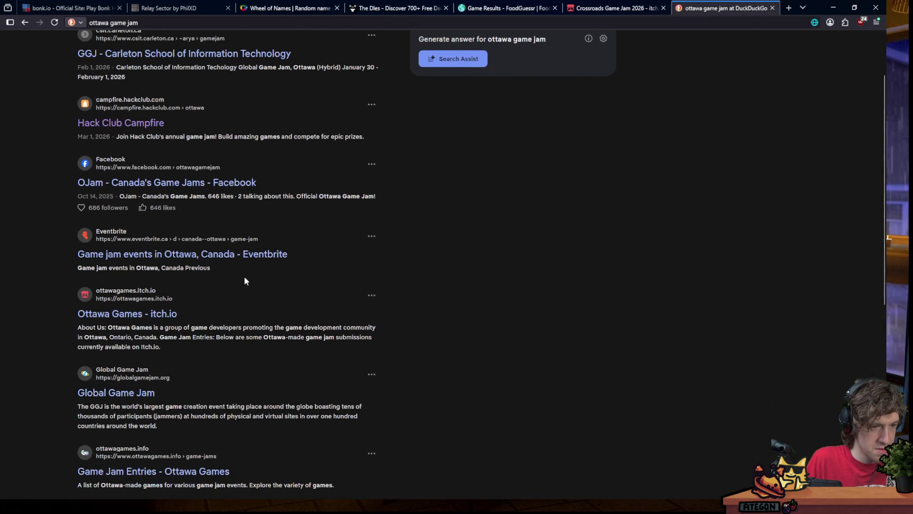
middle_click(149, 314)
left_click(726, 10)
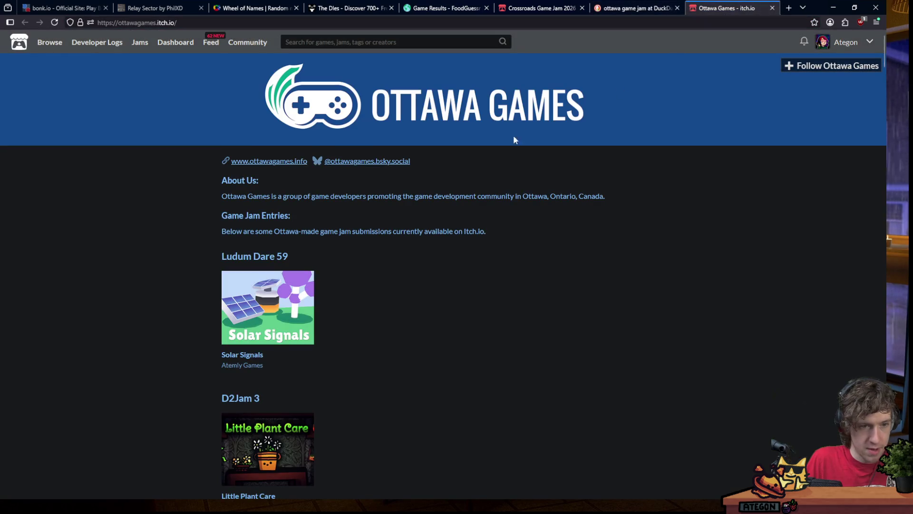
middle_click(512, 270)
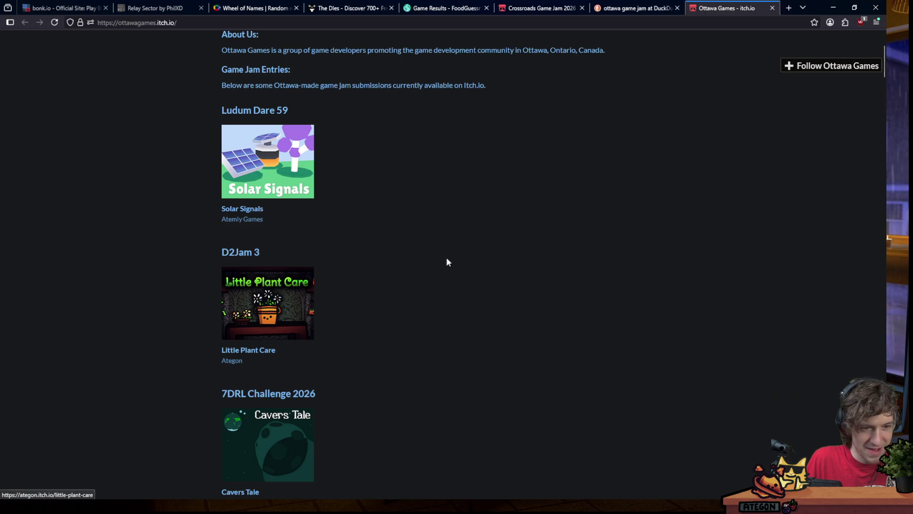
middle_click(491, 235)
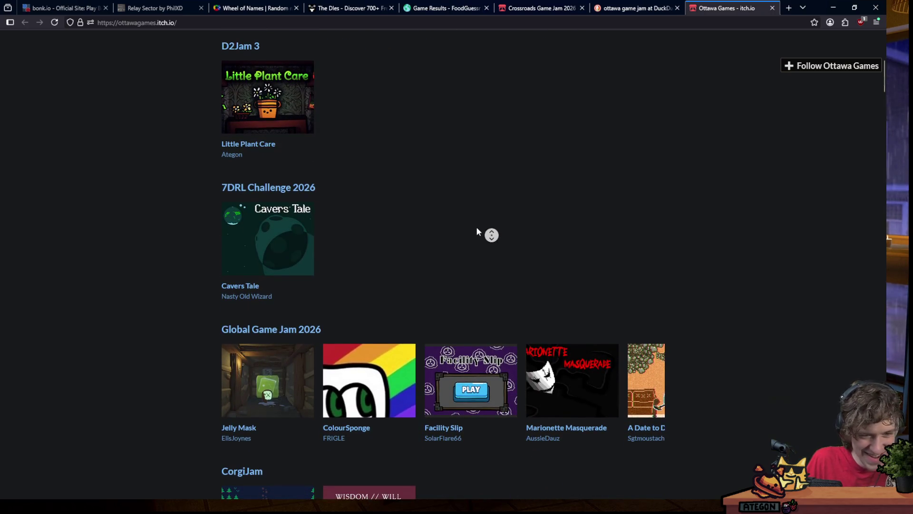
middle_click(497, 195)
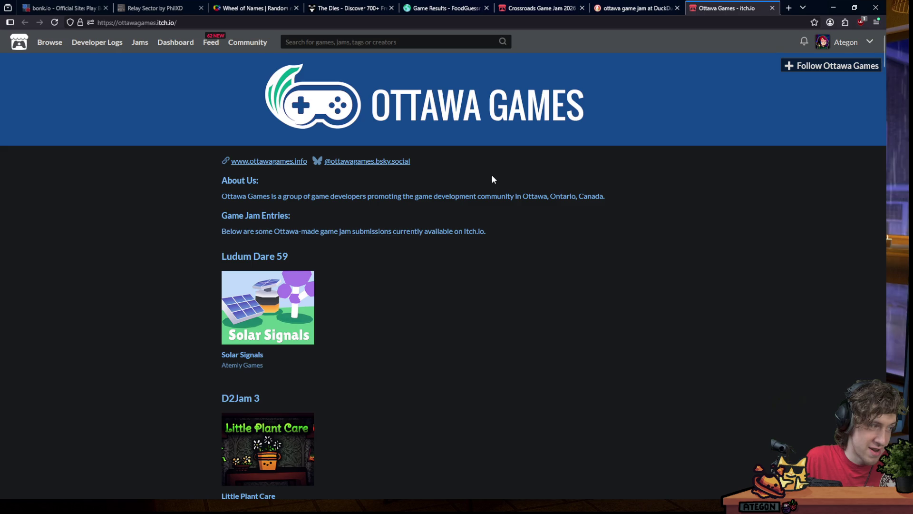
middle_click(538, 162)
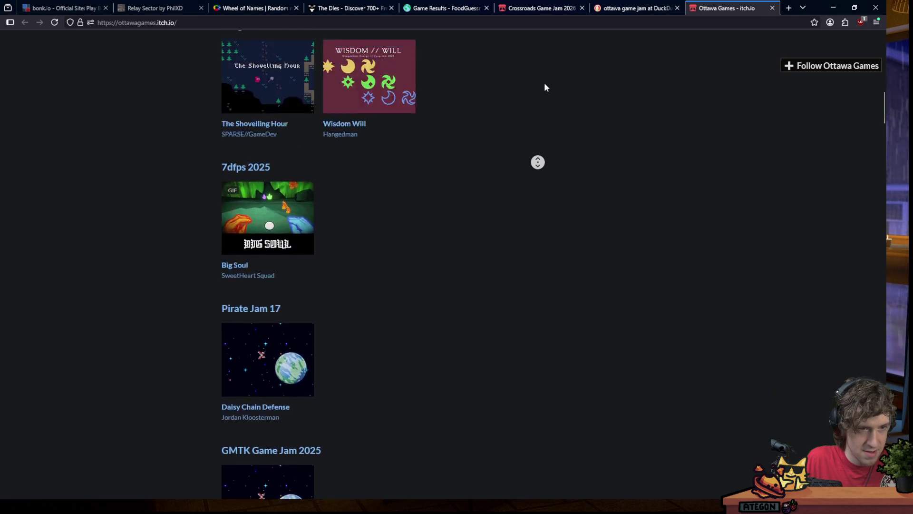
left_click(536, 118)
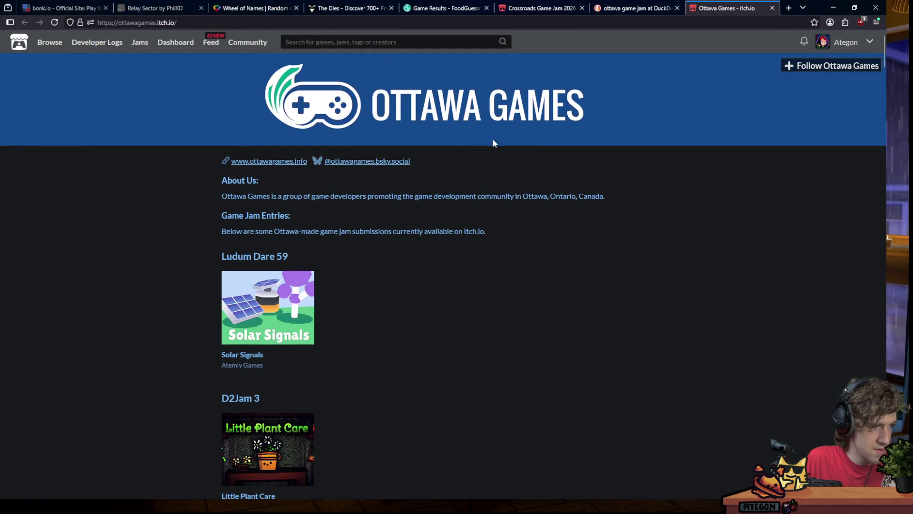
left_click(292, 165)
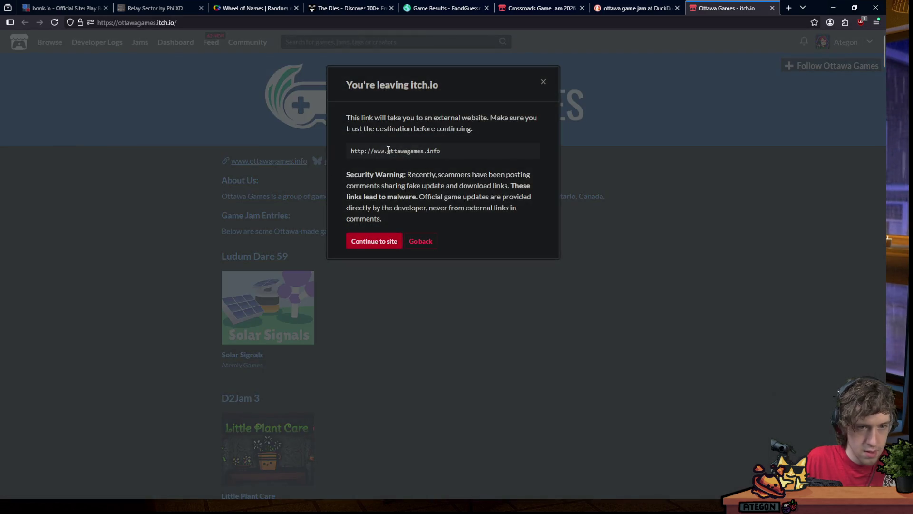
left_click(397, 244)
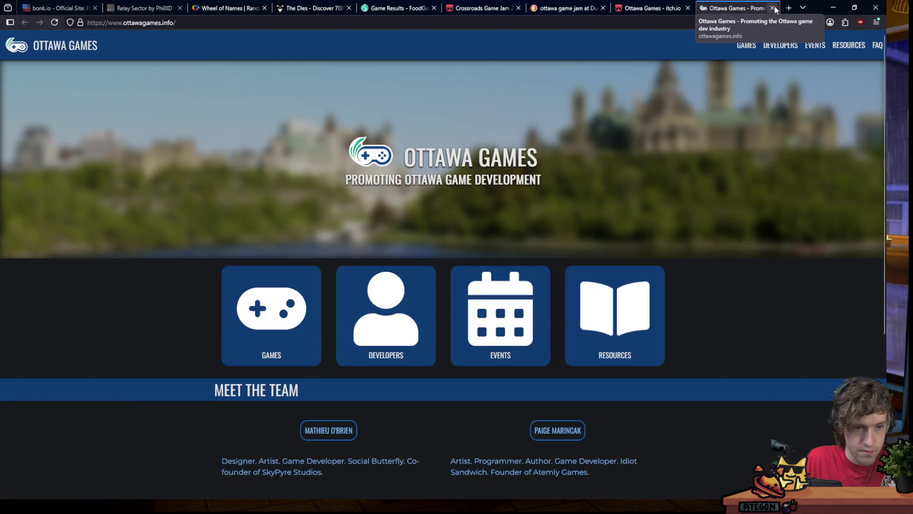
Step: Close the ottawagames.info and Ottawa Games itch.io tabs
scroll(654, 132, "down", 2)
scroll(654, 132, "down", 4)
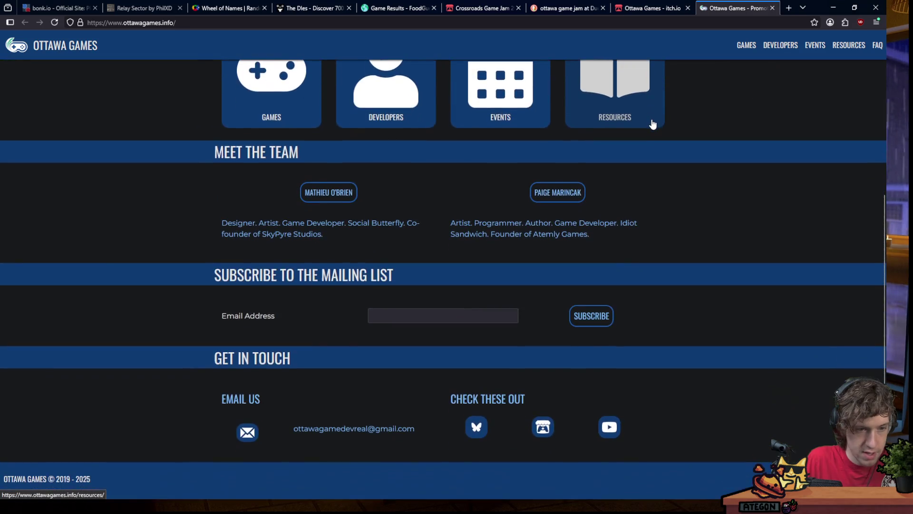
scroll(701, 109, "up", 5)
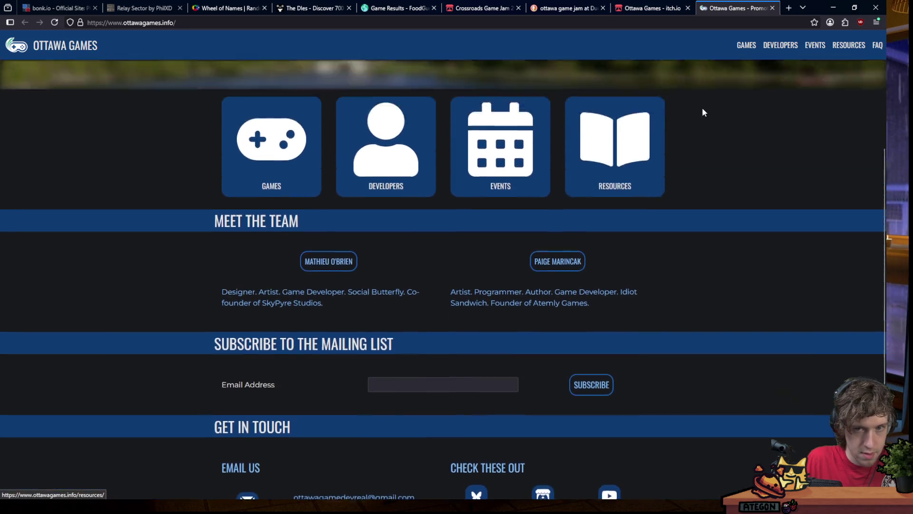
left_click(772, 10)
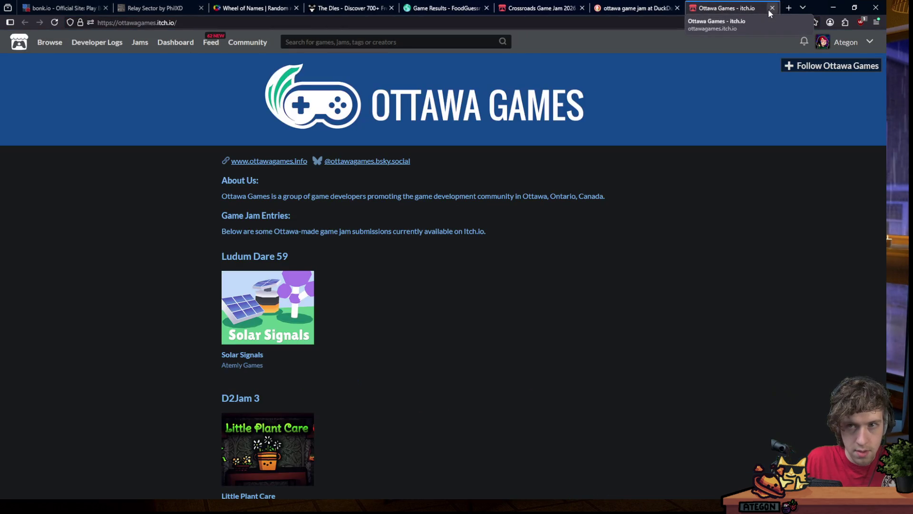
left_click(769, 9)
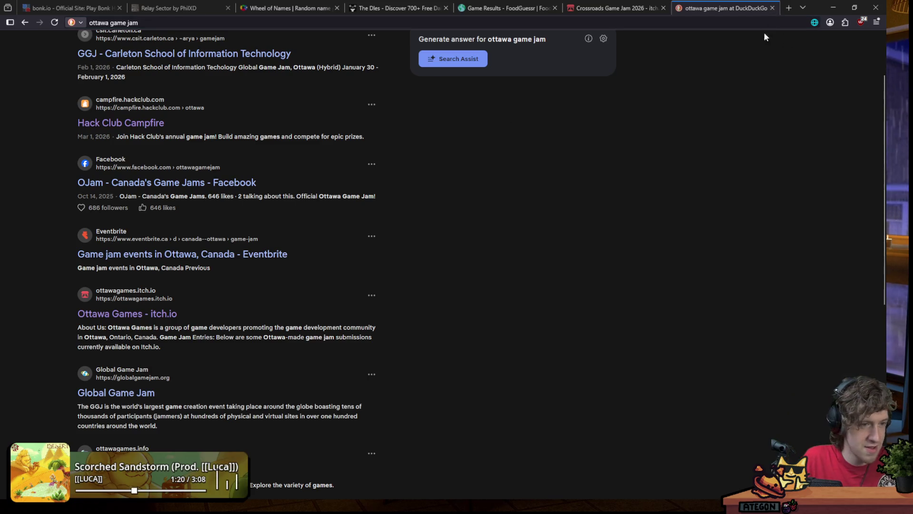
Step: Replace 'ottawa' with 'toronto' in the DuckDuckGo query and search 'toronto game jam'
scroll(395, 147, "down", 4)
scroll(285, 119, "up", 6)
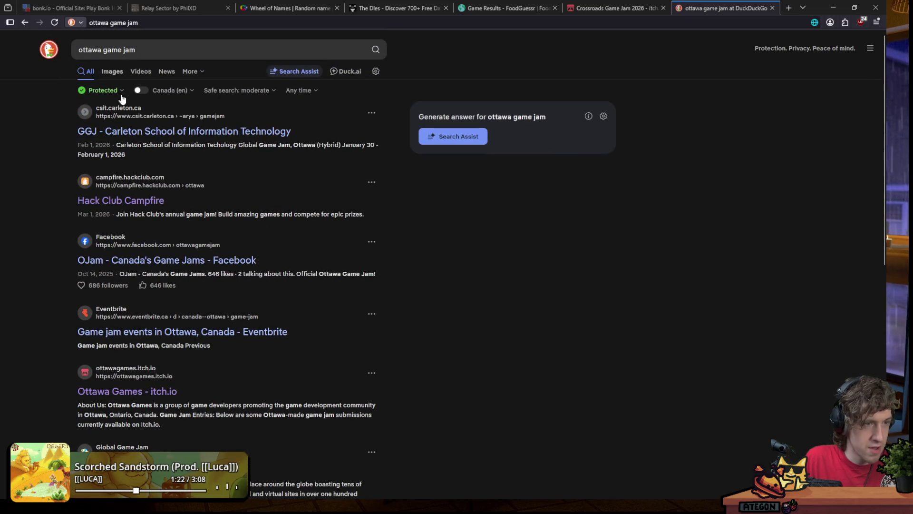
scroll(139, 87, "down", 8)
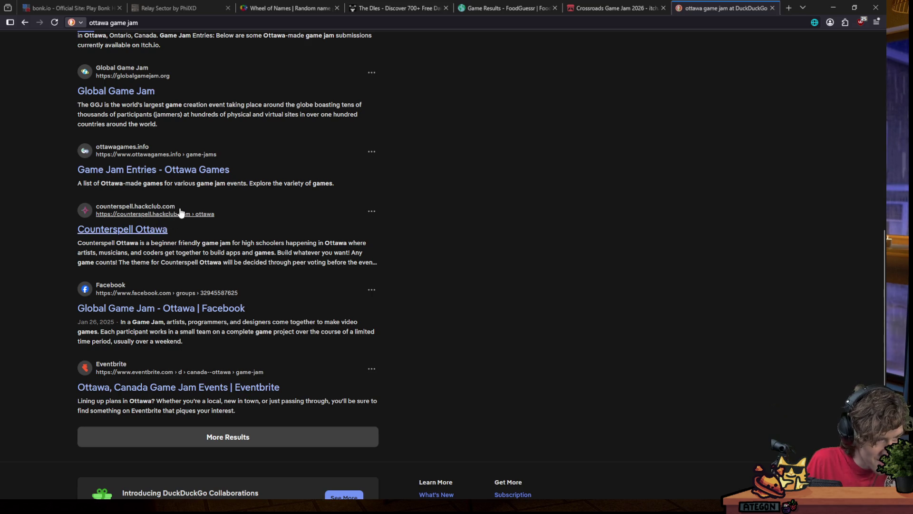
scroll(186, 209, "down", 2)
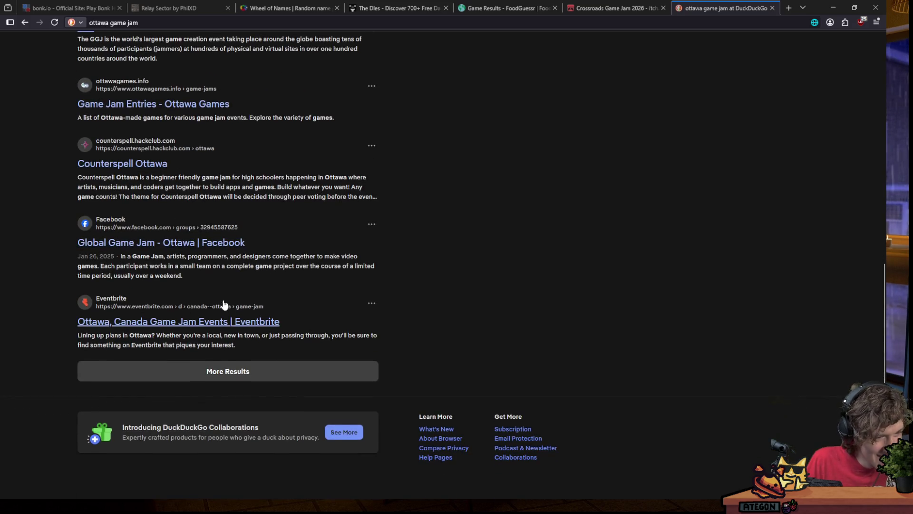
scroll(222, 302, "up", 9)
left_click(120, 51)
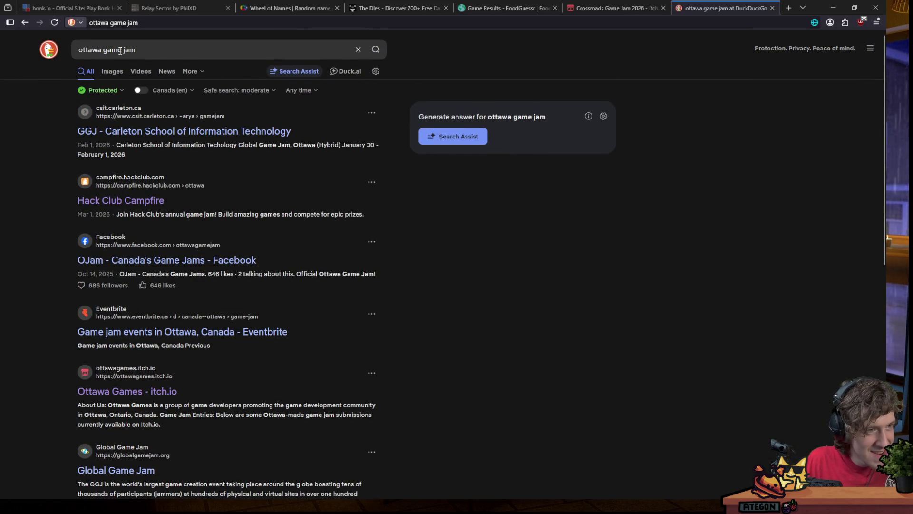
double_click(93, 50)
type("toronto")
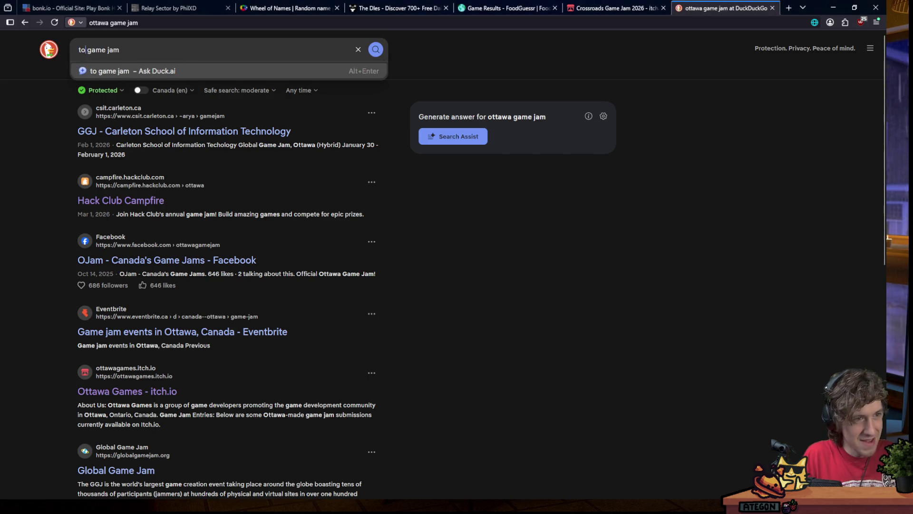
key("Return")
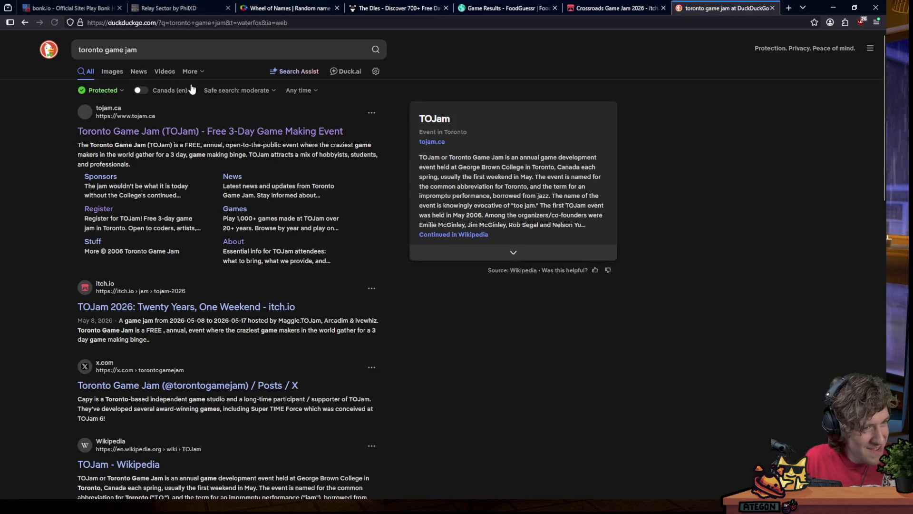
Step: Open the Toronto Game Jam (tojam.ca) result in its own tab
scroll(53, 182, "down", 1)
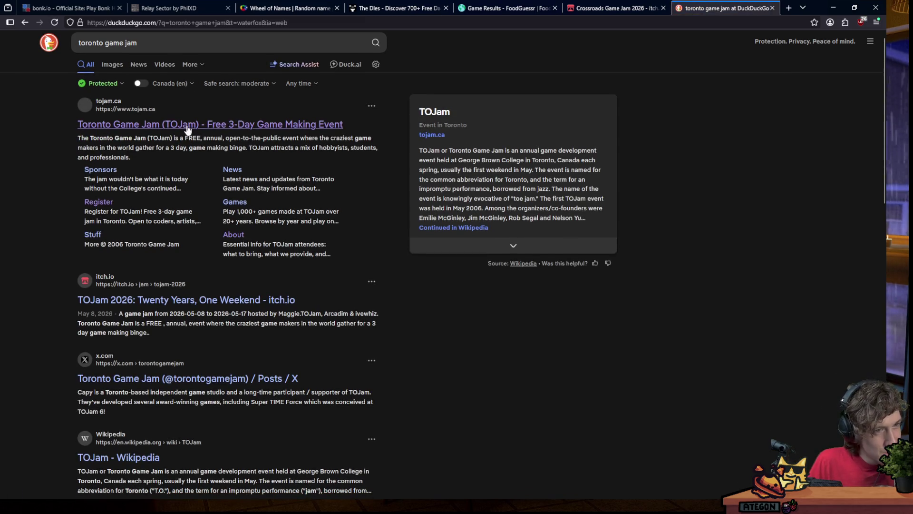
middle_click(190, 125)
left_click(699, 9)
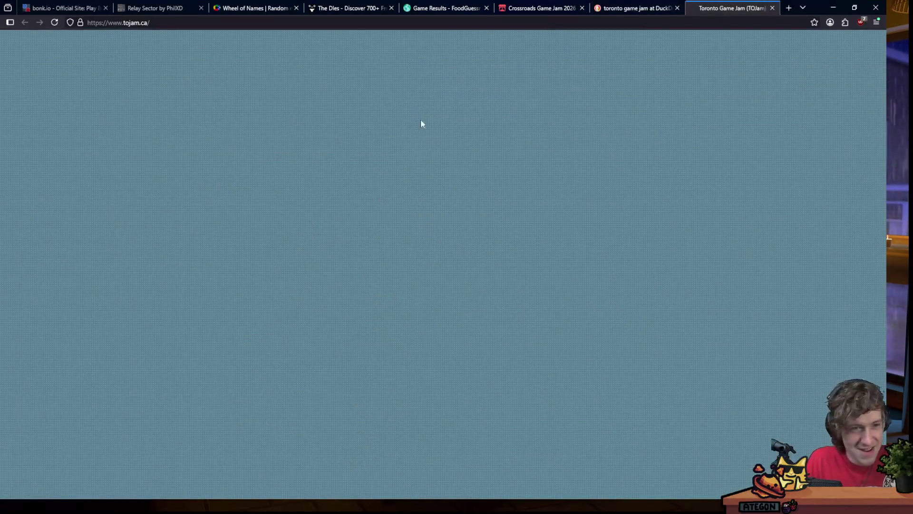
Step: Go from the registration page to Games Made at TOJam and browse the jams by year
scroll(211, 149, "down", 1)
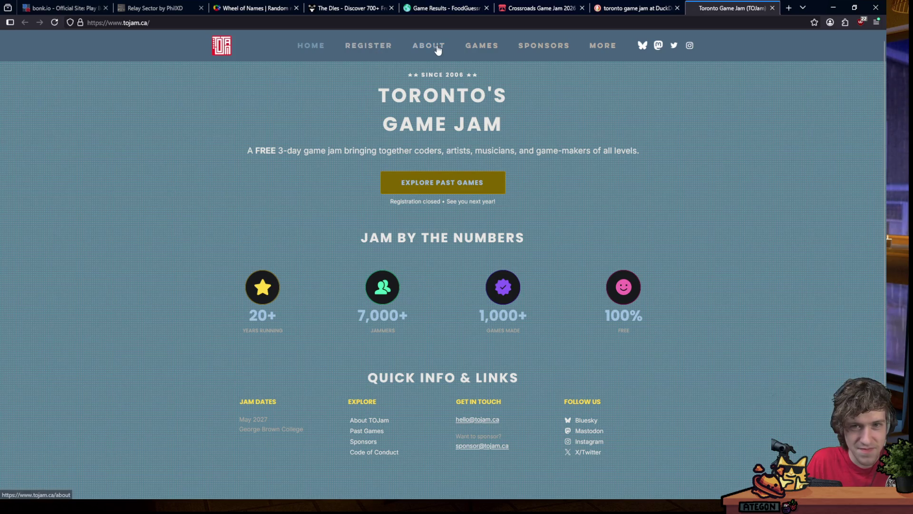
left_click(418, 57)
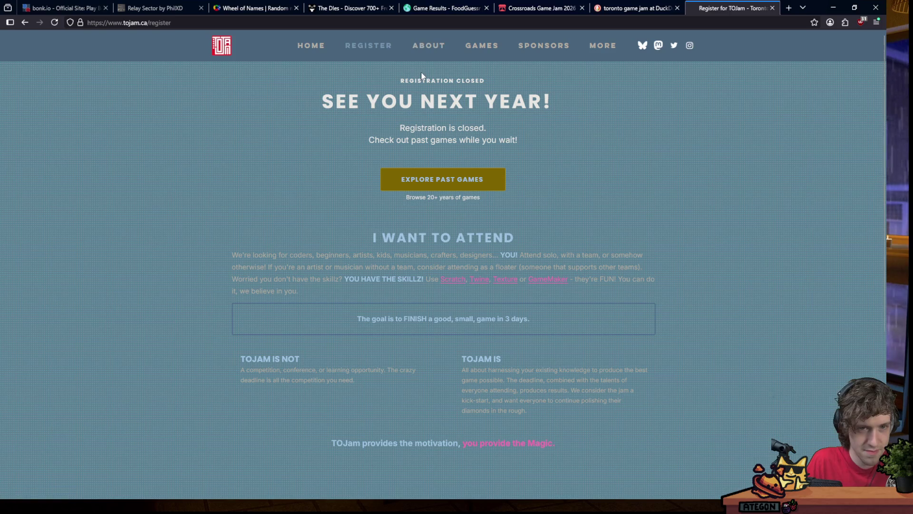
left_click(443, 174)
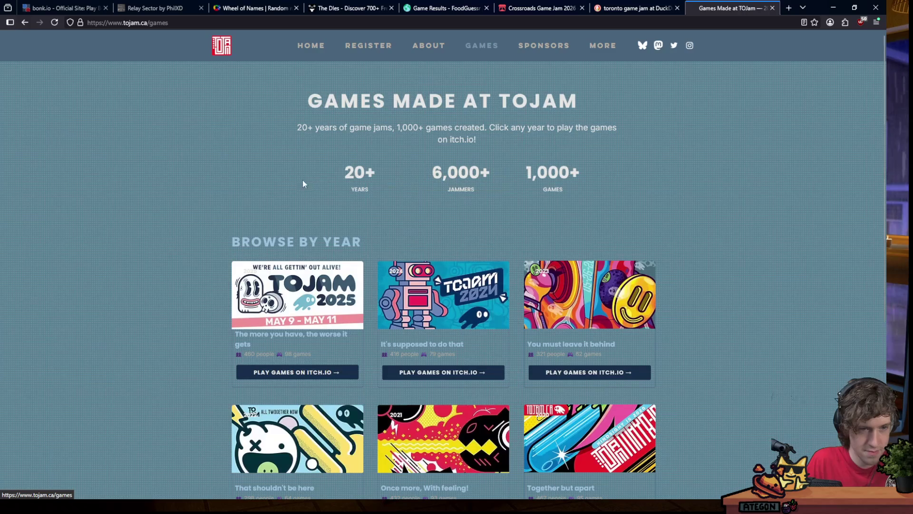
scroll(238, 164, "down", 5)
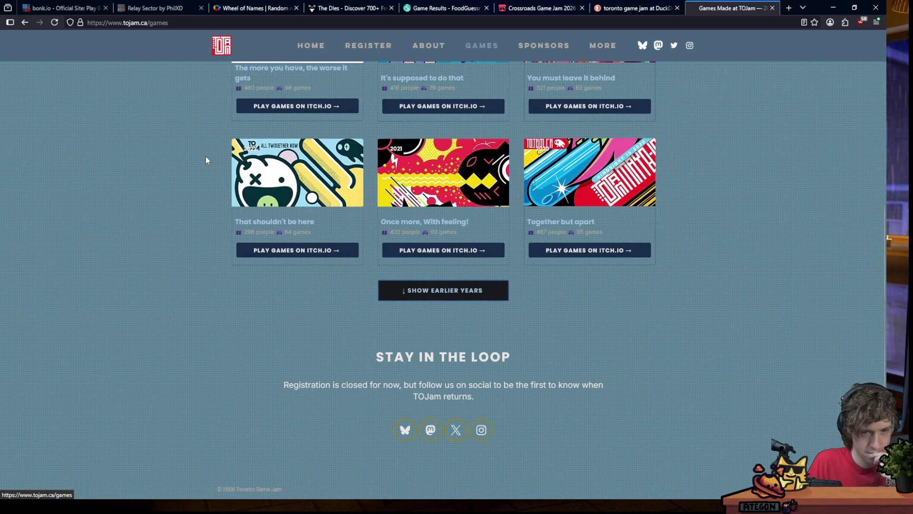
scroll(203, 158, "up", 5)
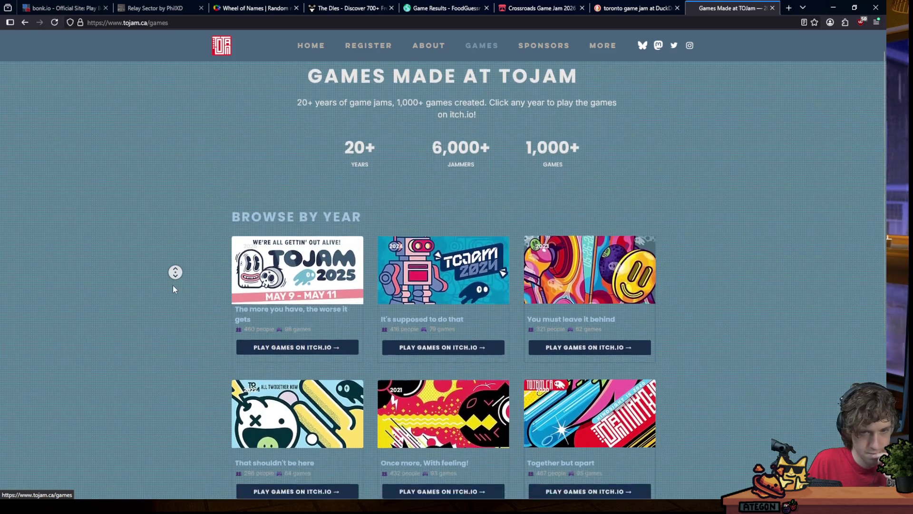
middle_click(172, 290)
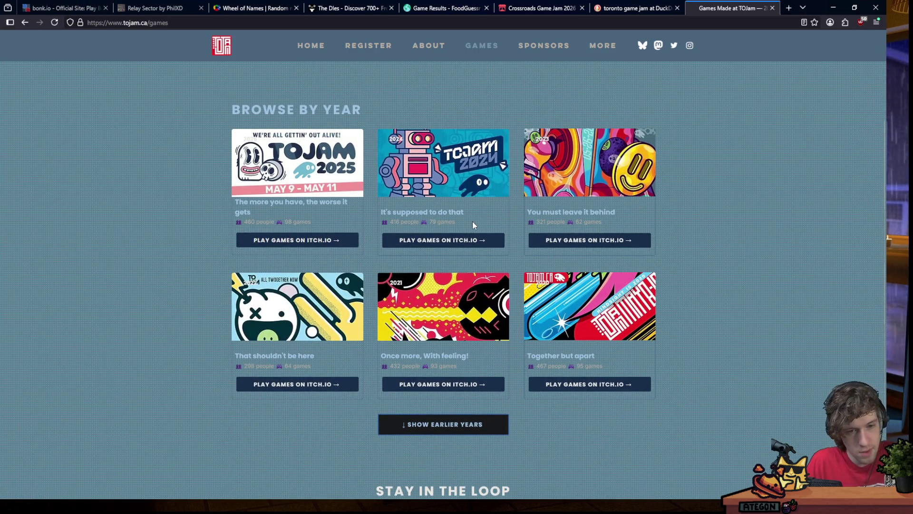
scroll(466, 227, "up", 3)
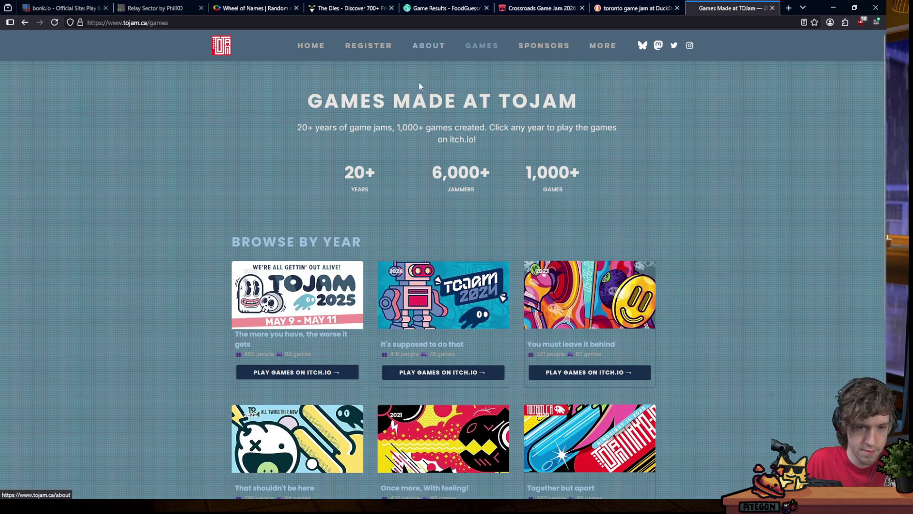
scroll(383, 130, "down", 3)
Step: Open the TOJam 2025 games on itch.io and search the site for 'ottawa'
left_click(322, 229)
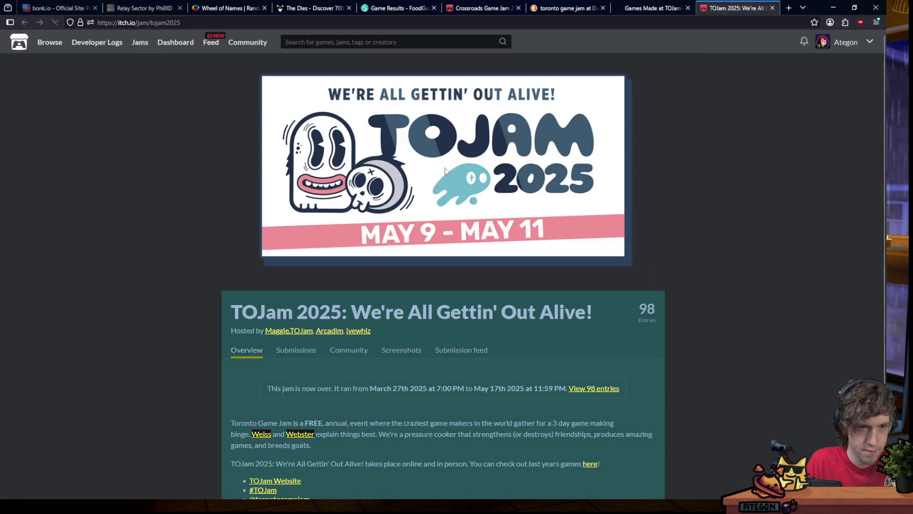
scroll(437, 171, "down", 1)
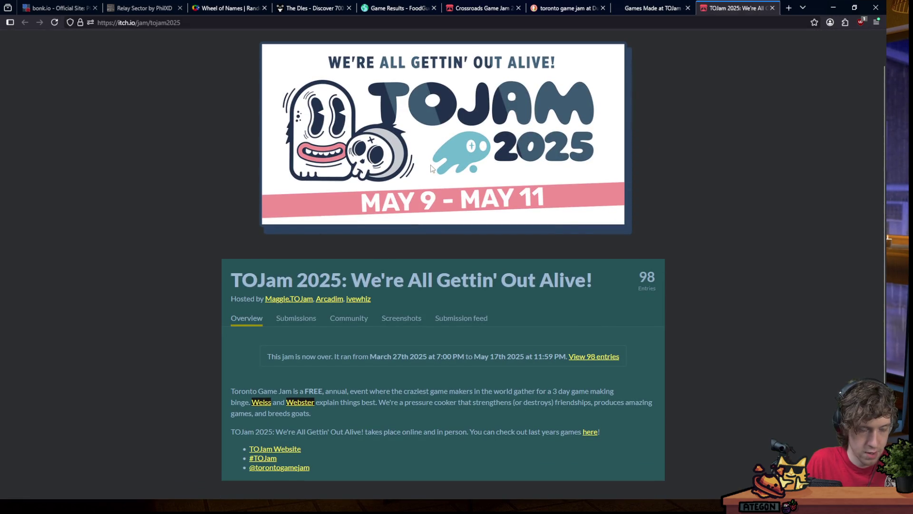
scroll(431, 168, "up", 1)
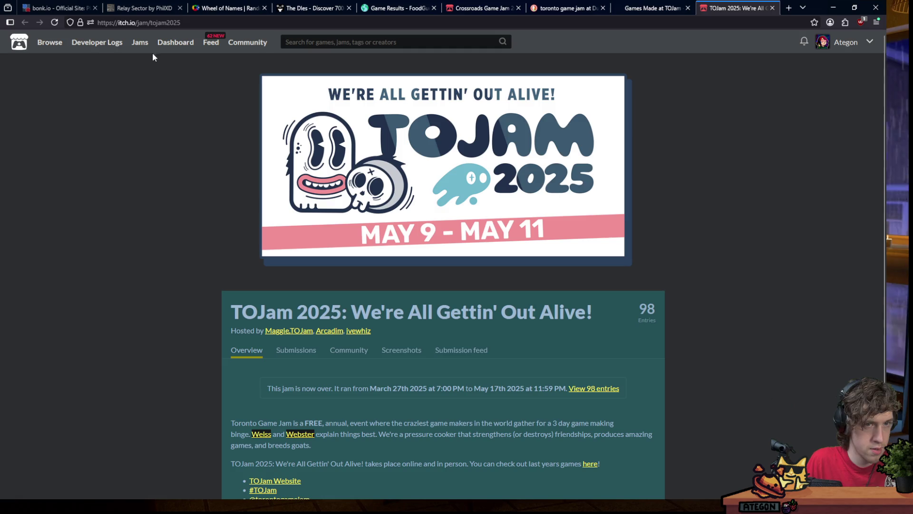
left_click(345, 43)
type("ottawa")
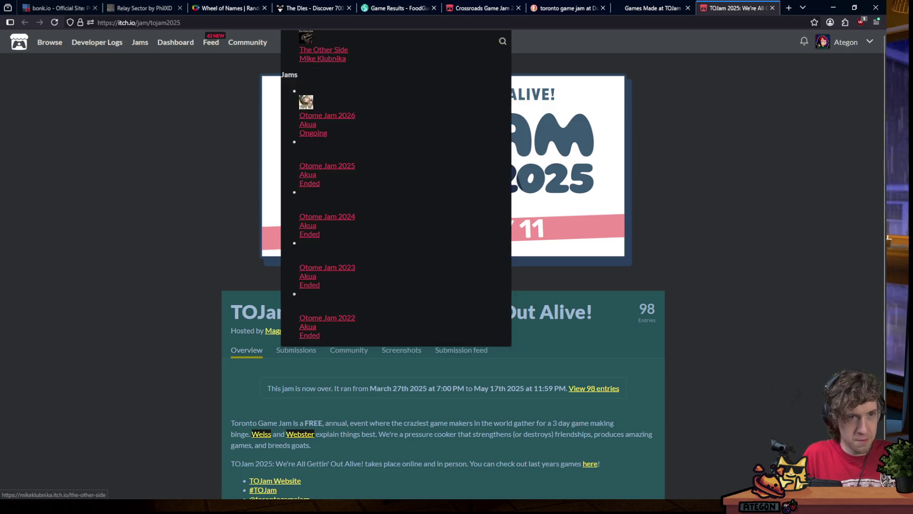
key("Return")
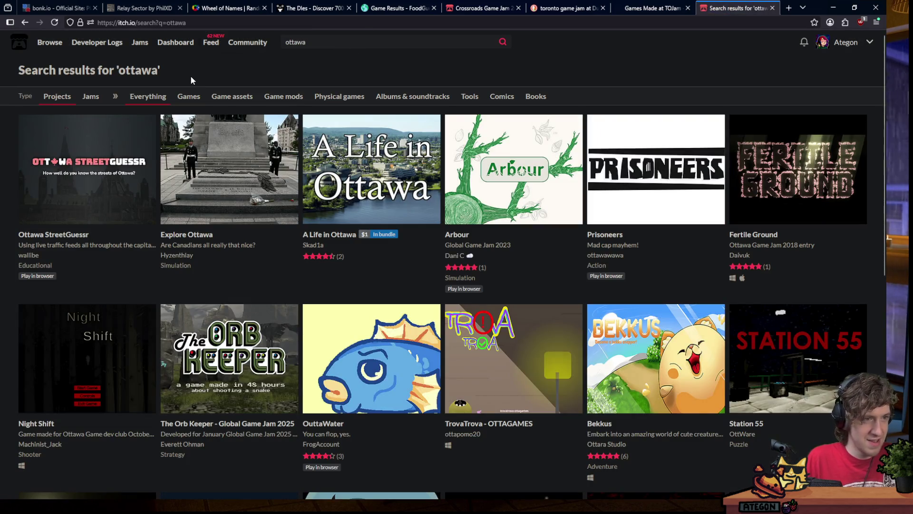
Step: Filter results to Jams, search 'toronto', then close that tab to return to the TOJam games page
left_click(86, 97)
double_click(305, 43)
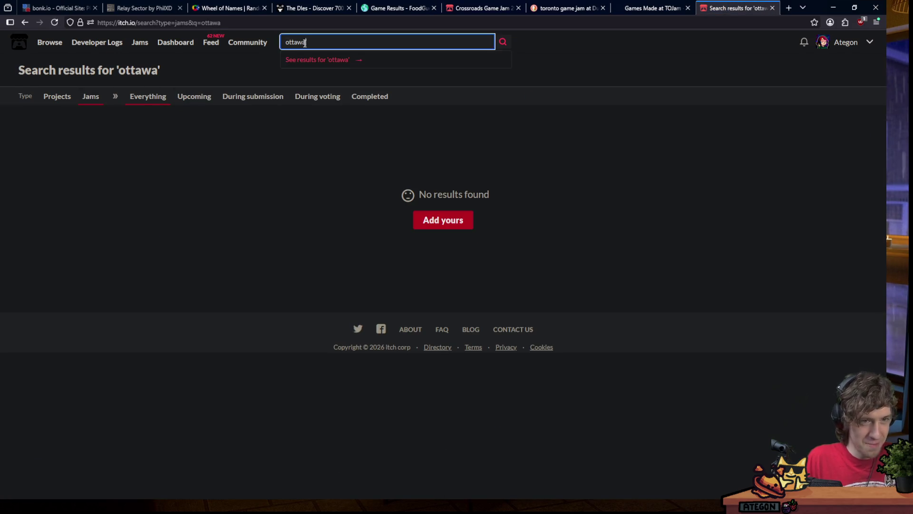
type("toronto")
key("Return")
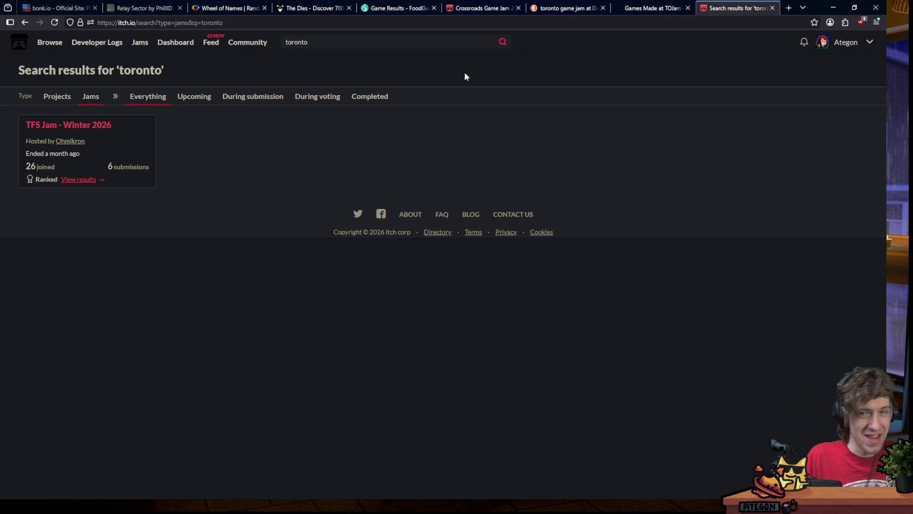
left_click(645, 13)
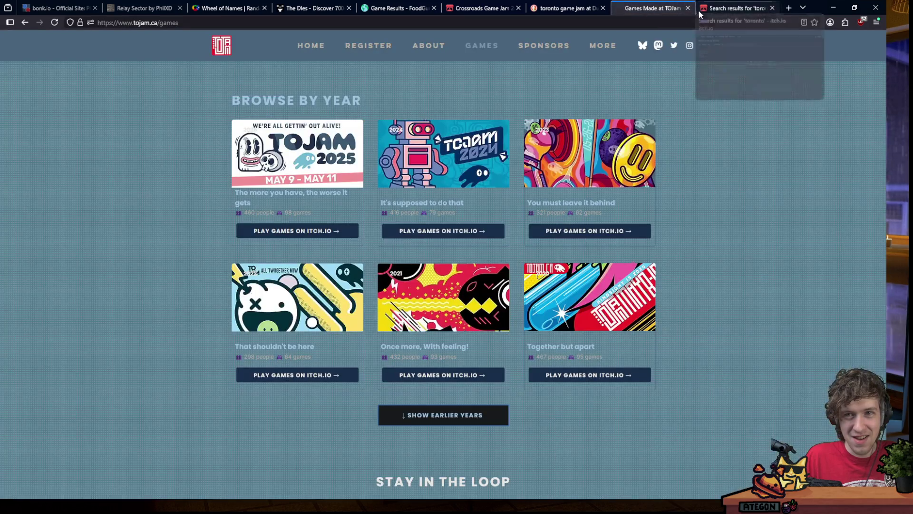
left_click(772, 8)
Step: Search DuckDuckGo for 'ontario game jam' in a new tab
left_click(789, 8)
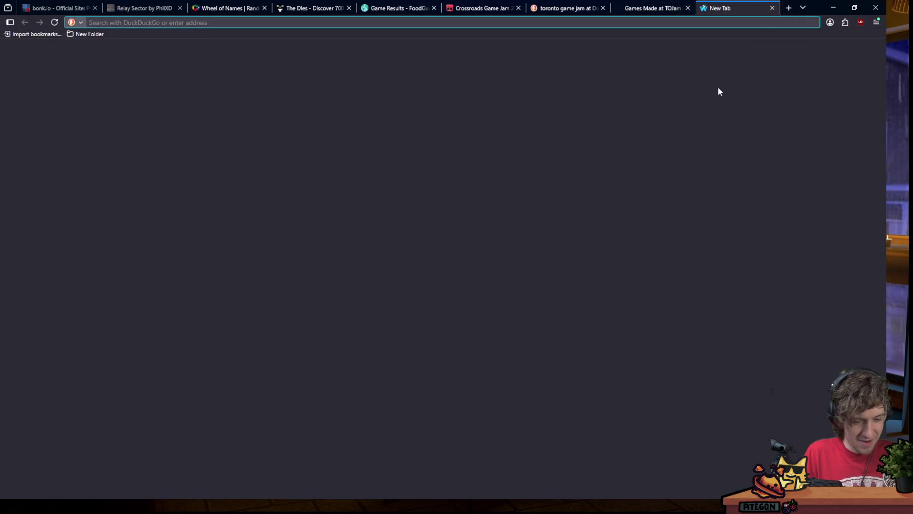
type("ontario game jam")
key("Return")
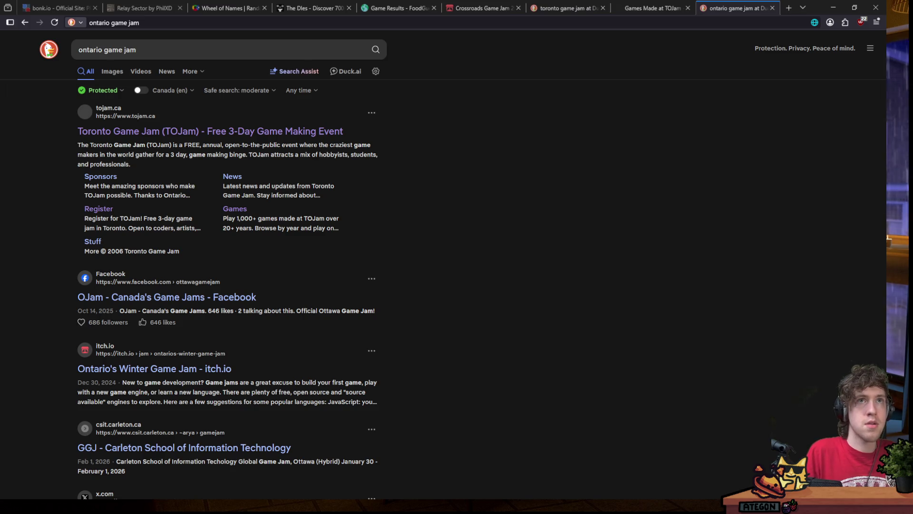
Step: Open Ontario's Winter Game Jam and the TOJam result in background tabs, then view the TOJam page
middle_click(496, 157)
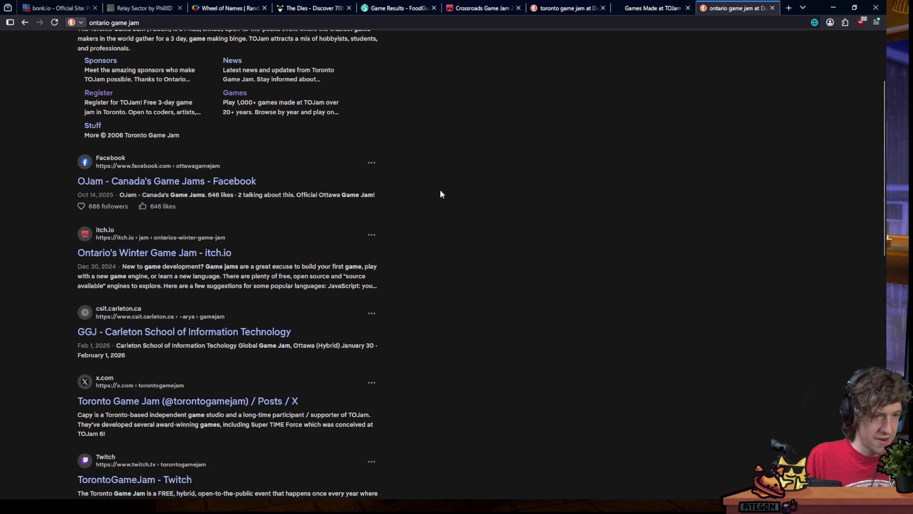
middle_click(224, 250)
middle_click(498, 179)
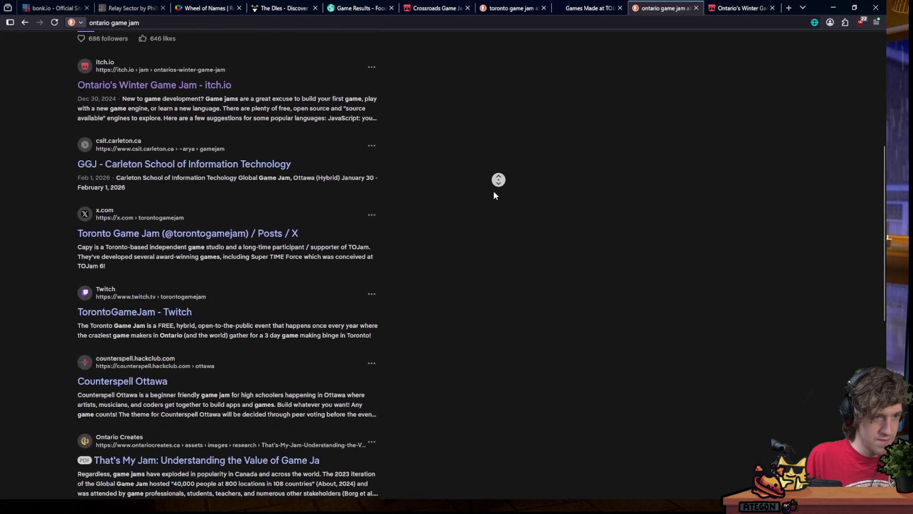
middle_click(493, 194)
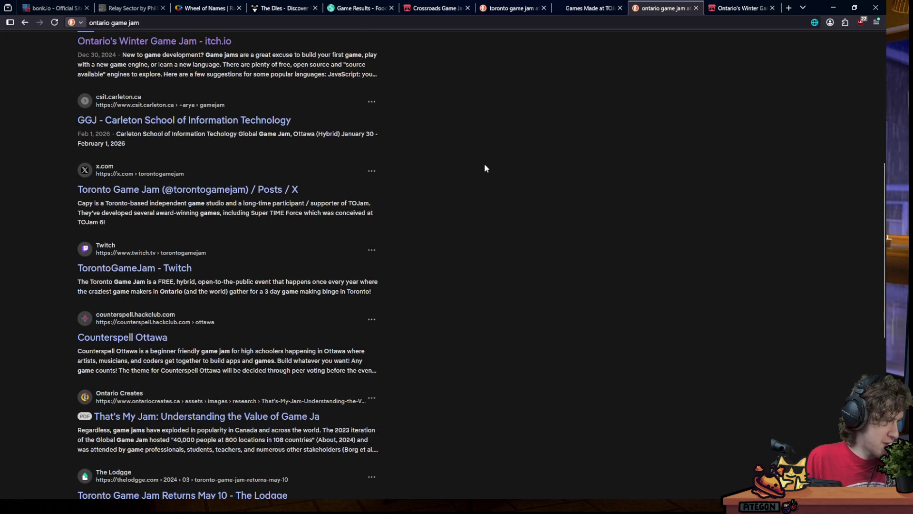
middle_click(515, 164)
middle_click(521, 83)
middle_click(275, 138)
left_click(730, 11)
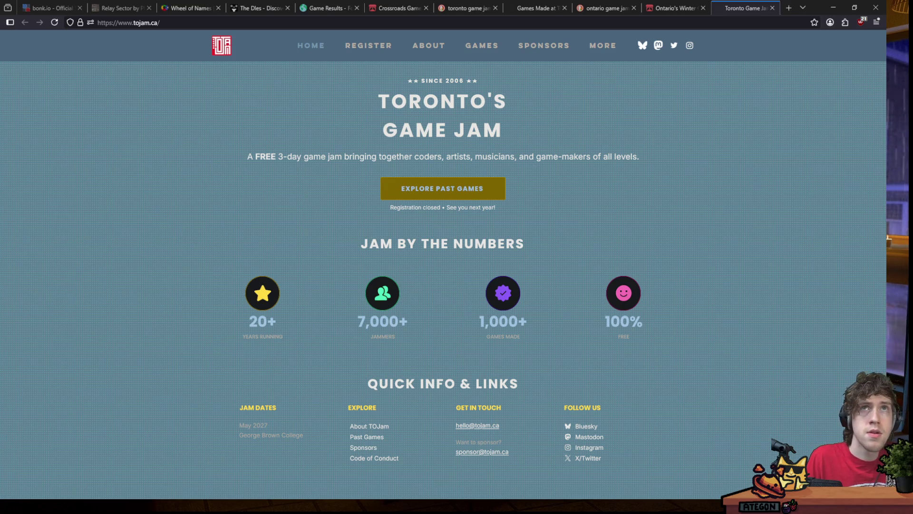
Step: Load the Wayback Machine's February 2020 tojam.ca capture, then switch to the November 2020 capture
left_click(789, 8)
type("https://web.archive.org/web/20200217181843/https://www.tojam.ca")
key("Return")
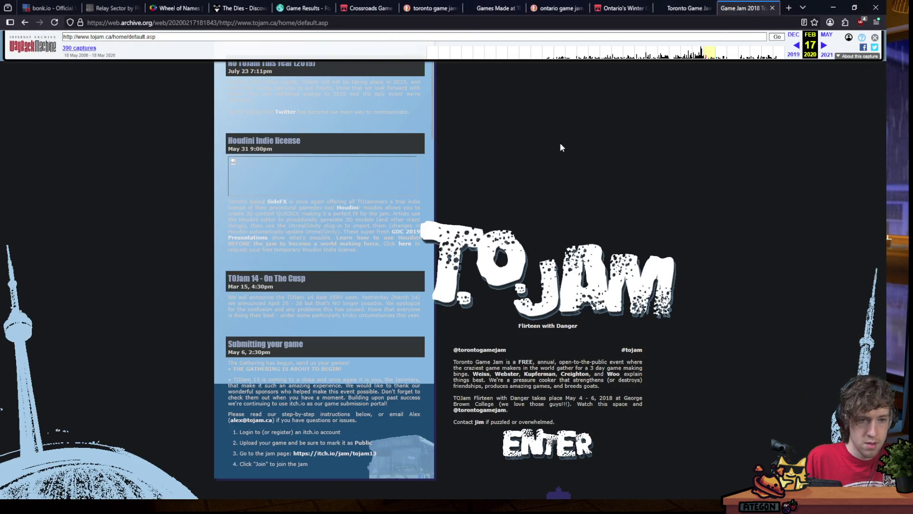
key("ctrl+l")
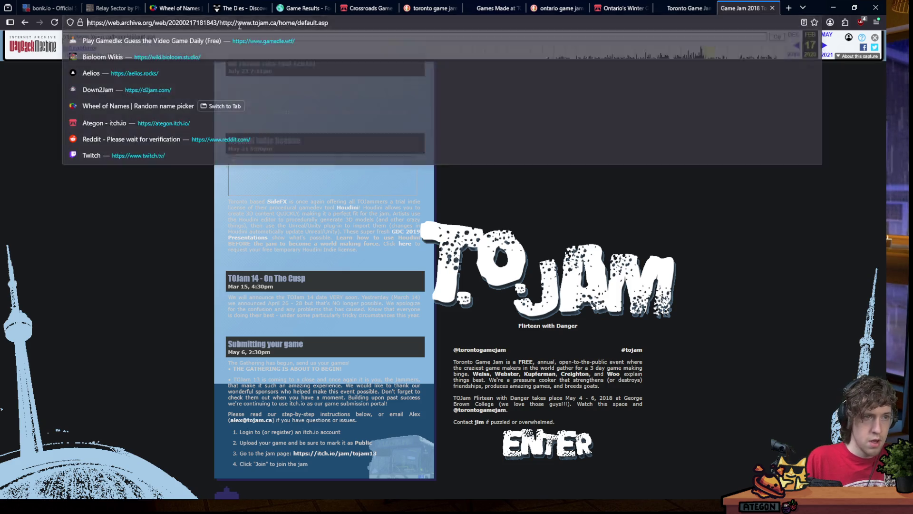
left_click(327, 73)
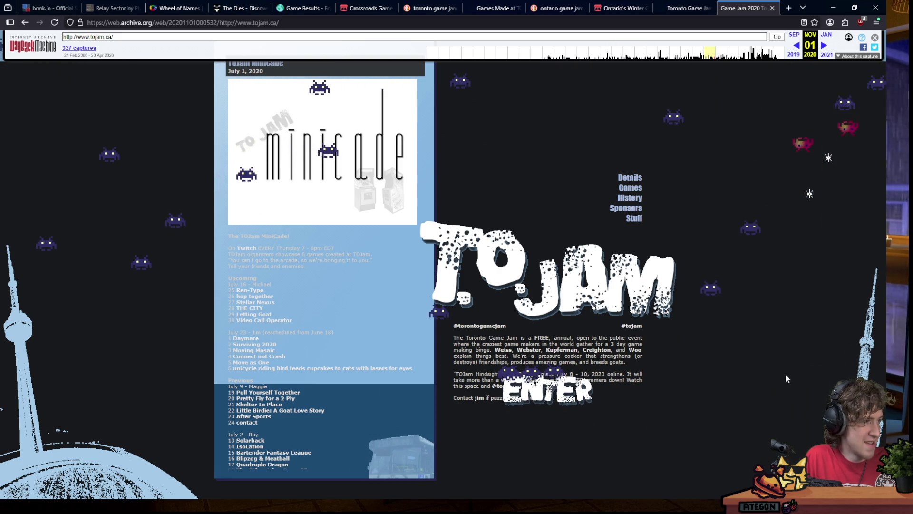
Step: Shoot the space invaders on the archived page, then step forward to the May 2023 capture
left_click(815, 369)
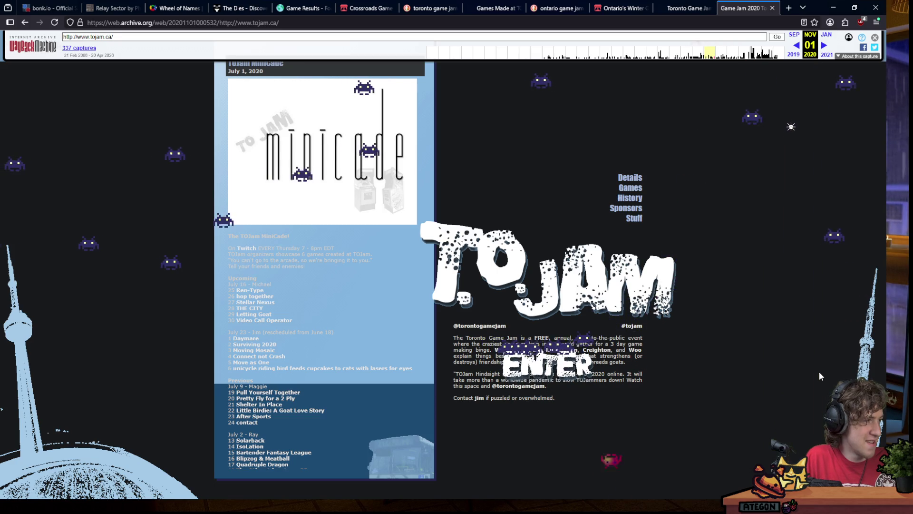
left_click(778, 374)
left_click(736, 365)
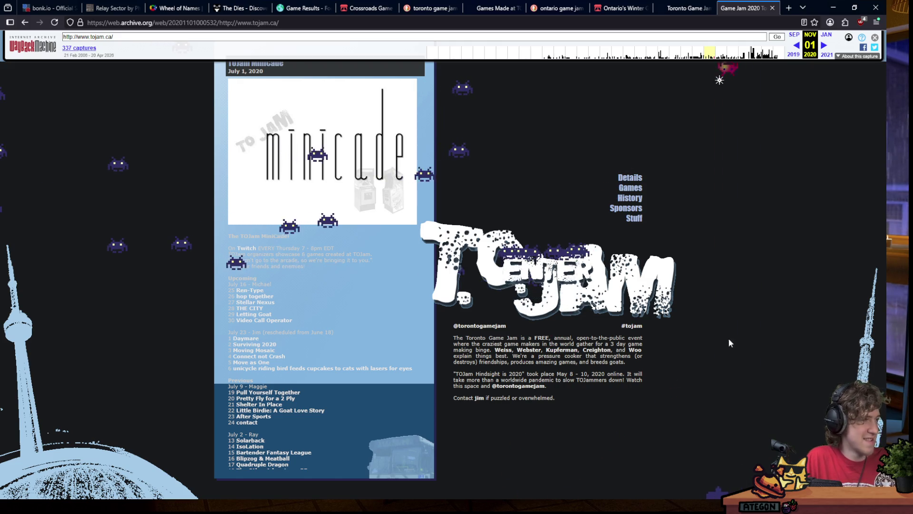
left_click(824, 46)
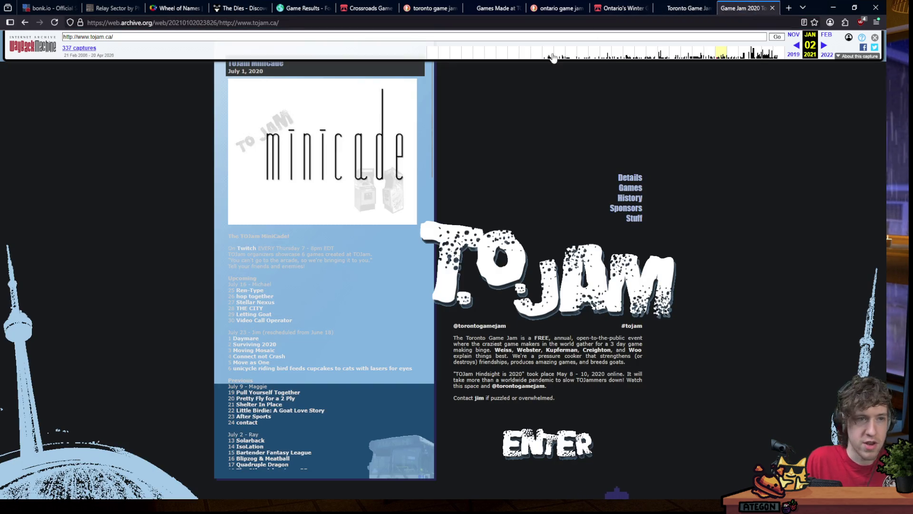
left_click(744, 57)
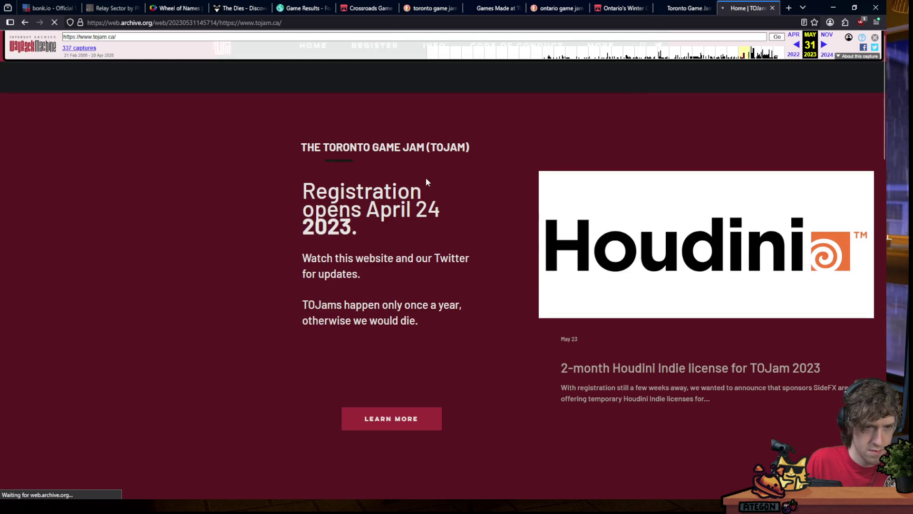
Step: View tojam.ca captures from 2023, July and November 2024, and April 2026, then close the archive tab
scroll(420, 173, "down", 3)
scroll(420, 176, "up", 3)
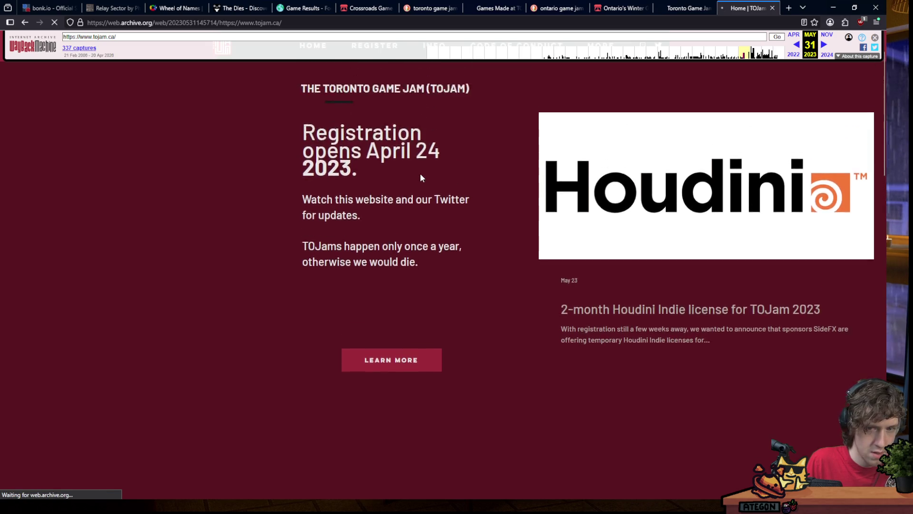
scroll(387, 169, "down", 7)
scroll(387, 166, "up", 7)
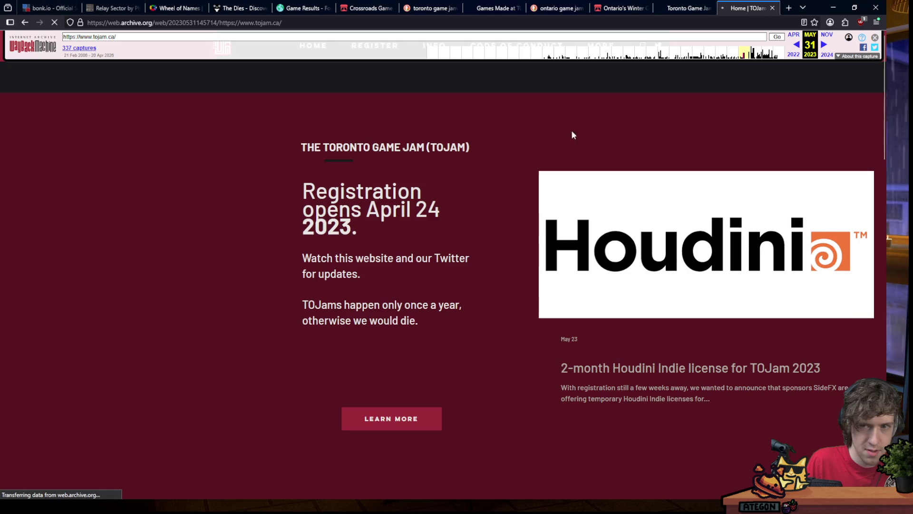
left_click(759, 57)
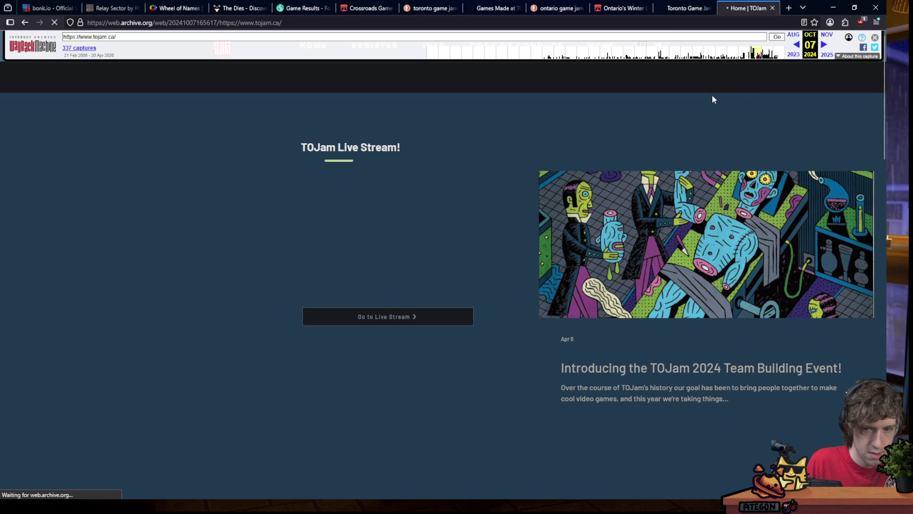
left_click(757, 60)
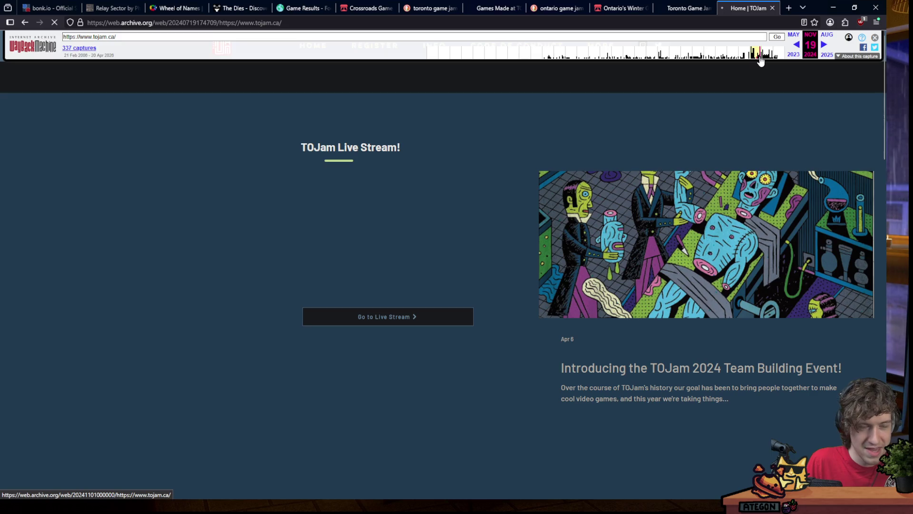
left_click(761, 60)
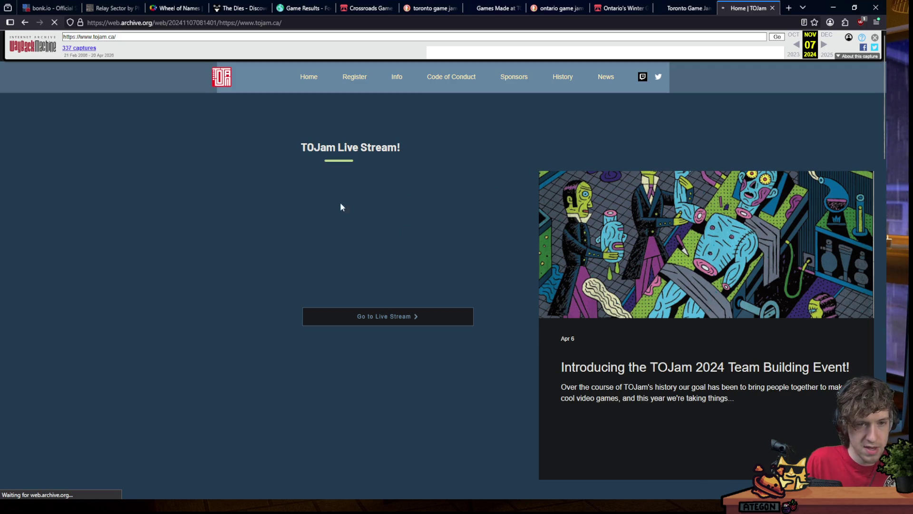
left_click(781, 60)
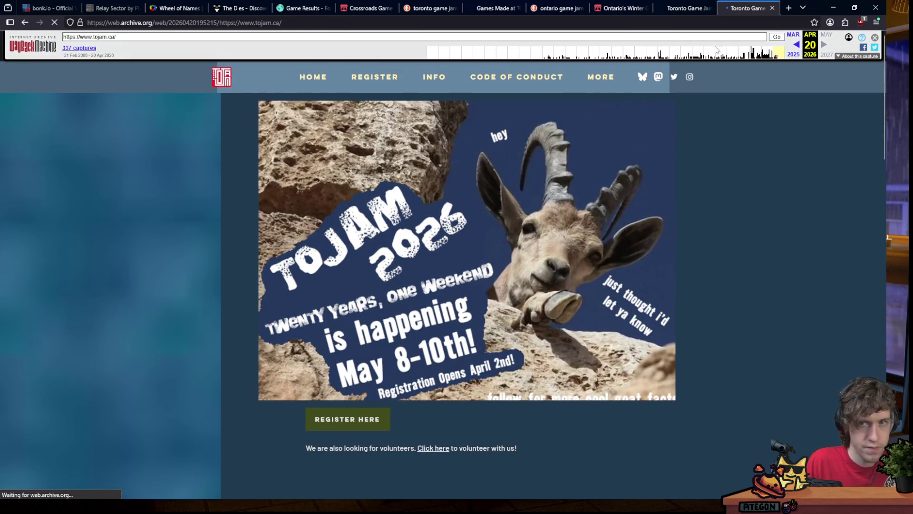
left_click(772, 8)
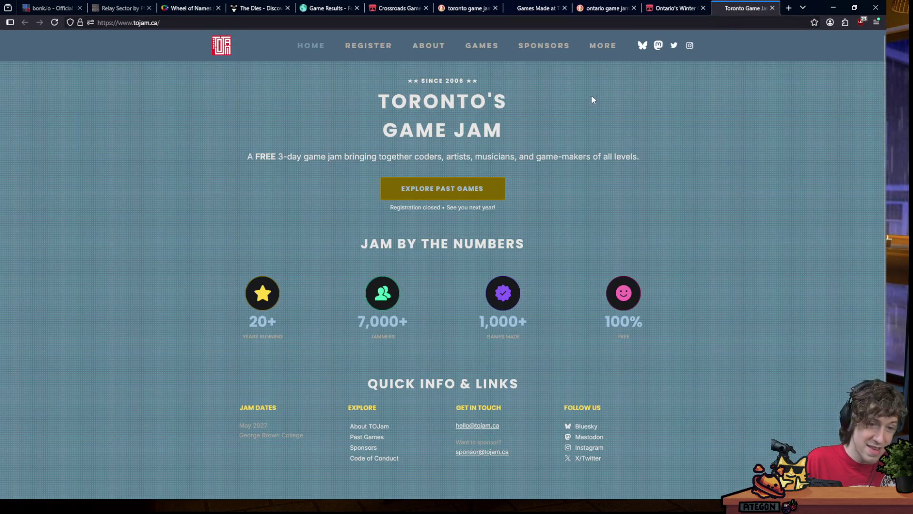
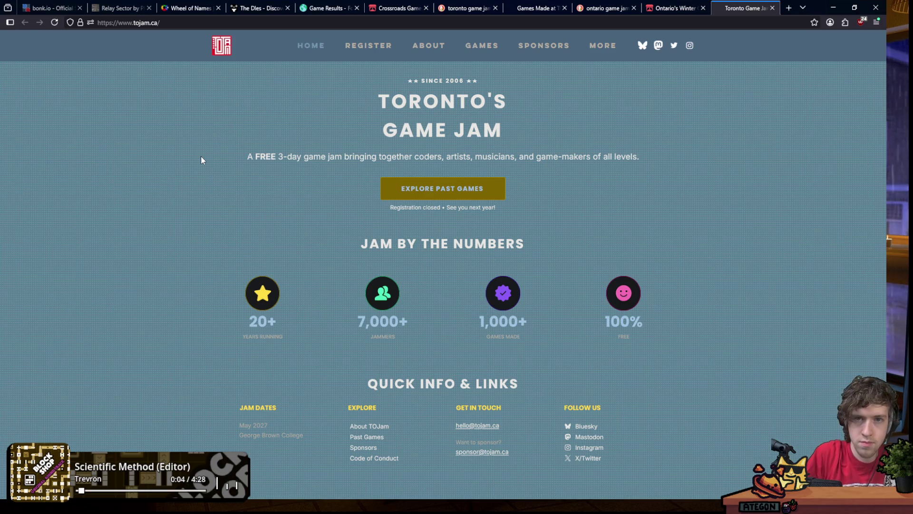
Step: Close the TOJam, Ontario Winter Game Jam, search-result and Crossroads Game Jam tabs
left_click(772, 8)
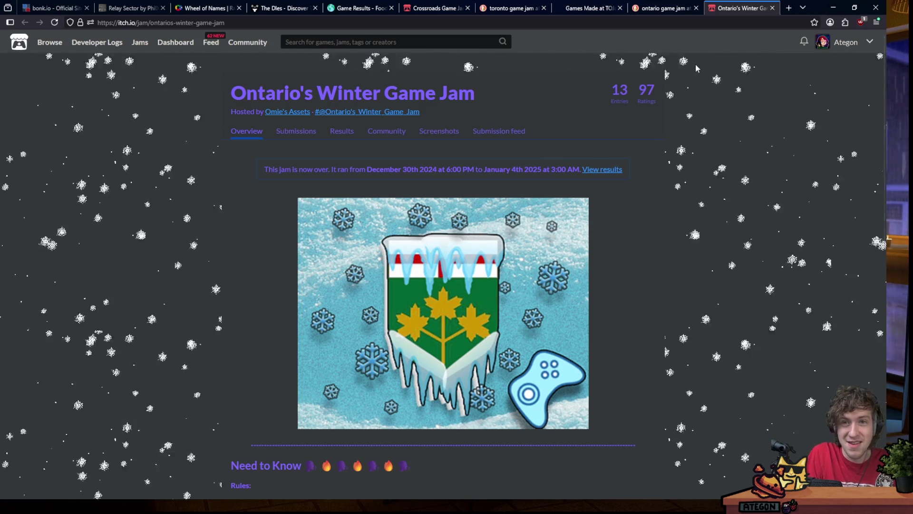
middle_click(756, 9)
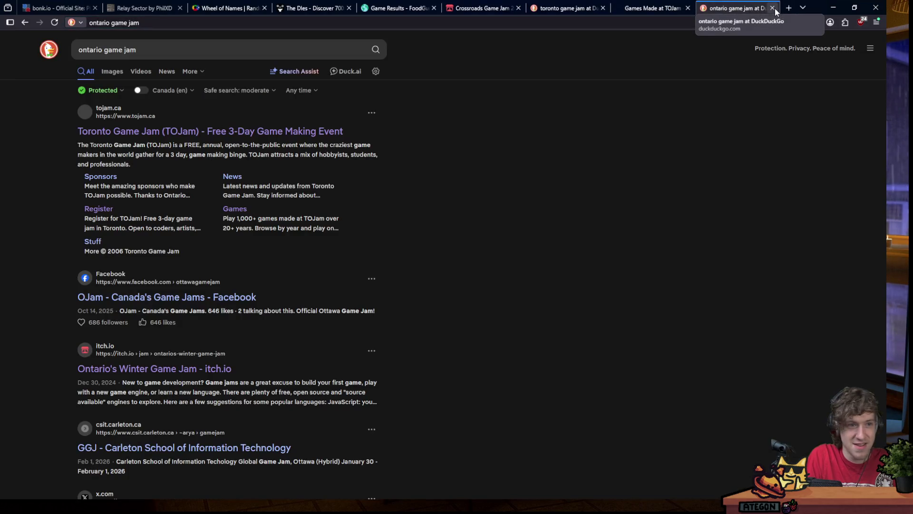
left_click(772, 7)
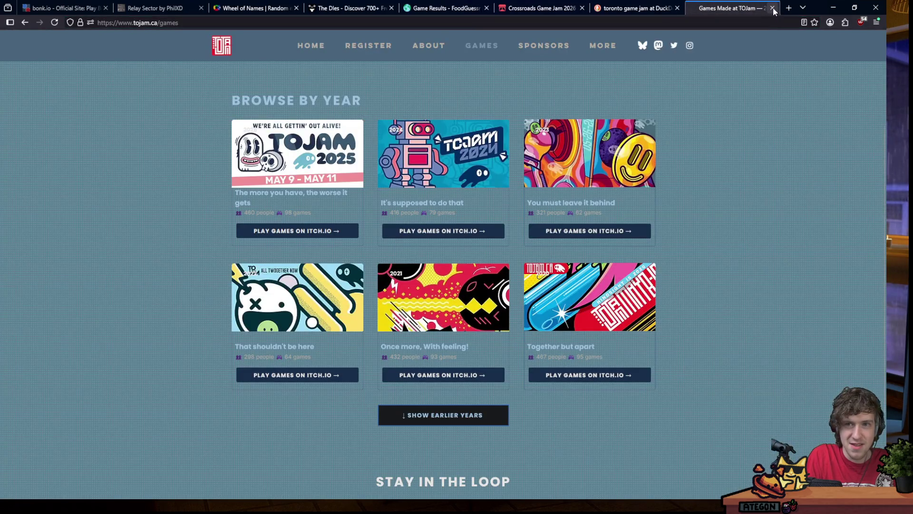
left_click(772, 8)
middle_click(765, 10)
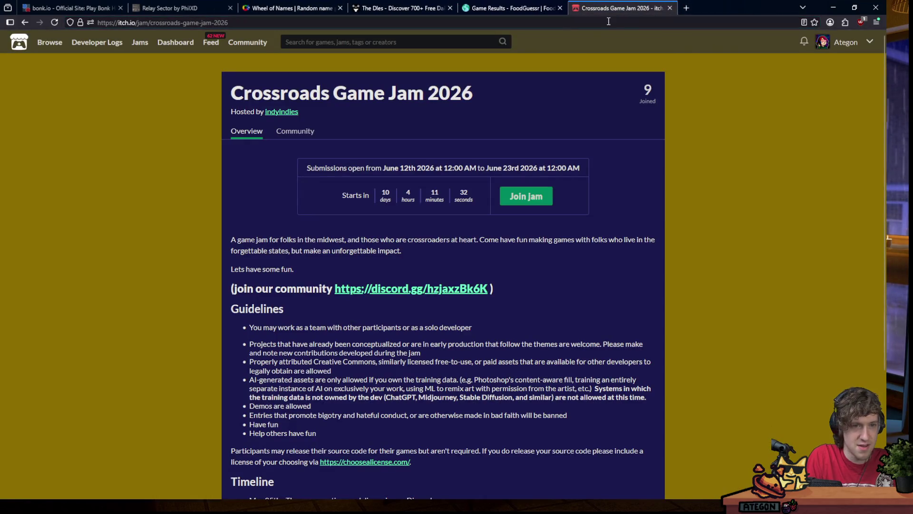
left_click(670, 7)
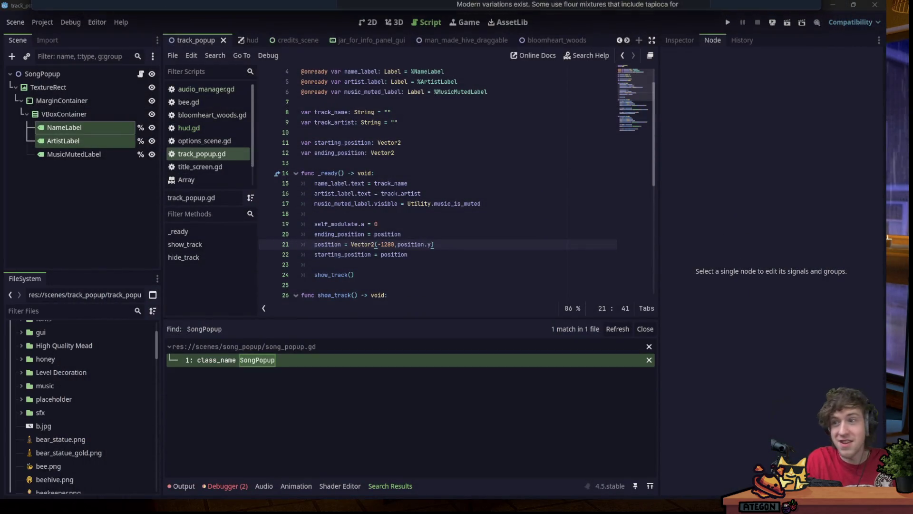
left_click(449, 174)
left_click(422, 224)
left_click(451, 235)
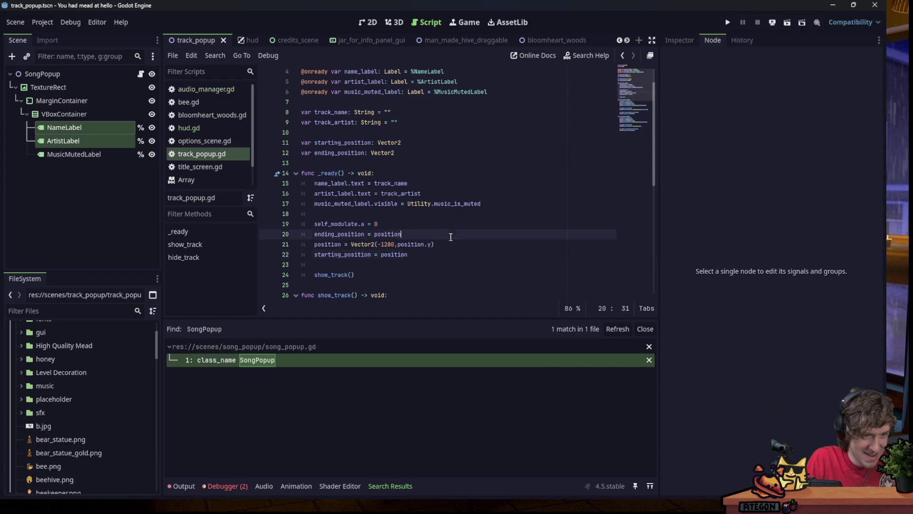
left_click(439, 257)
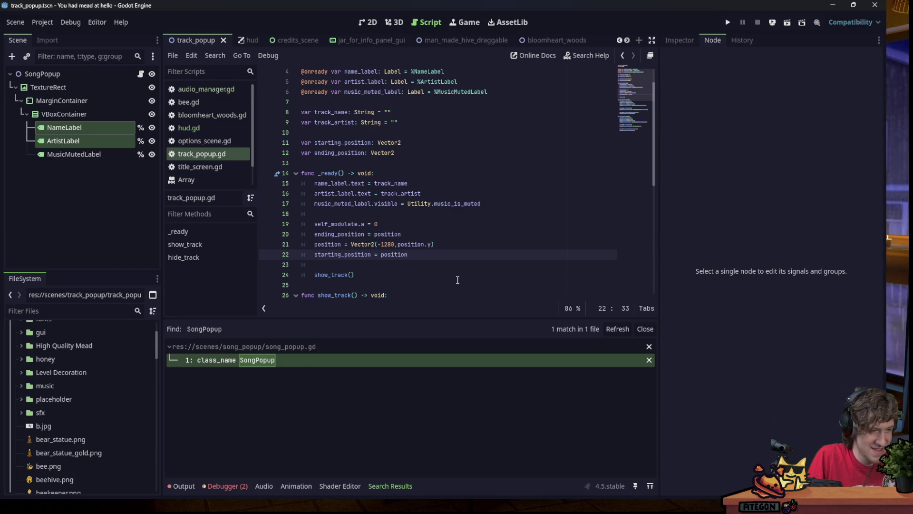
scroll(72, 409, "down", 3)
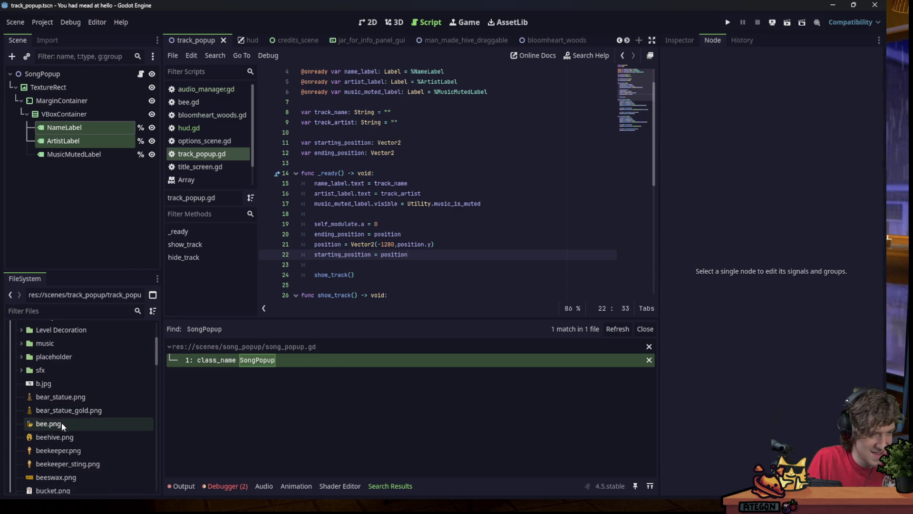
scroll(57, 433, "down", 10)
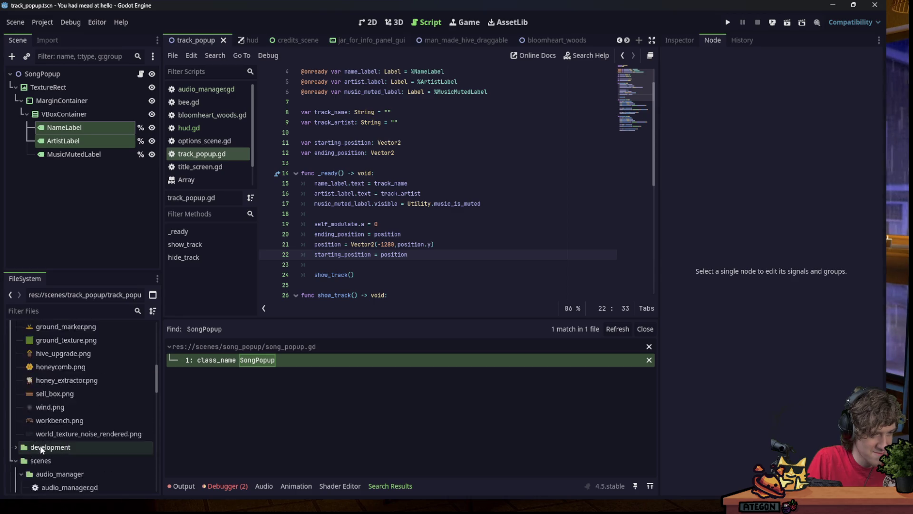
left_click(90, 310)
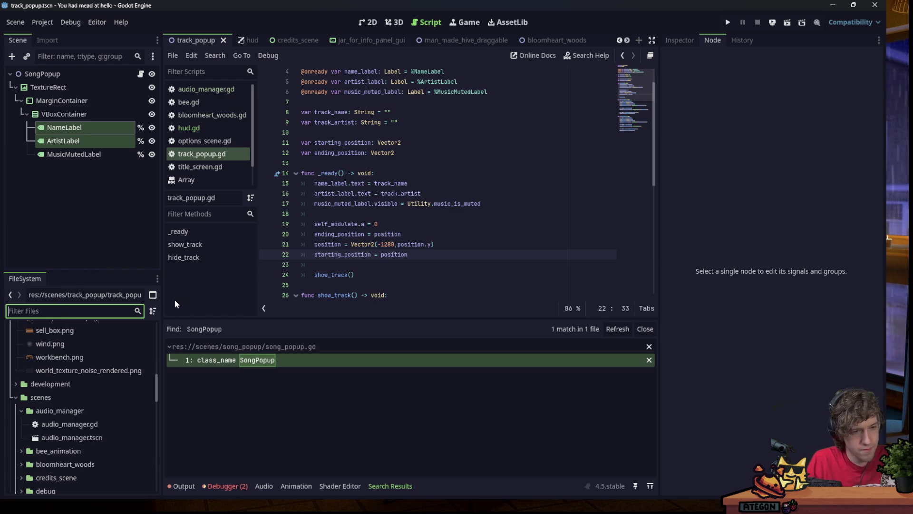
Step: Open title_screen.tscn and delete its CanvasModulate node
type("title")
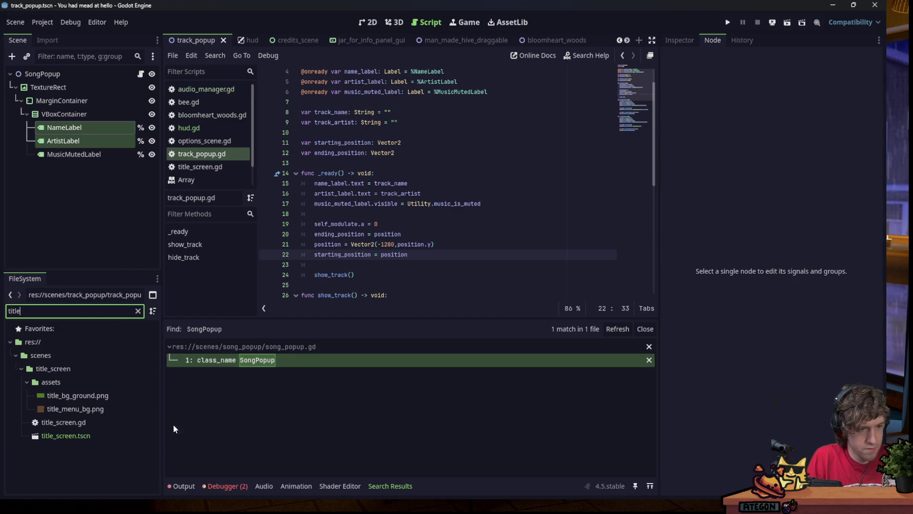
left_click(108, 436)
double_click(108, 436)
left_click(71, 245)
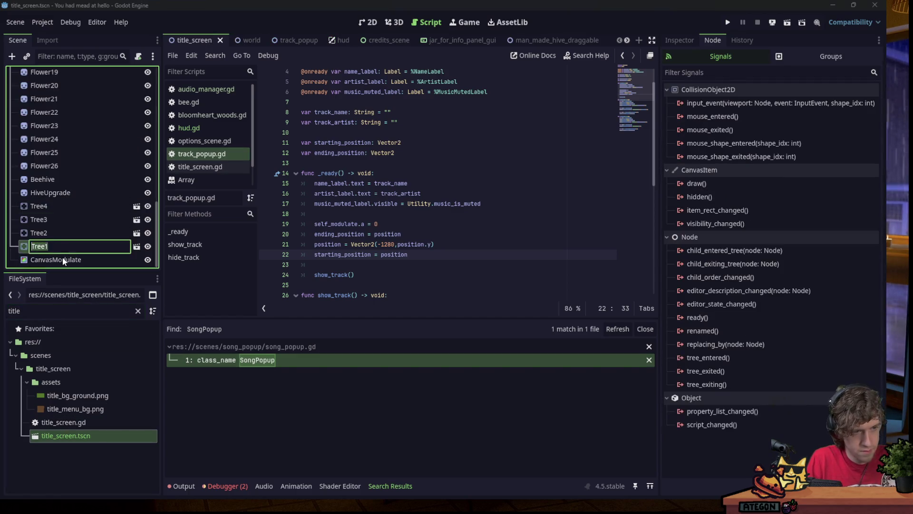
left_click(67, 259)
key("Delete")
key("Return")
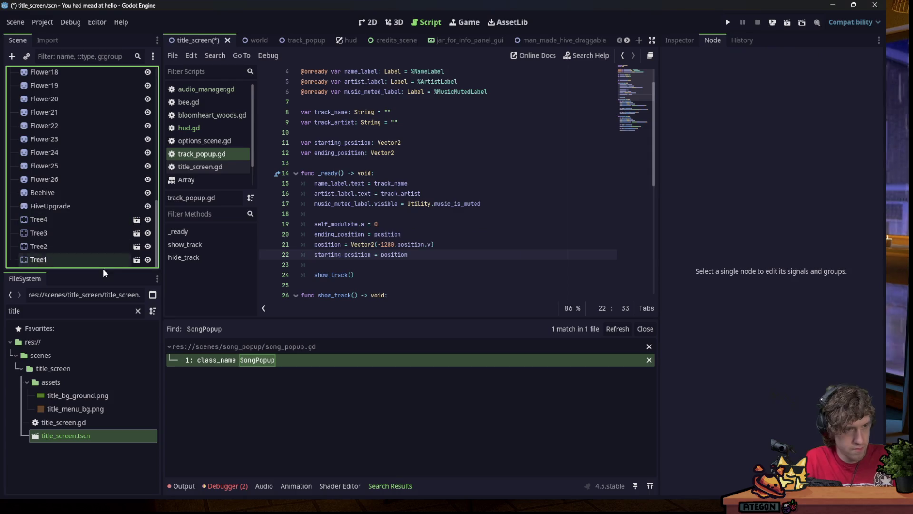
Step: Open bloomheart_woods.tscn, select its CanvasModulate node, and bring the rain shaders browser forward
double_click(50, 313)
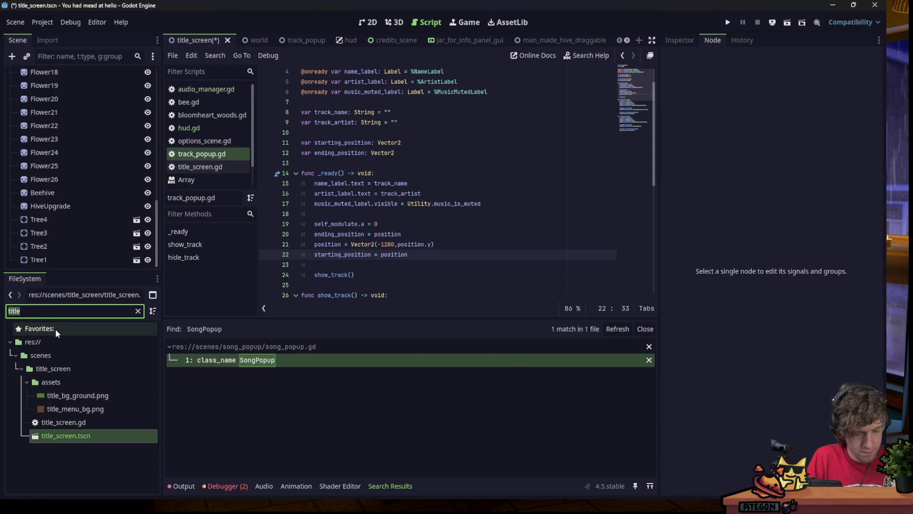
type("bloom")
double_click(87, 395)
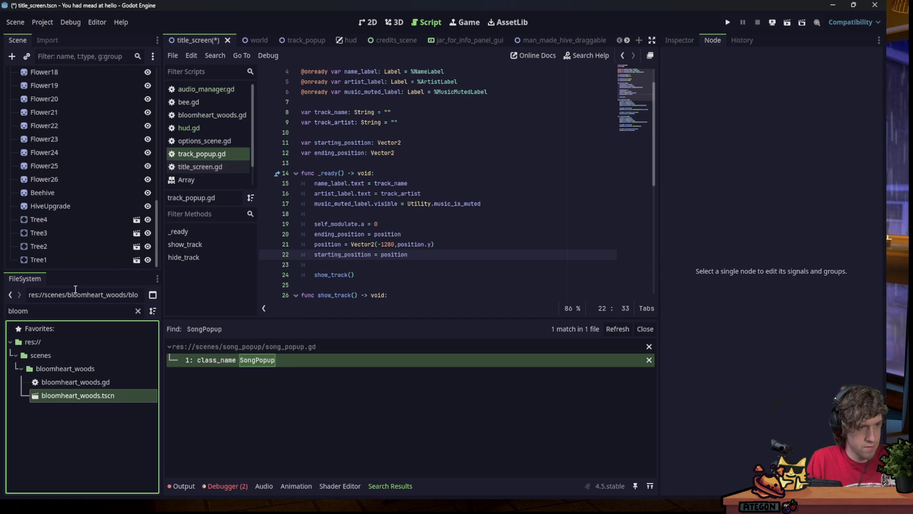
left_click(56, 221)
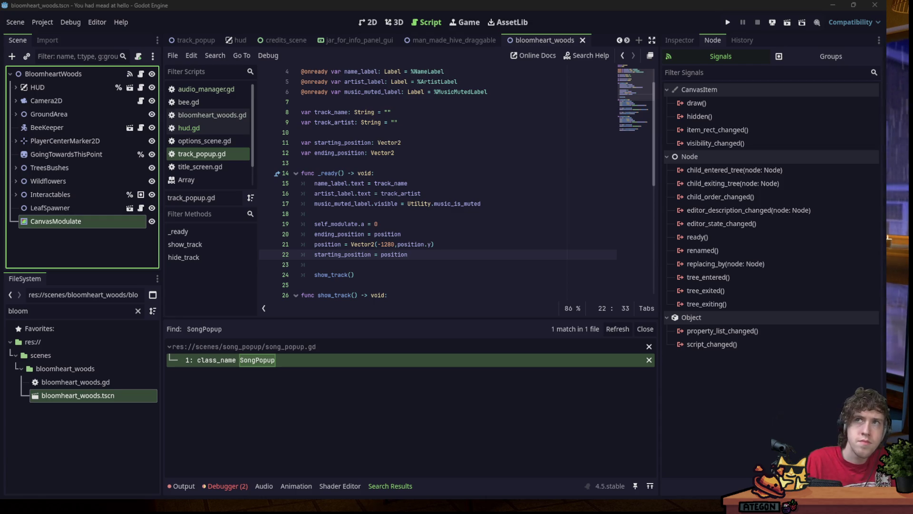
mouse_move(742, 0)
left_mouse_down()
mouse_move(743, 37)
mouse_move(800, 26)
mouse_move(824, 34)
left_mouse_up()
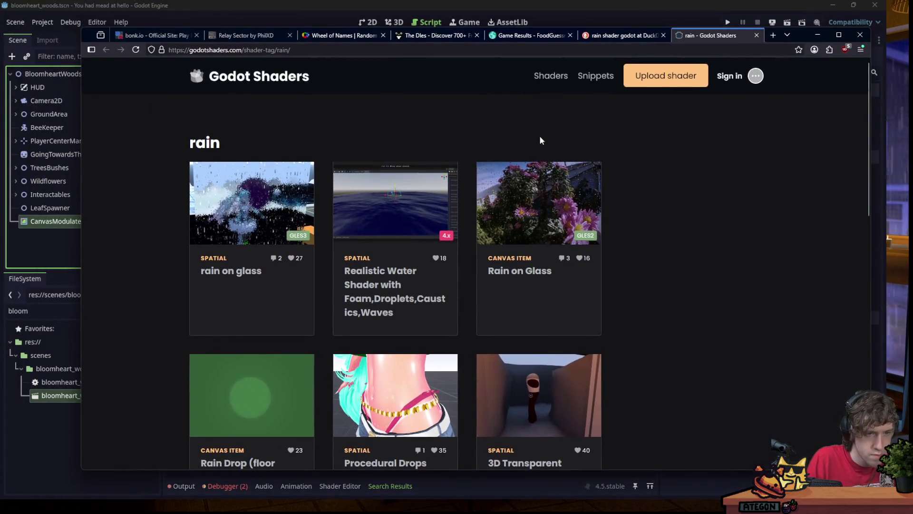
Step: Open the rain on glass shader in a new tab, scroll to its Live Preview, and return to the rain list
middle_click(275, 200)
left_click(718, 38)
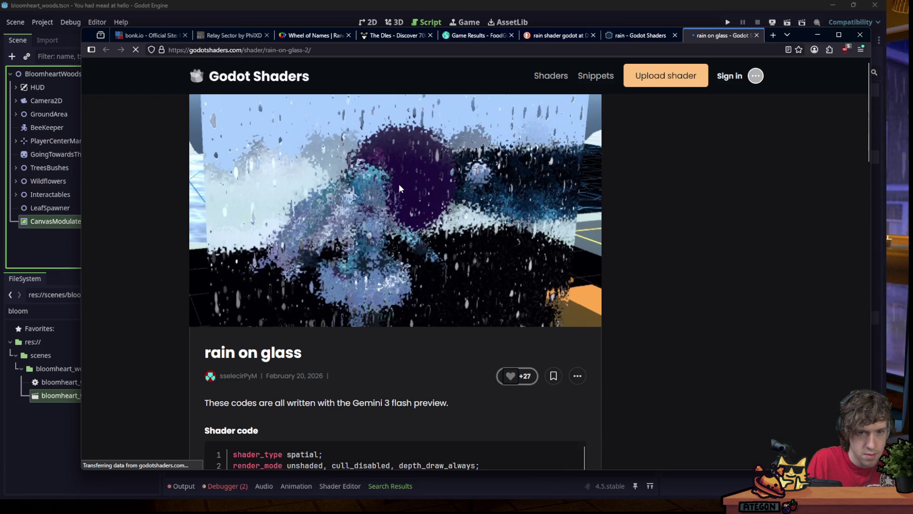
scroll(399, 183, "down", 8)
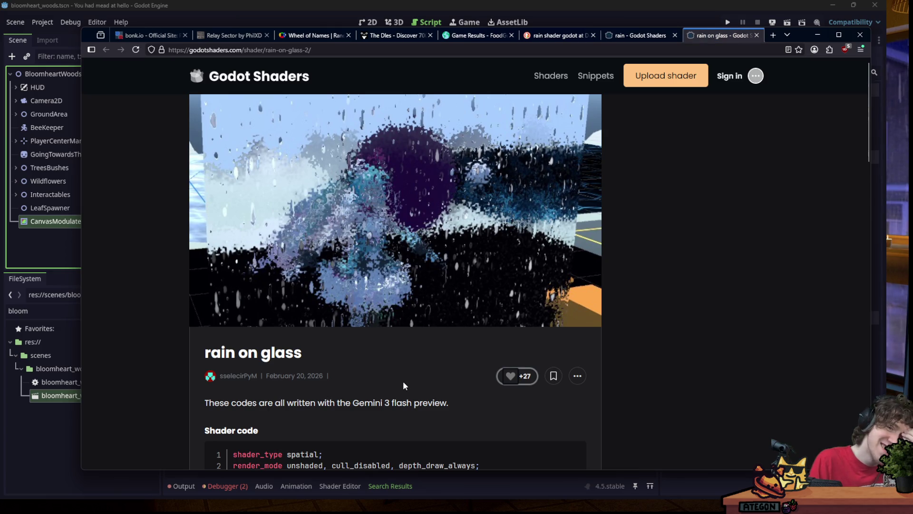
scroll(601, 204, "down", 10)
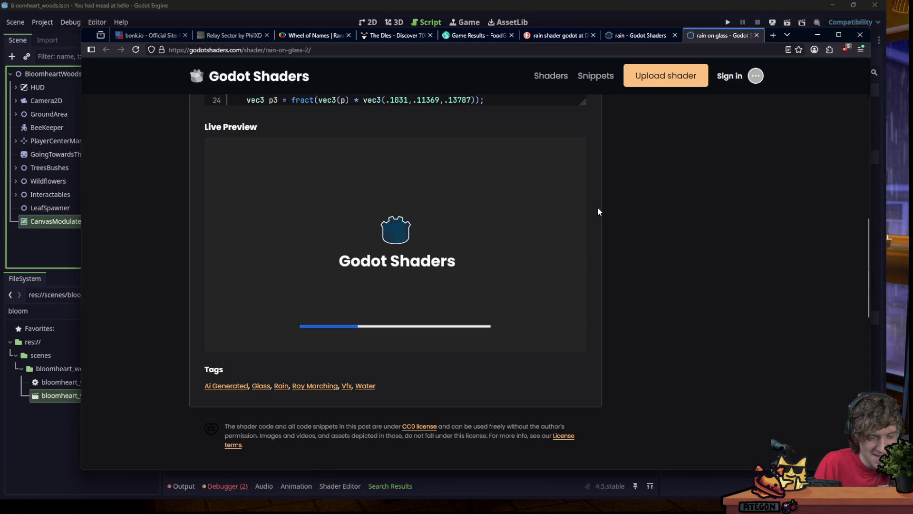
scroll(619, 229, "down", 1)
scroll(619, 229, "up", 1)
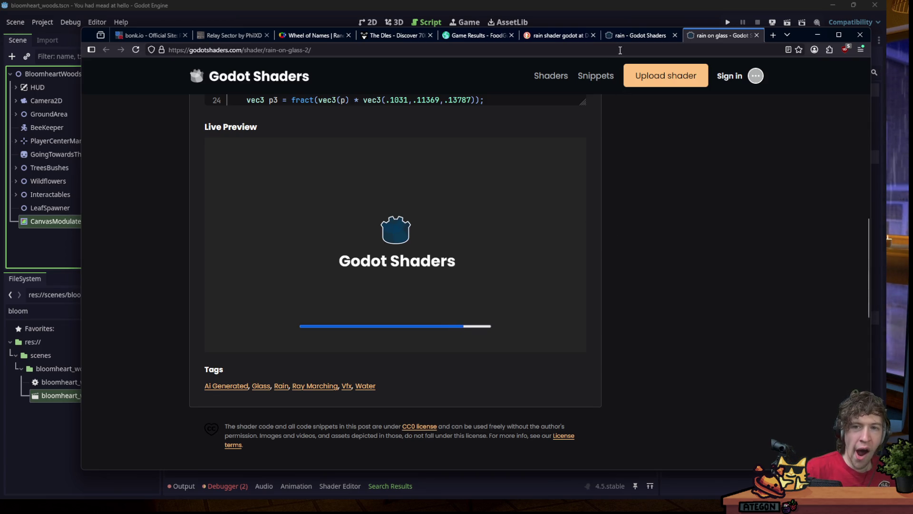
left_click(612, 37)
middle_click(657, 233)
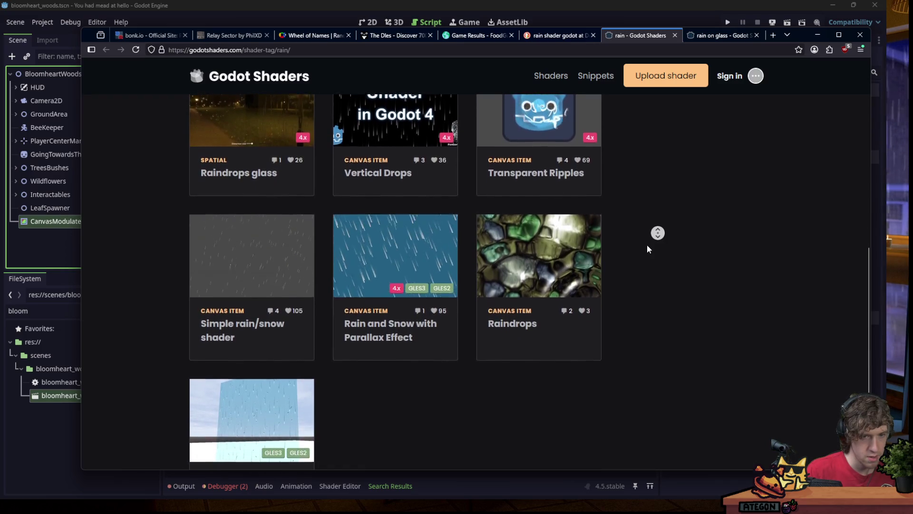
Step: Open Rain and Snow with Parallax Effect and Simple rain/snow shader in background tabs
middle_click(647, 248)
middle_click(411, 291)
scroll(412, 291, "down", 2)
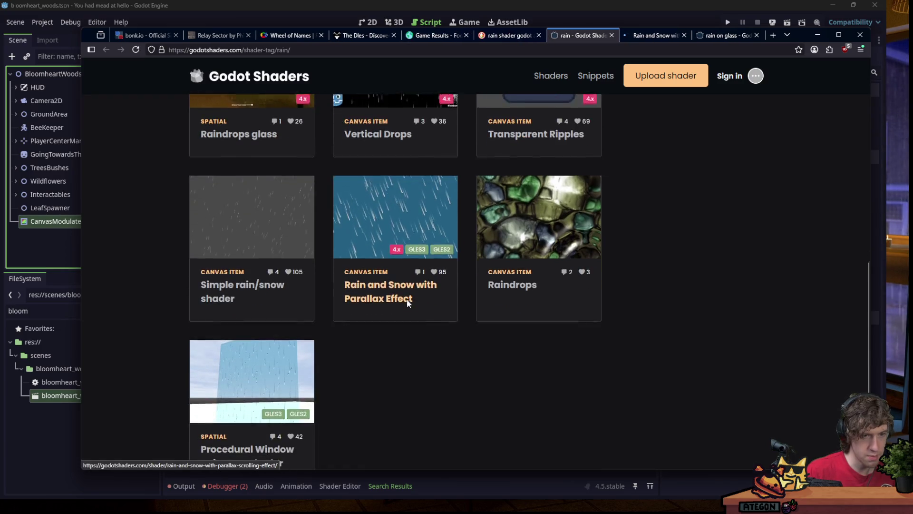
scroll(359, 292, "down", 2)
middle_click(262, 244)
middle_click(210, 238)
middle_click(238, 238)
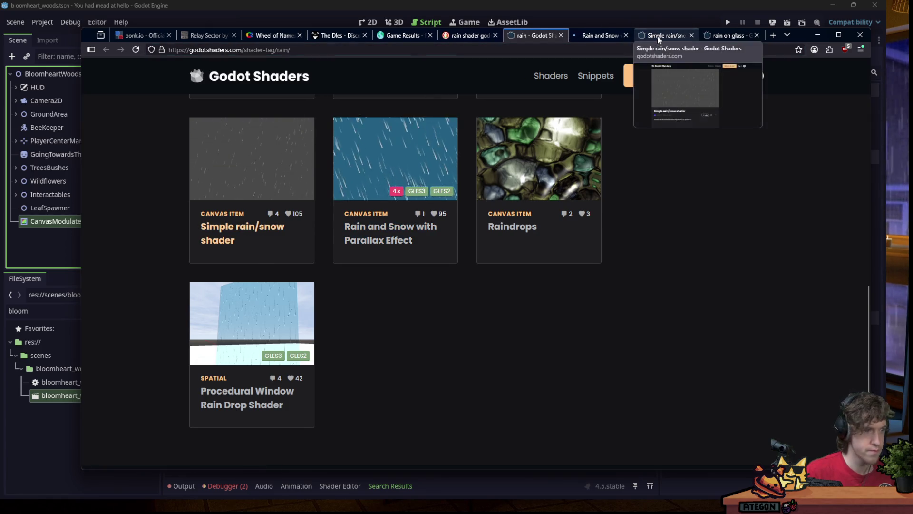
Step: Review the Simple rain/snow shader page, then glance at the parallax and rain-on-glass pages
left_click(658, 36)
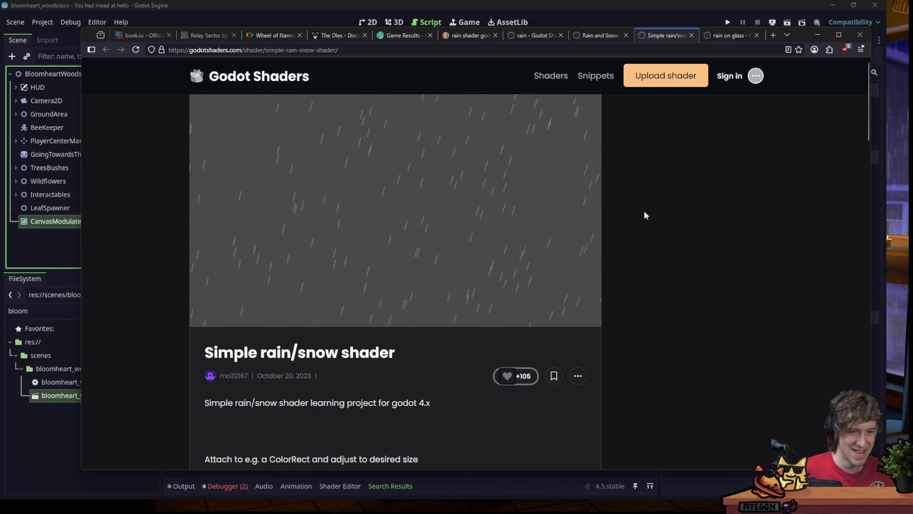
middle_click(657, 223)
scroll(651, 245, "down", 3)
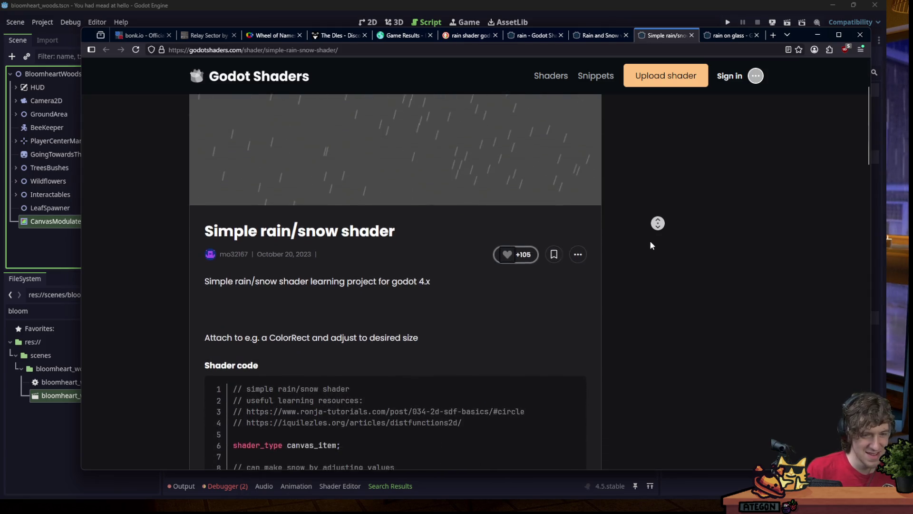
scroll(649, 220, "up", 5)
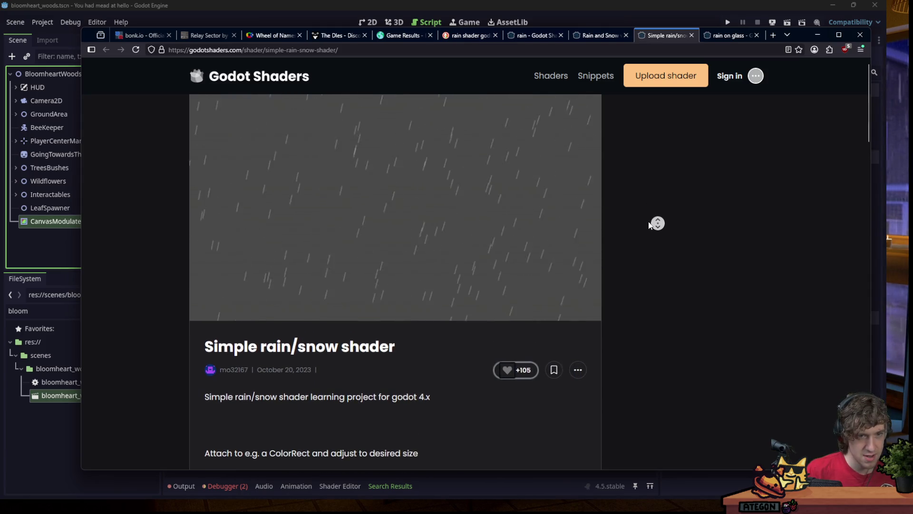
left_click(592, 37)
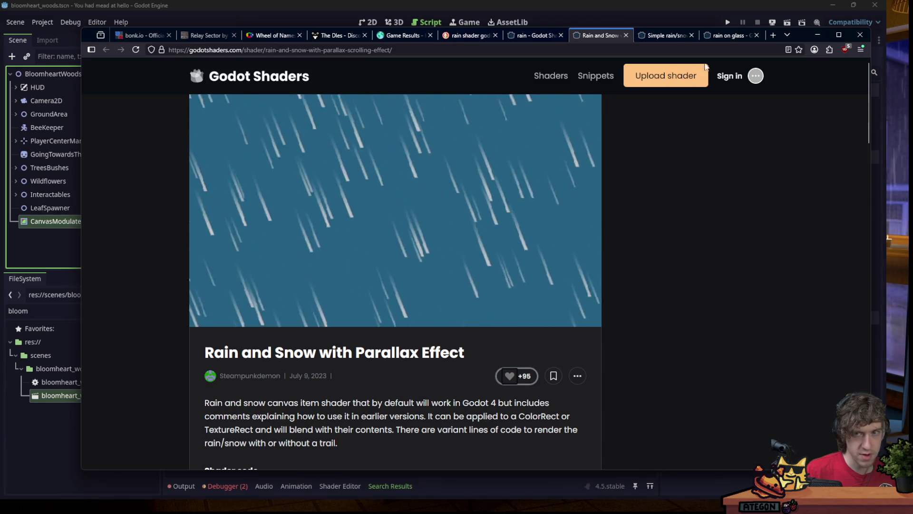
left_click(728, 35)
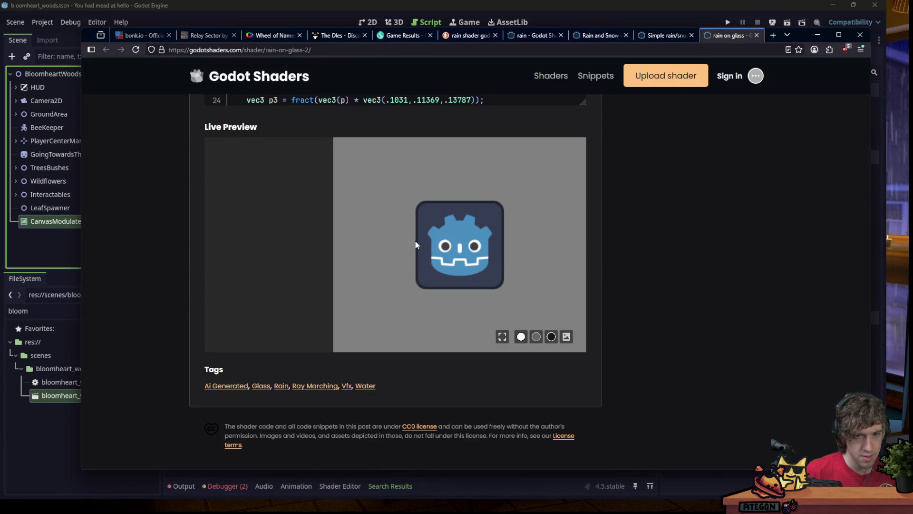
scroll(416, 245, "down", 2)
Step: Close the rain-on-glass page, return to Simple rain/snow, and minimize Firefox
left_click(756, 35)
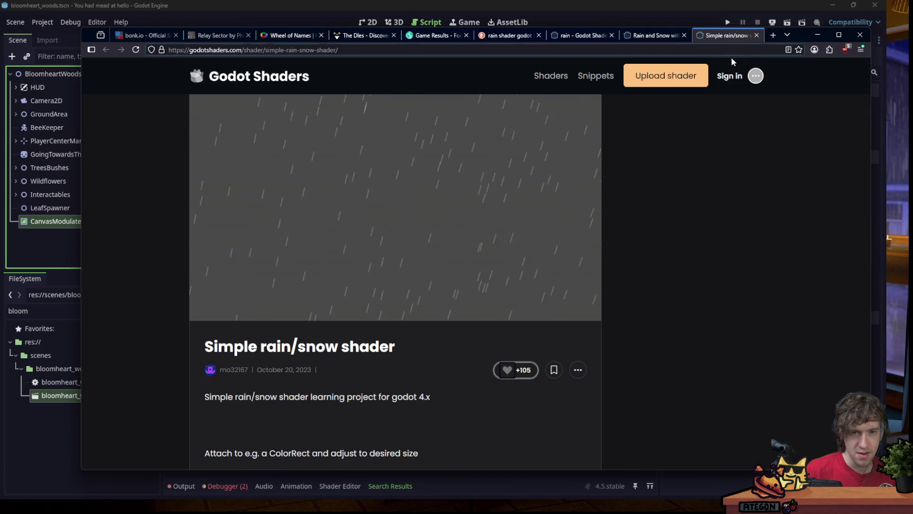
middle_click(673, 182)
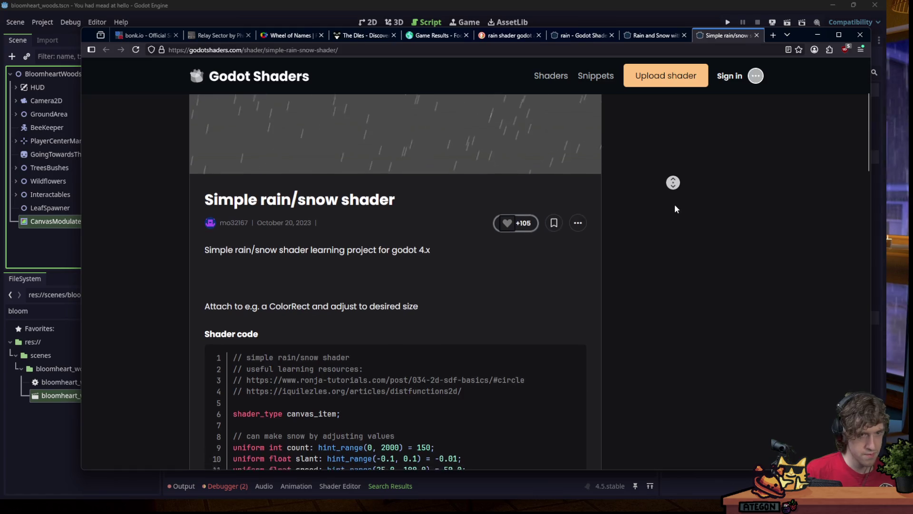
left_click(674, 161)
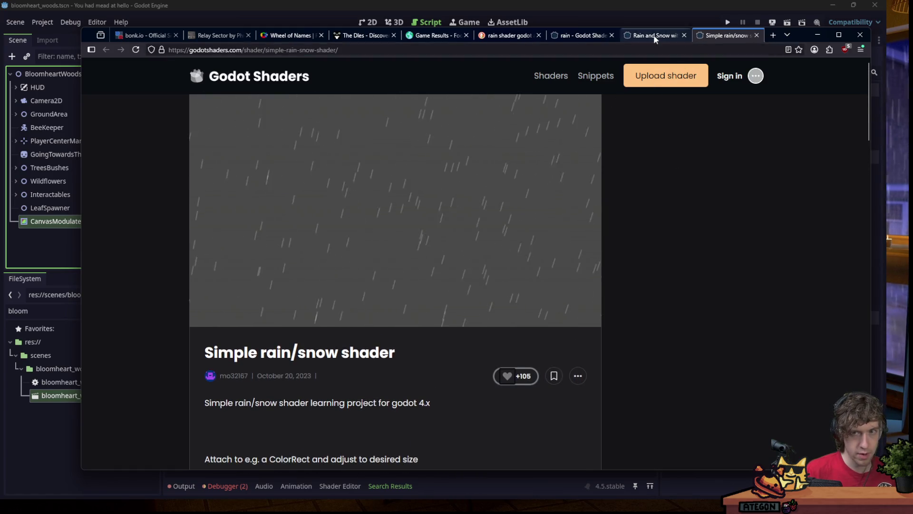
left_click(654, 38)
left_click(715, 39)
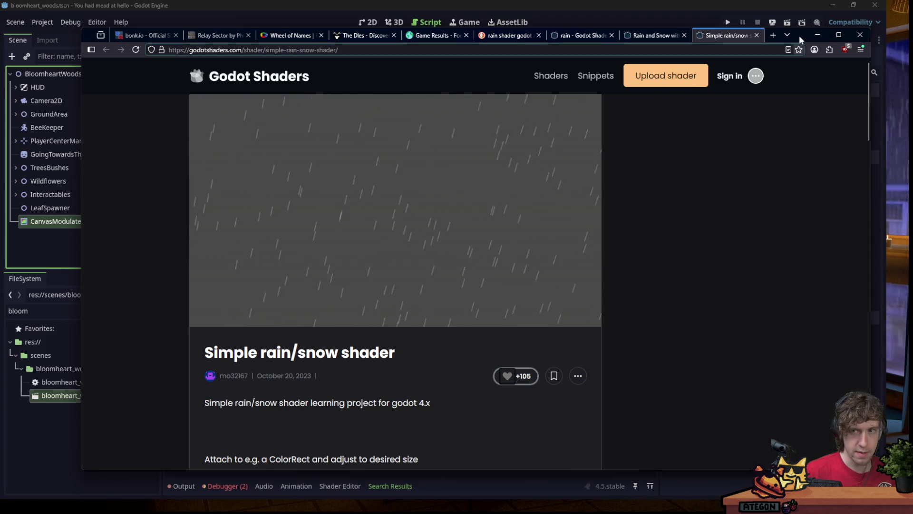
left_click(817, 34)
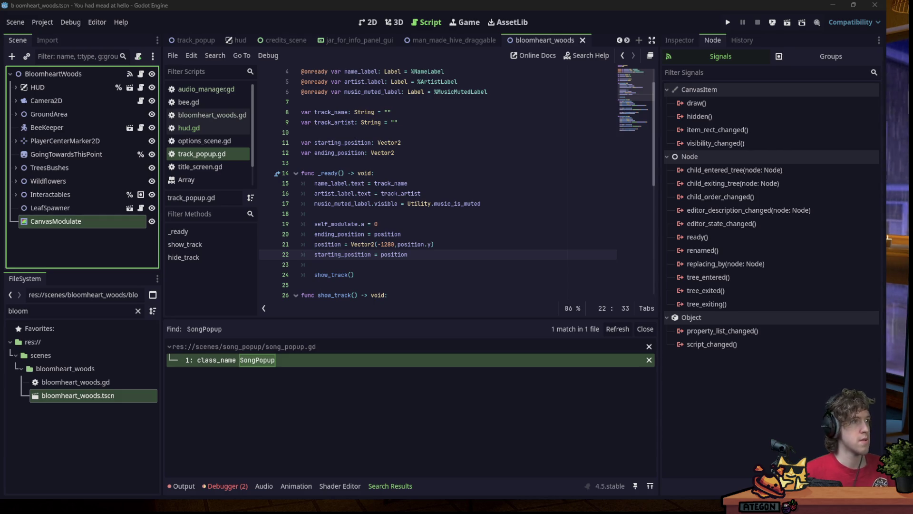
Step: Place the cursor at the end of line 14 in track_popup.gd, then switch to Firefox's Dles page
left_click(436, 175)
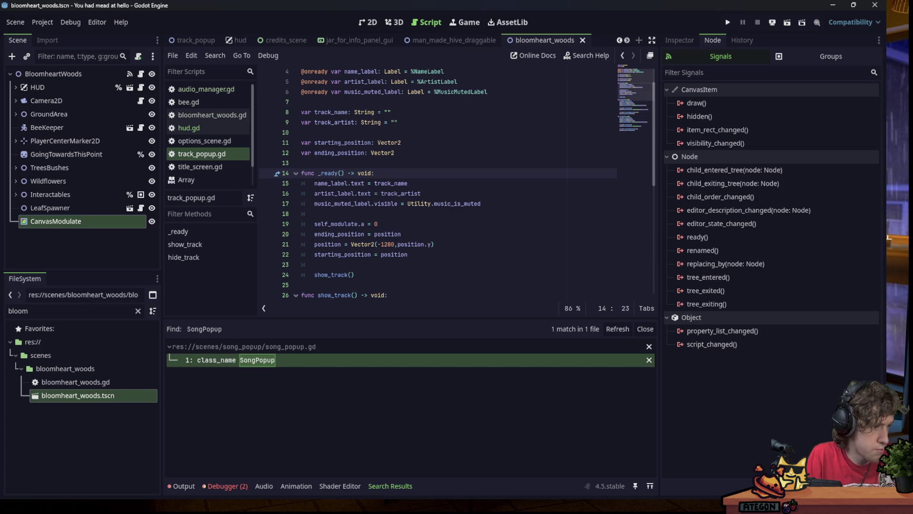
mouse_move(566, 488)
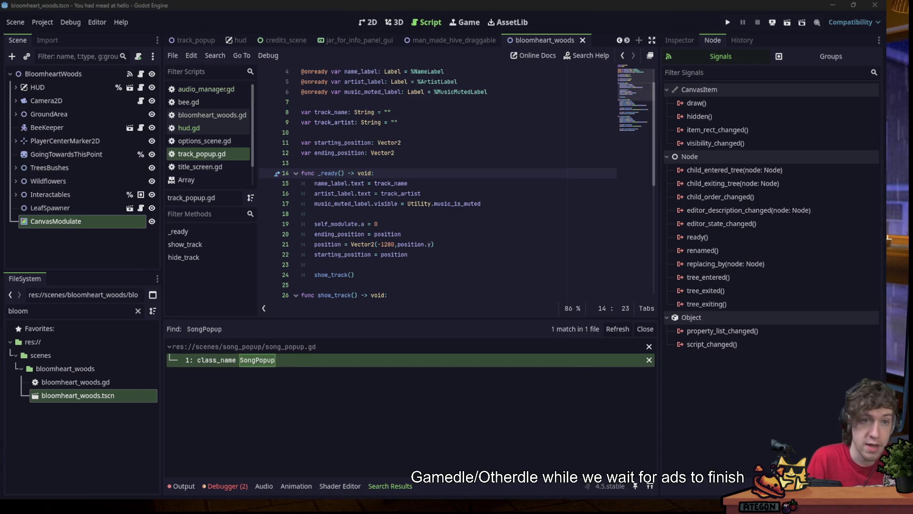
key("alt+Tab")
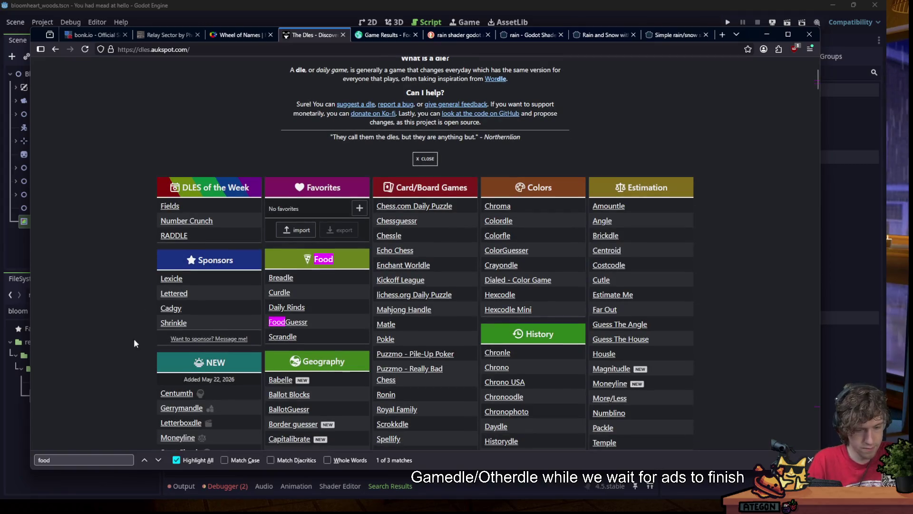
Step: Search the Dles page for 'game', then 'gamedle', and view the Framedle info card
key("Return")
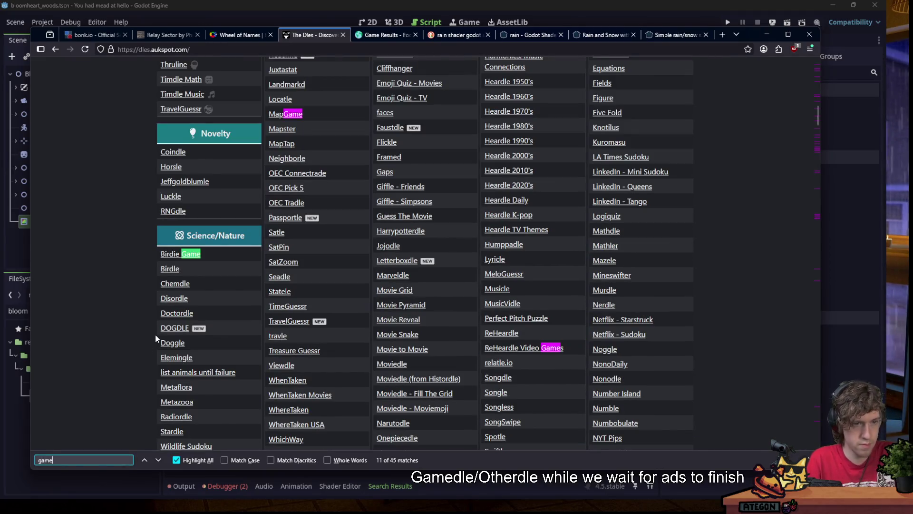
key("Return")
key("Return")
key("Return")
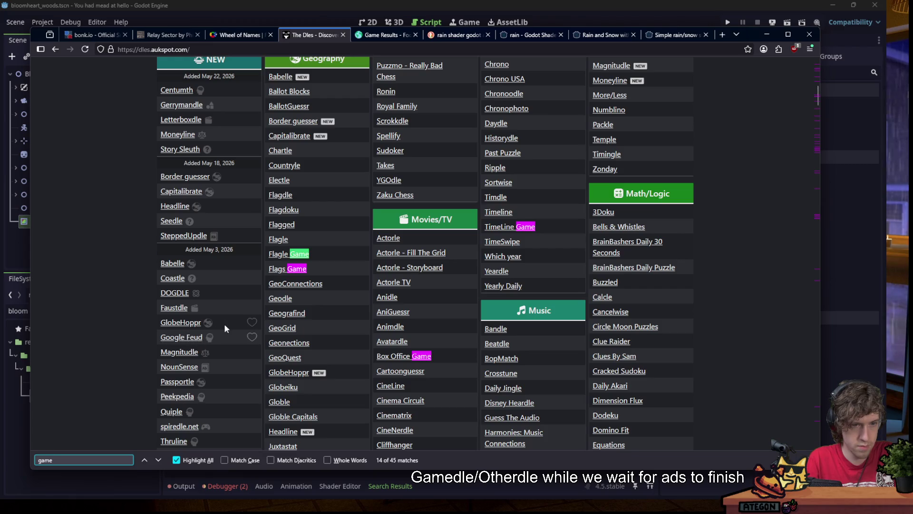
key("Return")
key("Return")
key("Return")
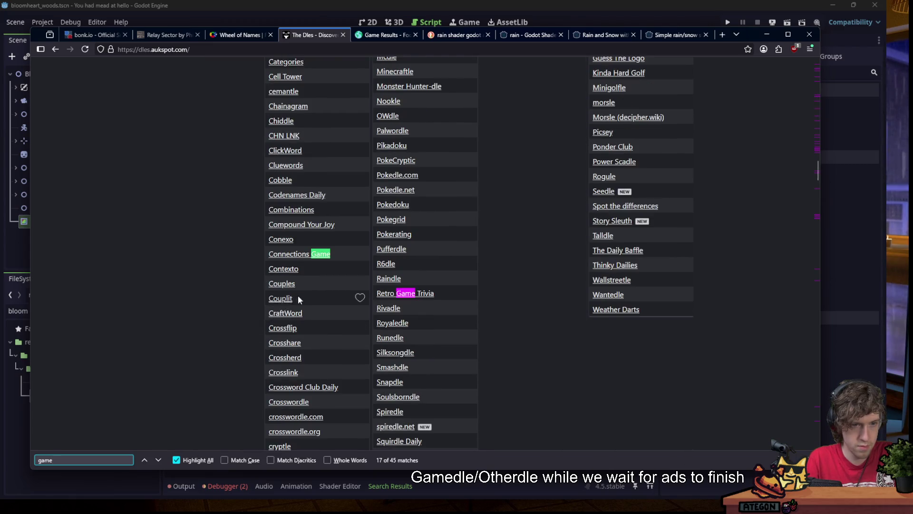
type("dle")
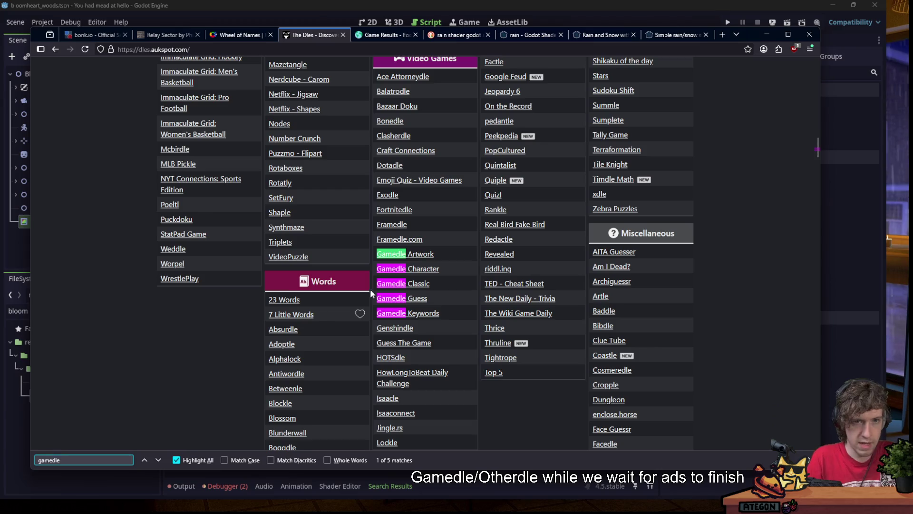
left_click(394, 227)
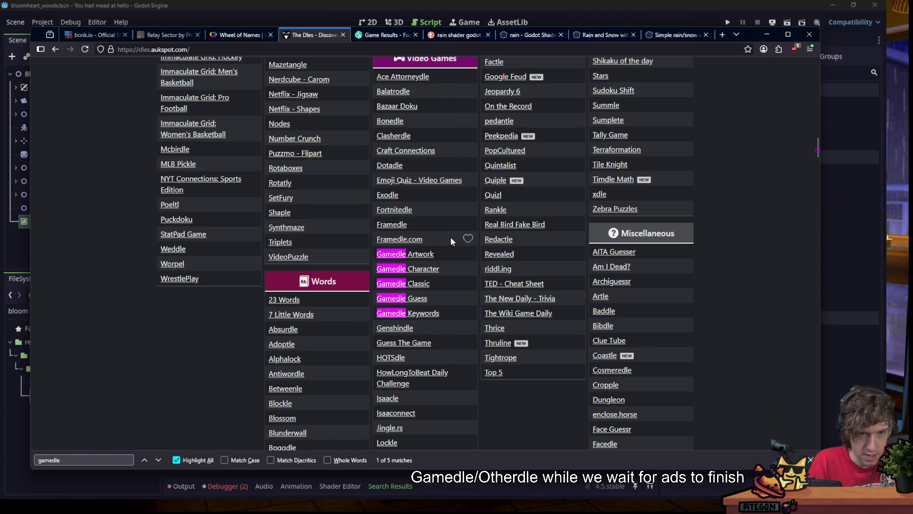
scroll(438, 222, "down", 1)
scroll(433, 222, "down", 4)
Step: Find ZoomOut in the list, open its site in a new tab, and switch to it
middle_click(434, 219)
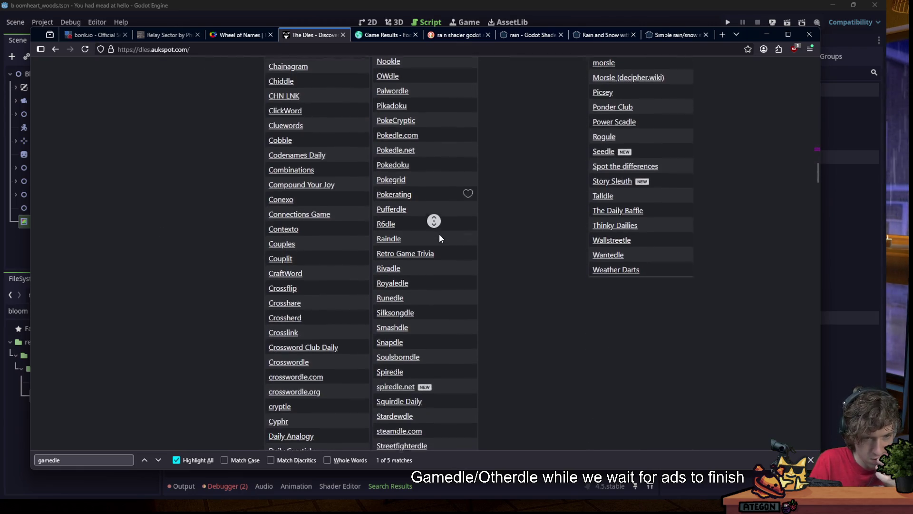
scroll(431, 226, "down", 3)
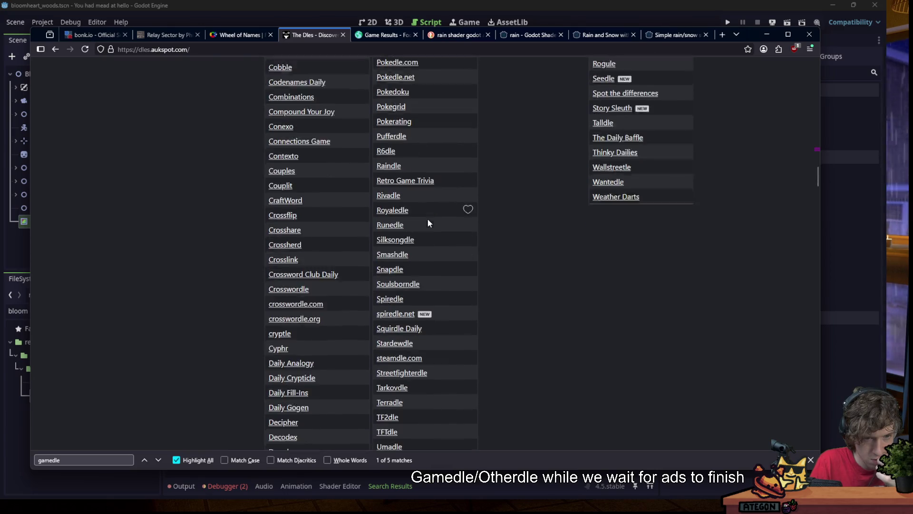
middle_click(495, 221)
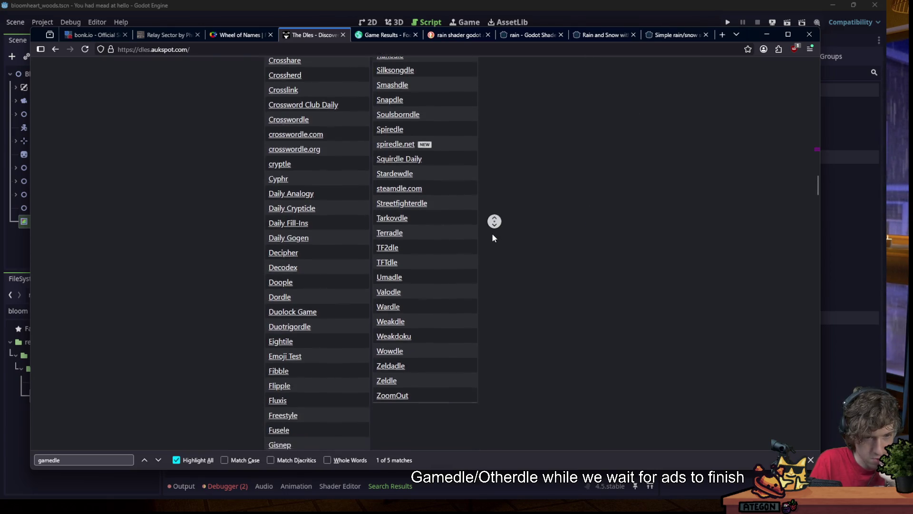
left_click(491, 225)
left_click(393, 379)
middle_click(392, 365)
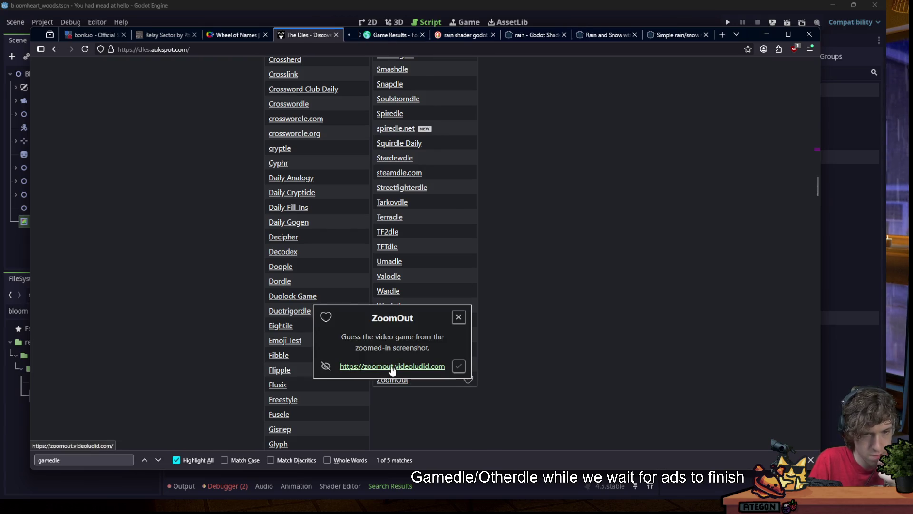
left_click(347, 38)
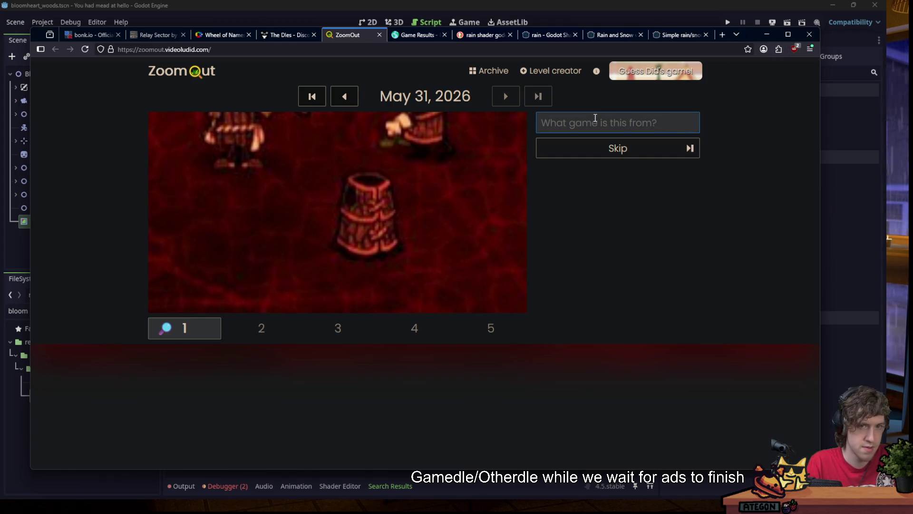
Step: Guess Don't Starve, then solve the May 31 puzzle with Don't Starve Together
type("dont s")
left_click(674, 147)
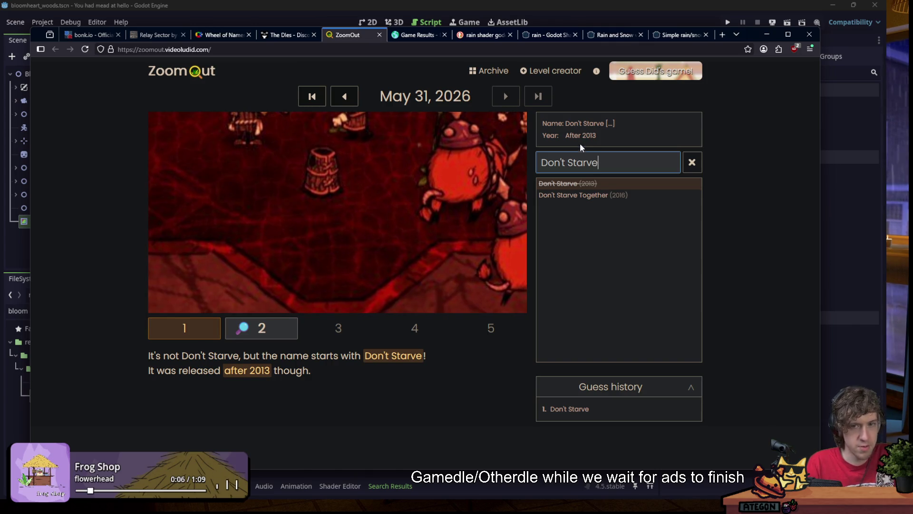
left_click(599, 196)
left_click(677, 200)
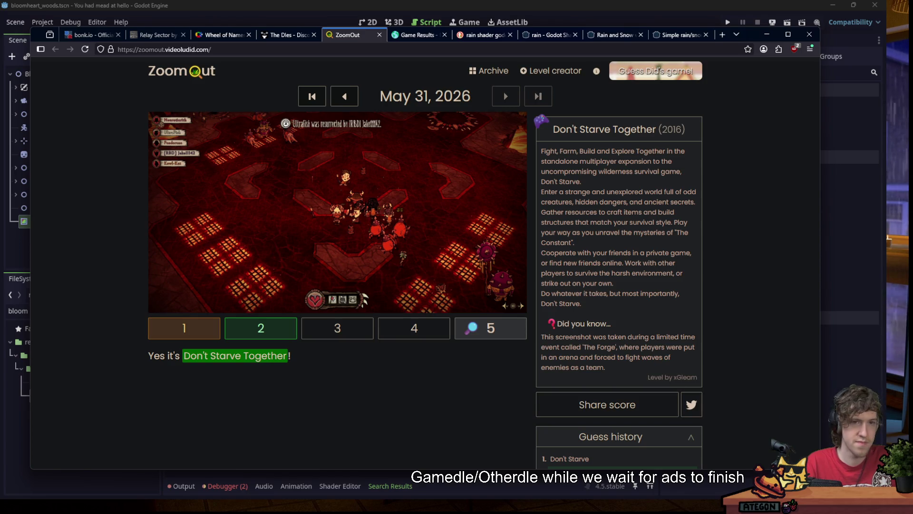
Step: Open the May 30 puzzle and guess Killing Floor, then Two Point Hospital
left_click(342, 97)
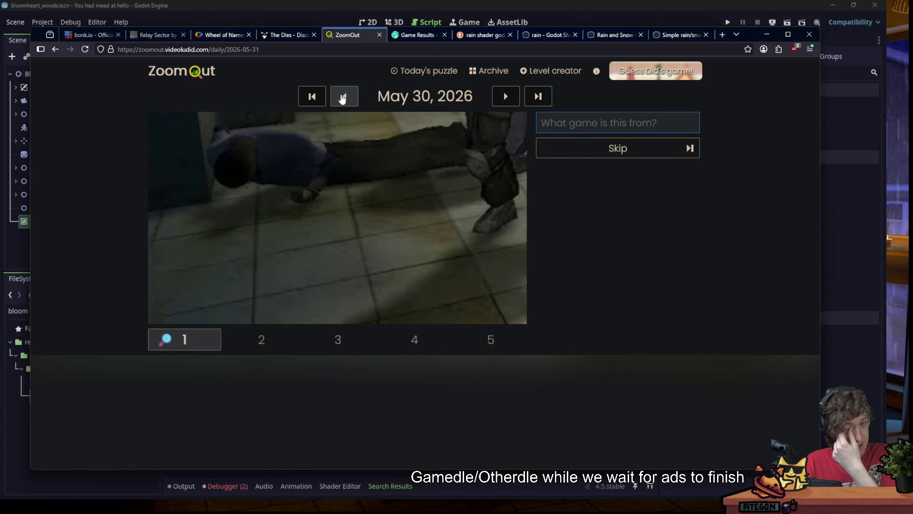
left_click(570, 119)
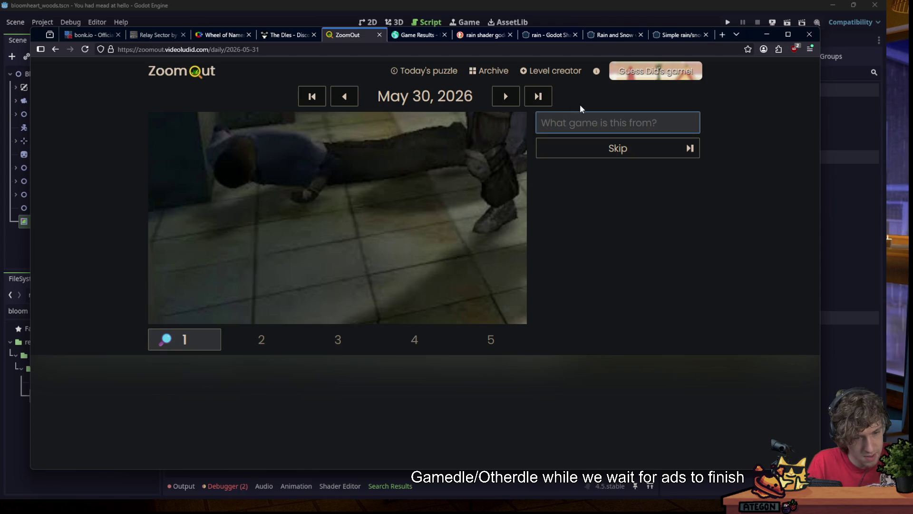
type("floor")
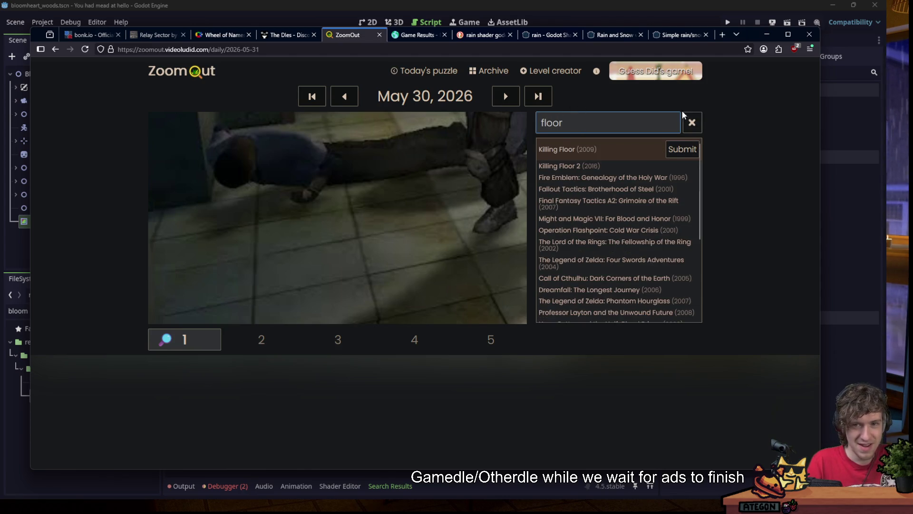
left_click(681, 150)
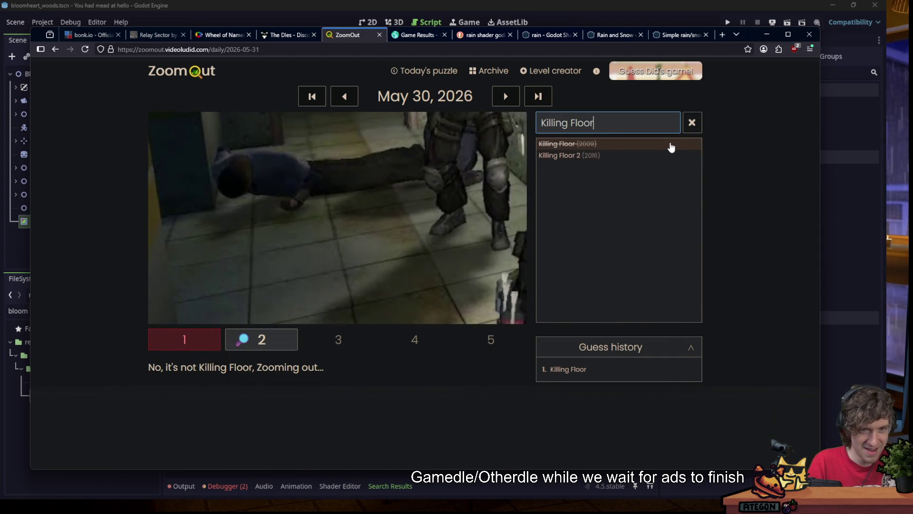
triple_click(610, 122)
key("BackSpace")
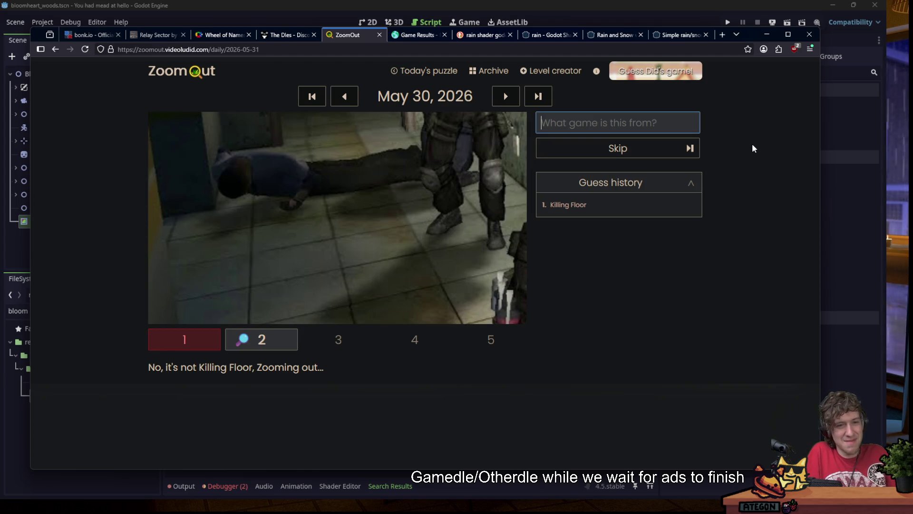
type("hos")
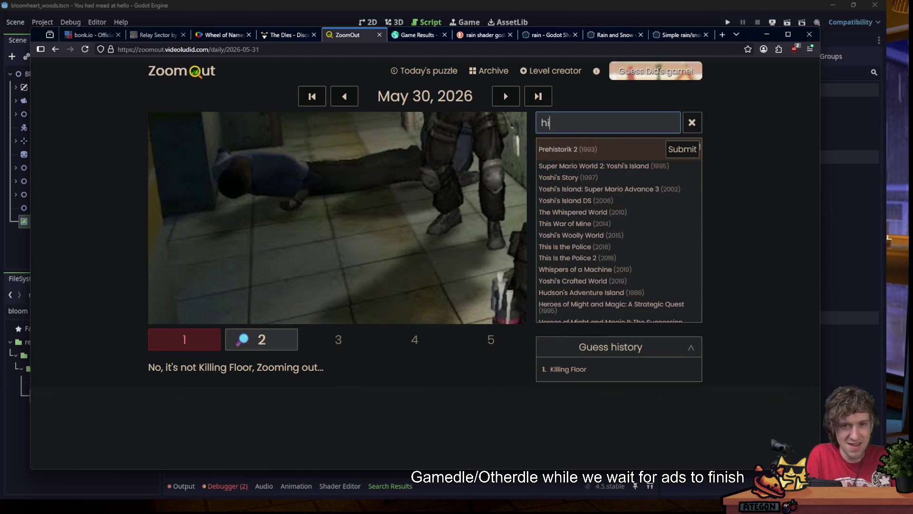
type("pit")
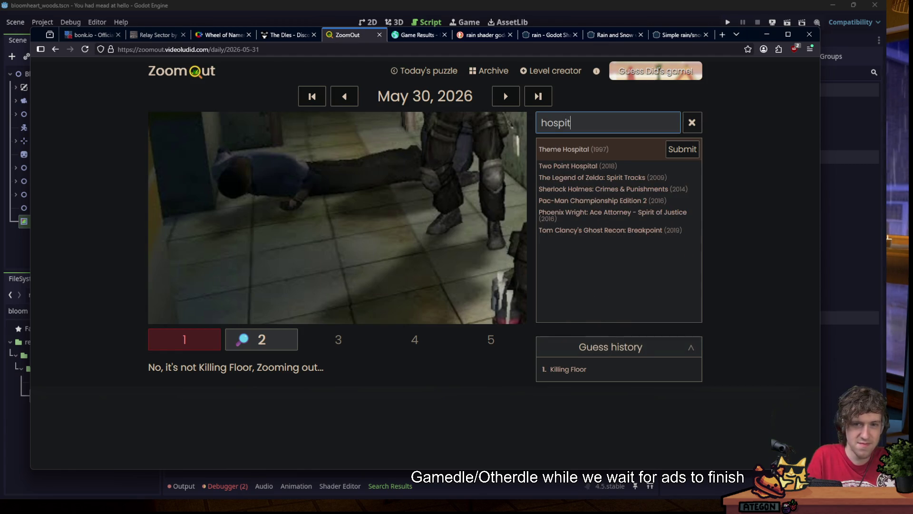
left_click(683, 168)
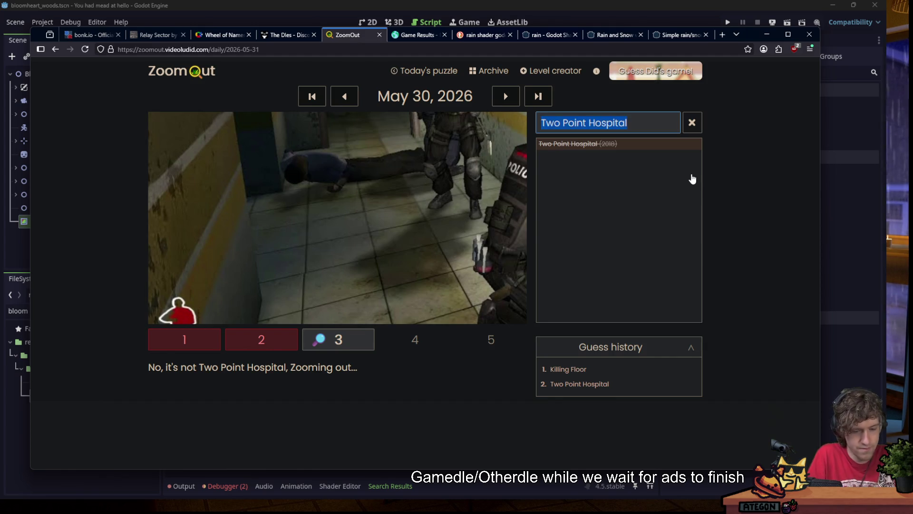
Step: Guess This Is the Police for the May 30 puzzle
key("ctrl+a")
type("po")
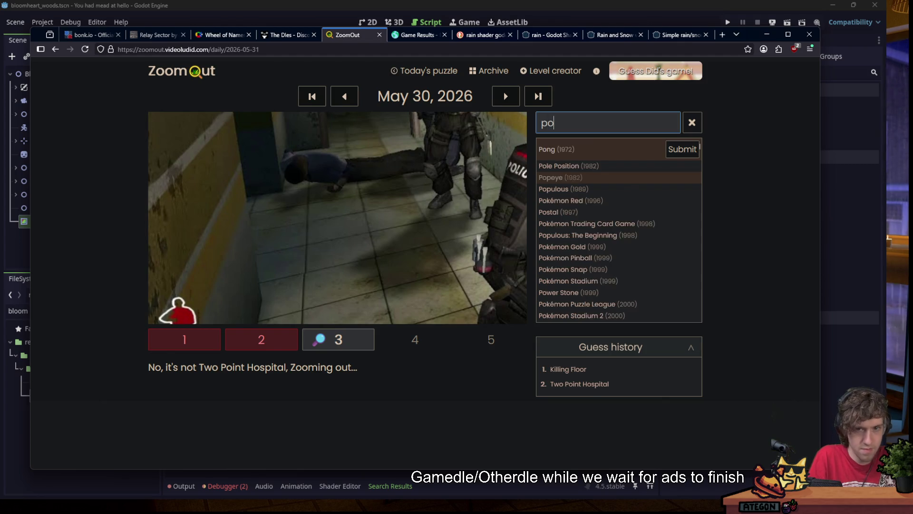
type("lic")
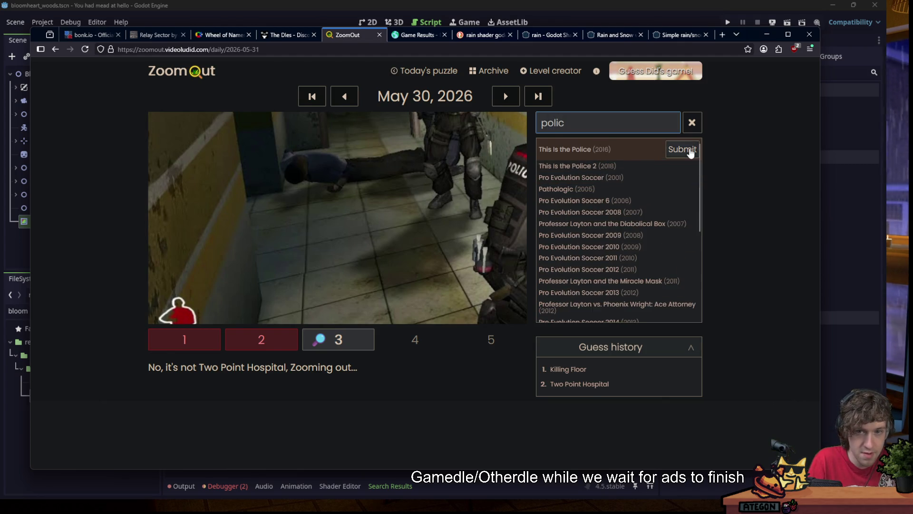
left_click(690, 151)
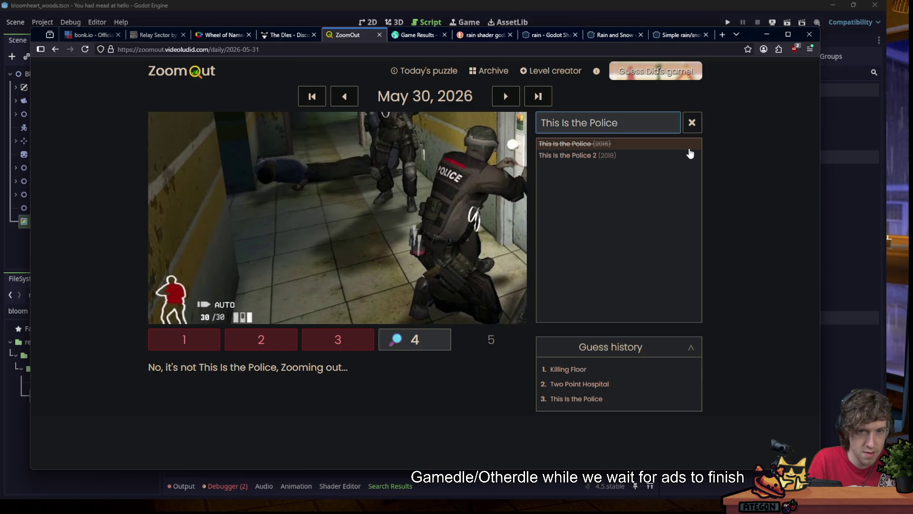
left_click(691, 125)
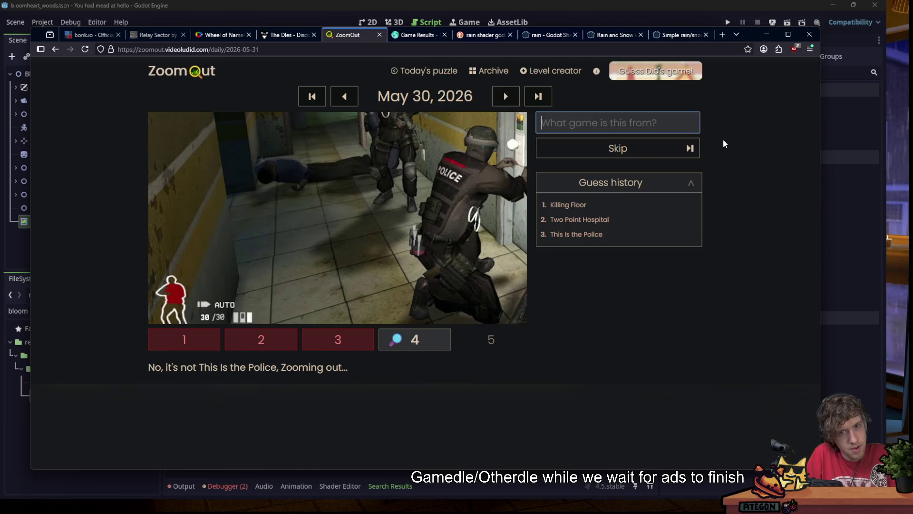
type("police")
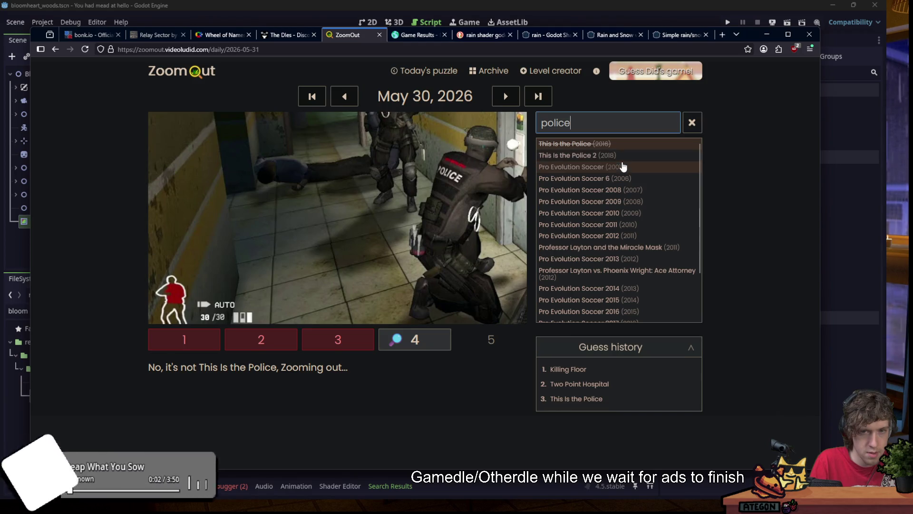
scroll(622, 171, "down", 2)
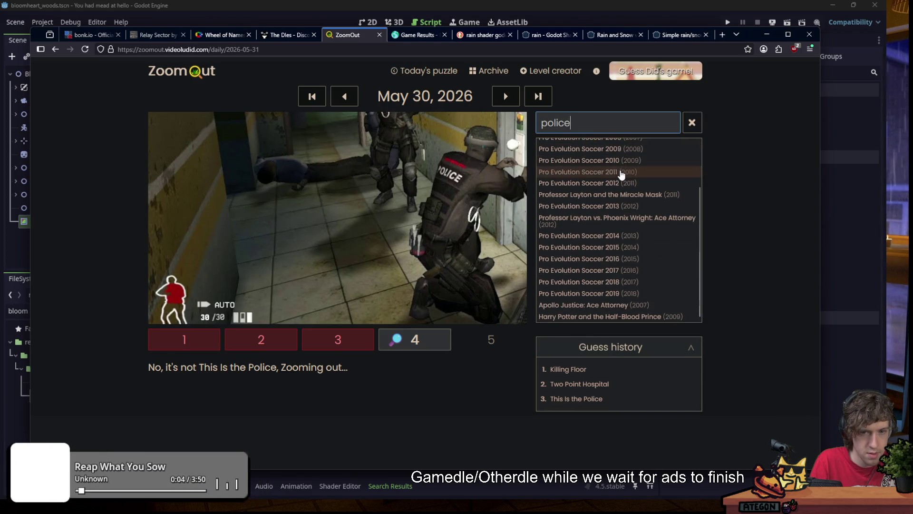
scroll(622, 174, "up", 2)
Step: Guess Beat Cop, then give up to reveal the answer SWAT 4
key("ctrl+a")
key("BackSpace")
type("cop")
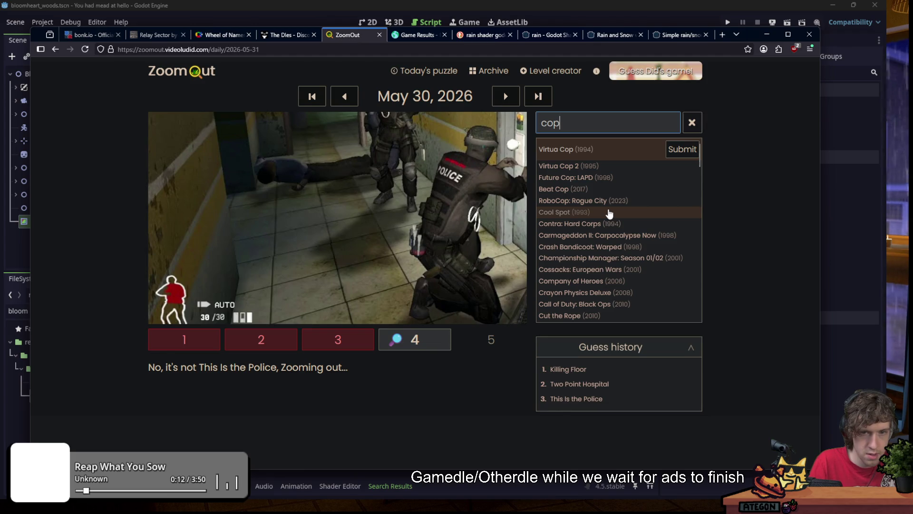
scroll(609, 213, "down", 3)
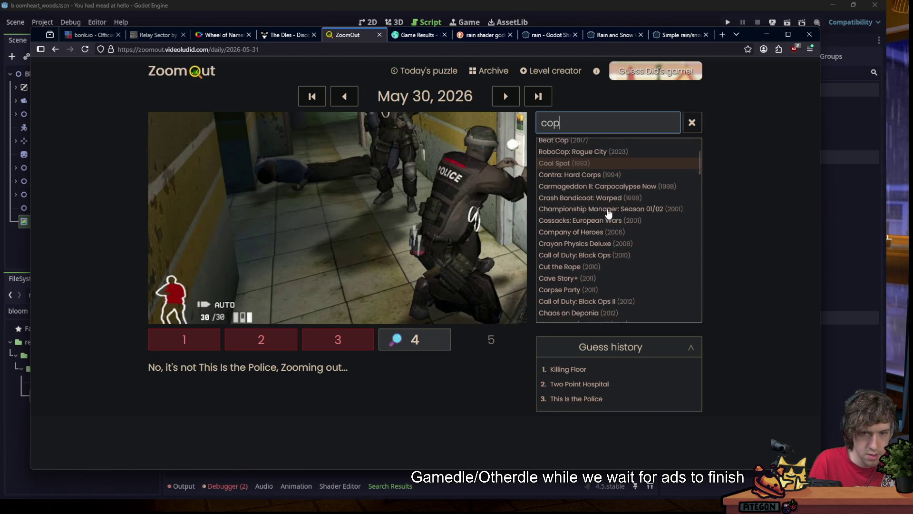
scroll(606, 206, "up", 3)
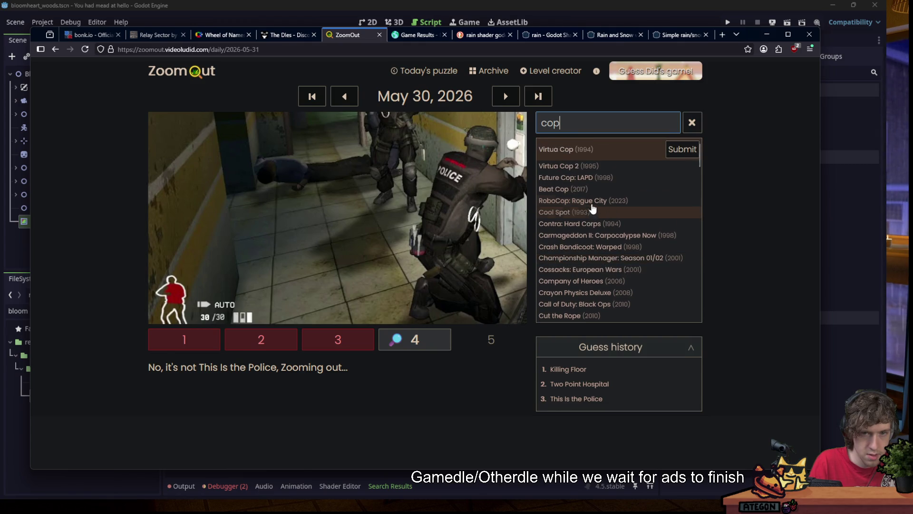
left_click(592, 189)
left_click(665, 189)
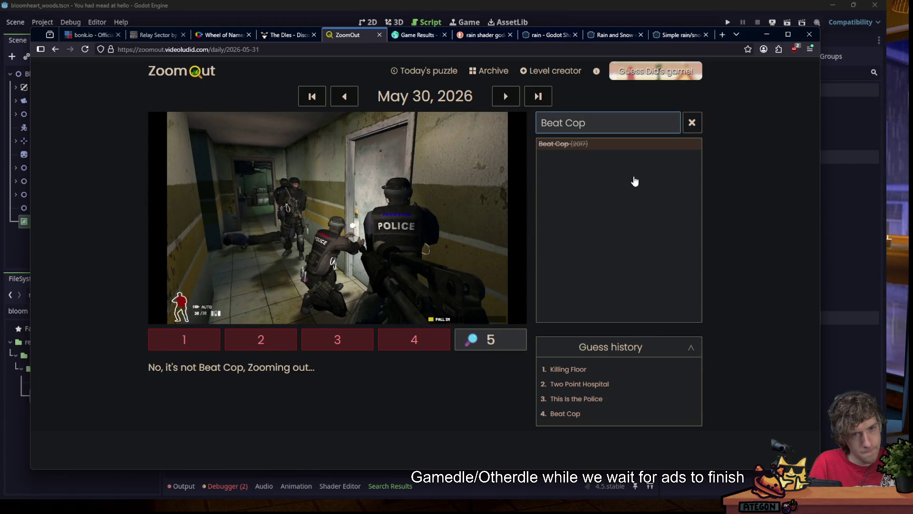
key("ctrl+a")
key("BackSpace")
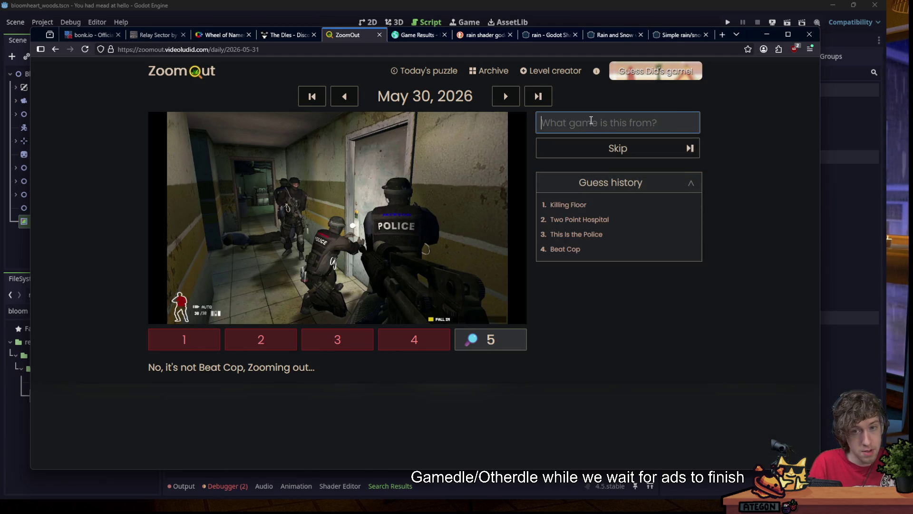
left_click(594, 144)
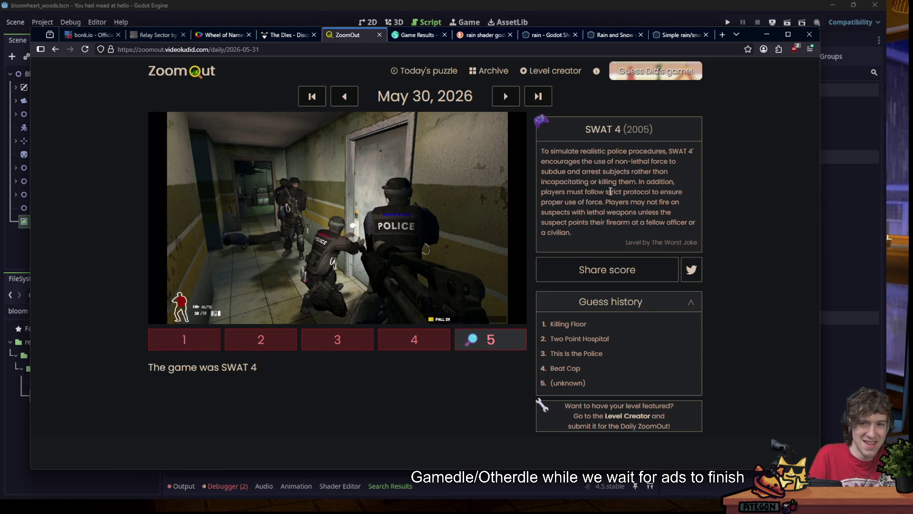
Step: On the May 29 puzzle, guess Battletoads In Battlemaniacs, then Tony Hawk's Pro Skater 3
left_click(354, 99)
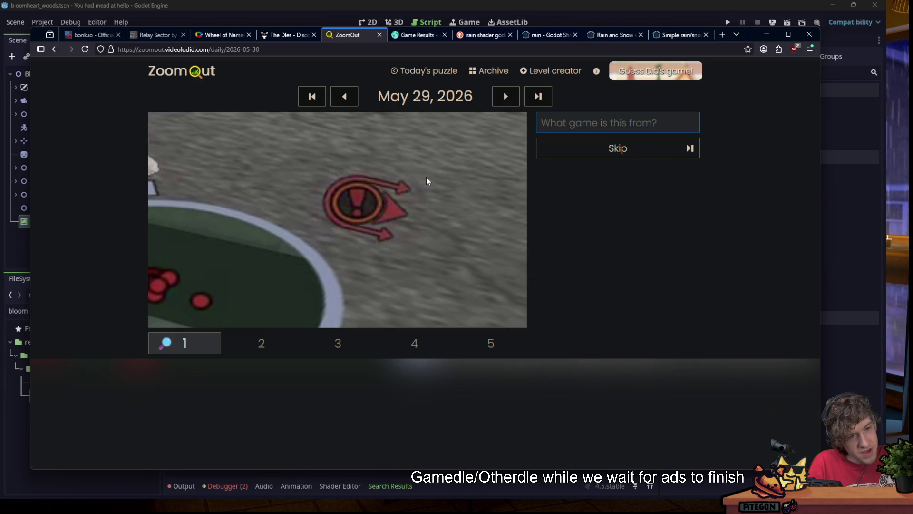
left_click(665, 132)
type("boat")
left_click(677, 149)
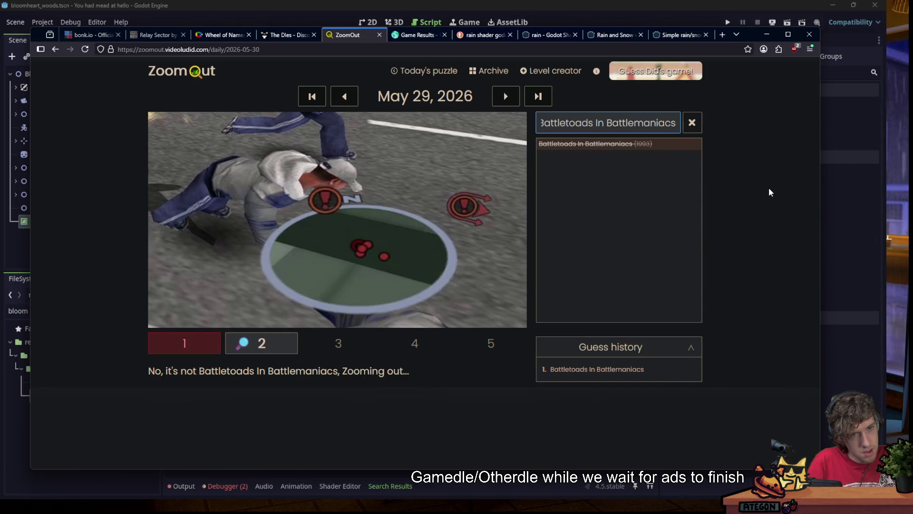
key("ctrl+a")
type("pro skat")
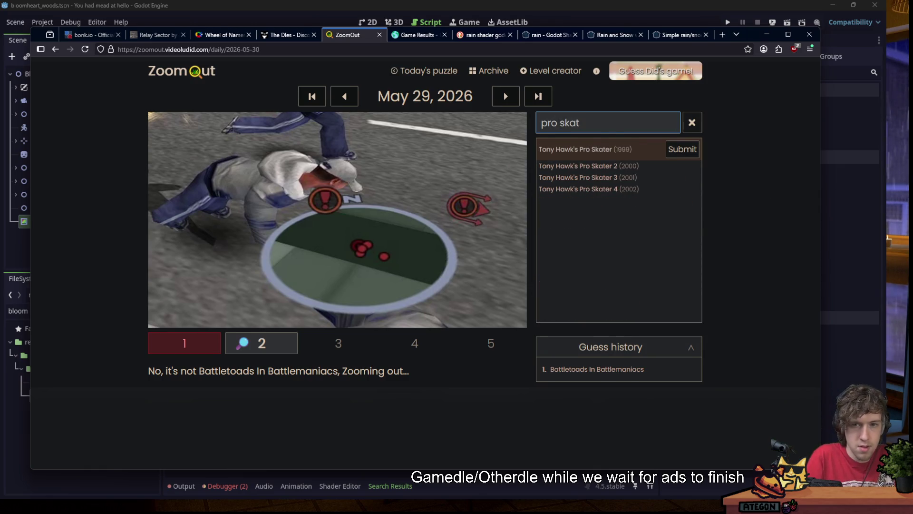
key("Down")
key("Down")
key("Return")
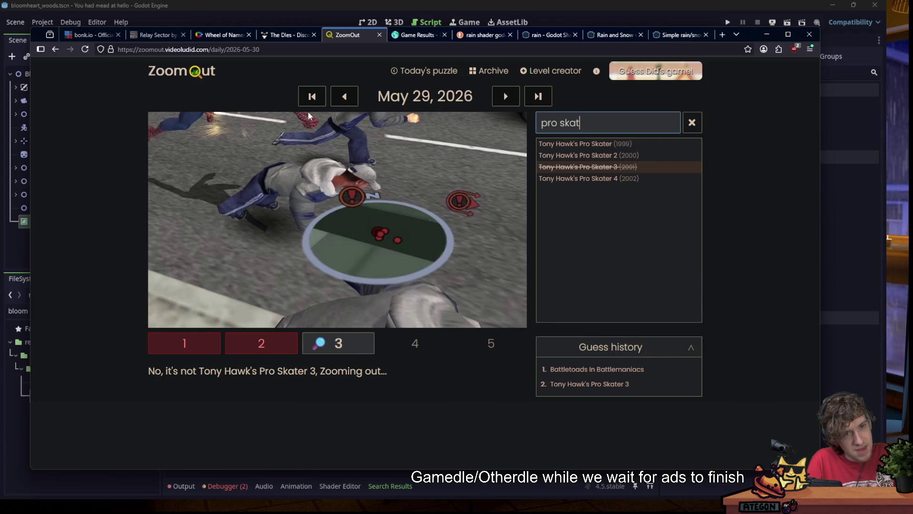
Step: Guess Fantastic 4 and Spider-Man, then solve it with Spider-Man 2
key("ctrl+a")
type("fantas")
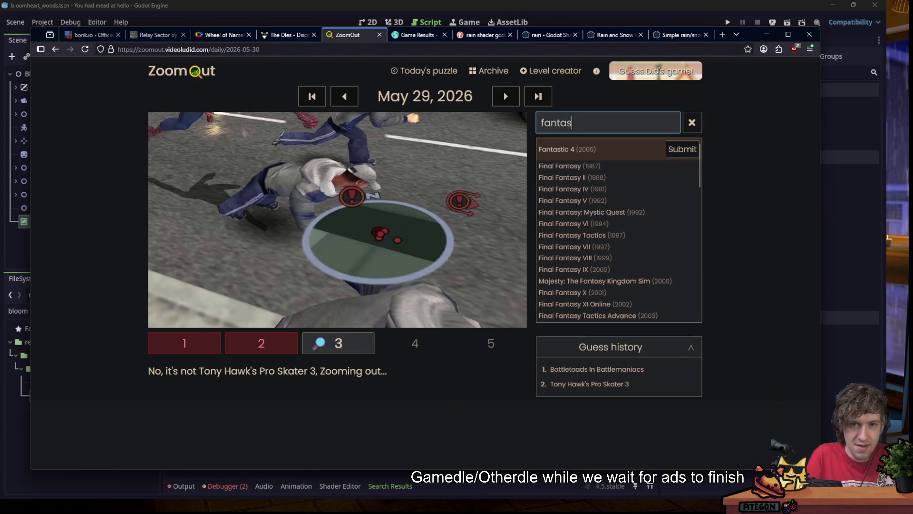
key("Return")
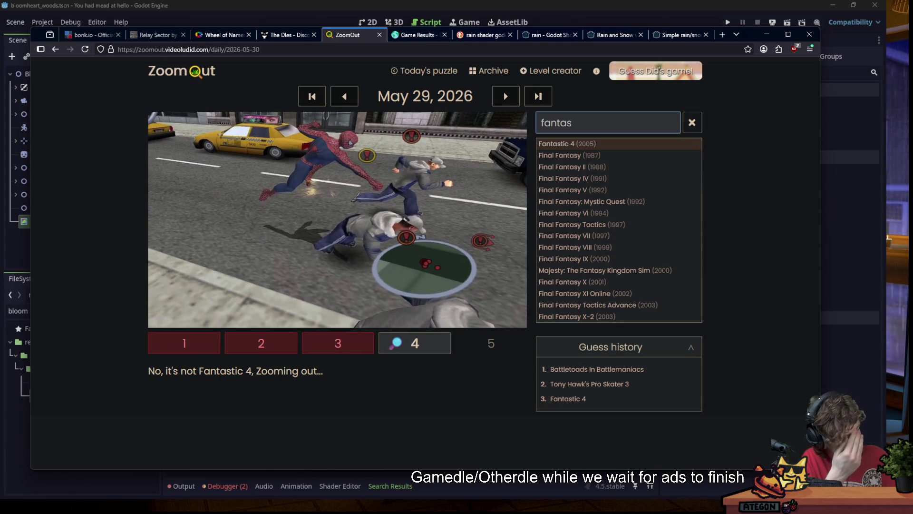
key("ctrl+a")
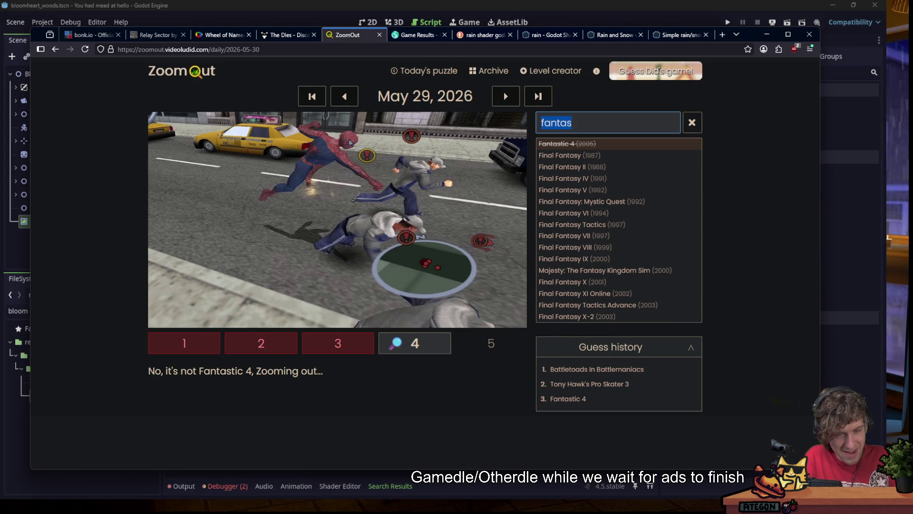
type("spider")
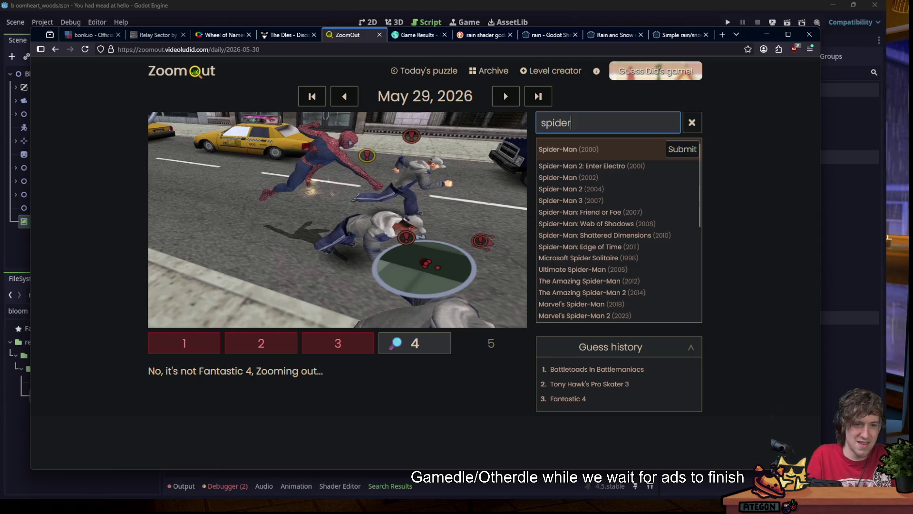
key("Return")
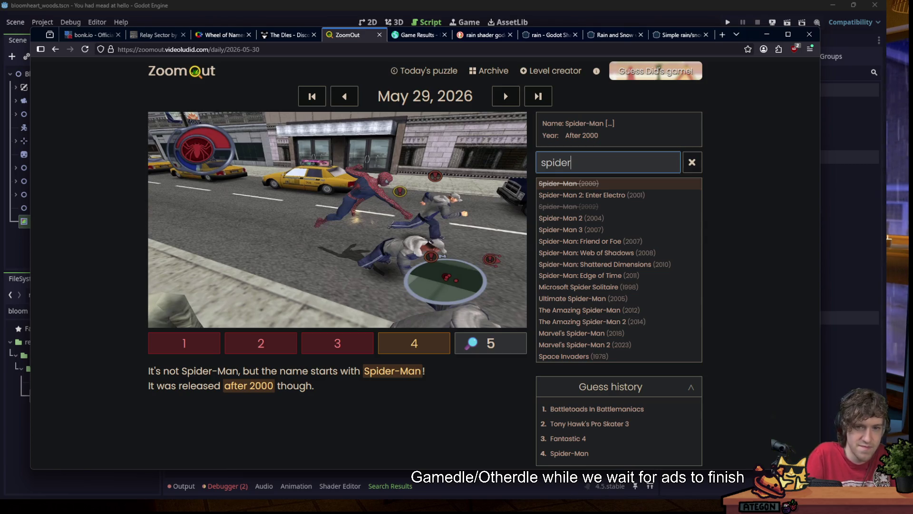
key("Down")
key("Down")
key("Down")
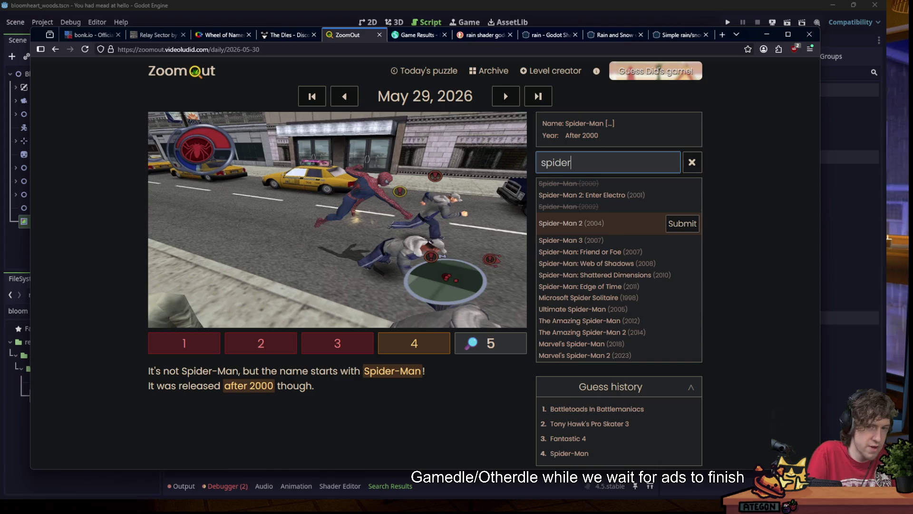
key("Return")
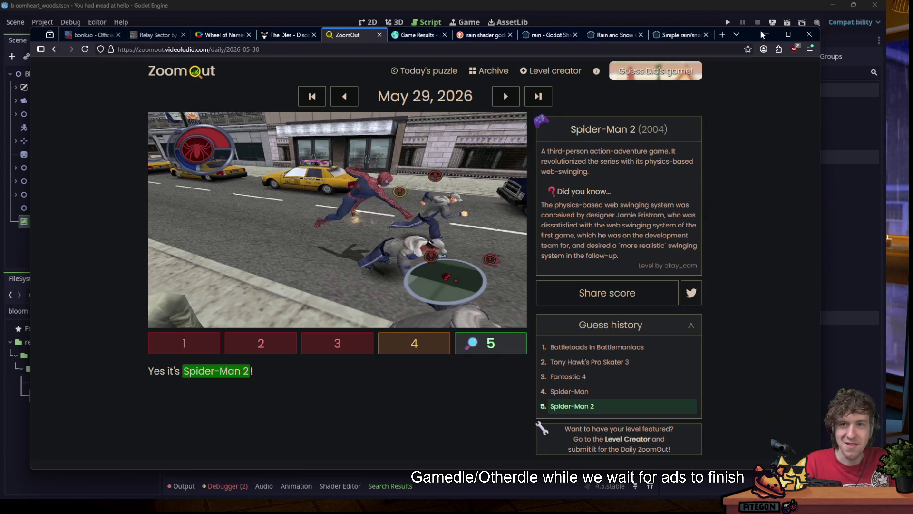
left_click_drag(756, 34, 758, 3)
Step: Minimize the browser to show track_popup.gd in Godot, then focus the scene tree
left_click(768, 4)
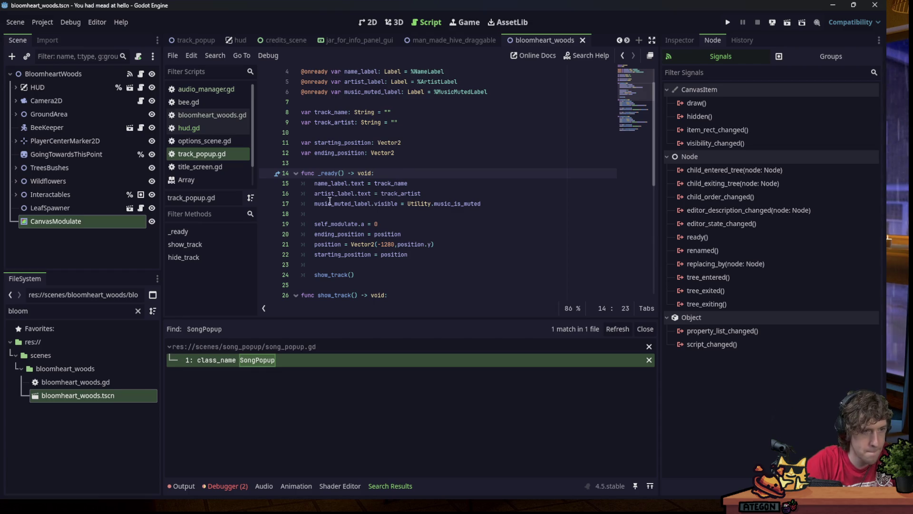
left_click(138, 229)
Step: Rename the CanvasModulate node to NightOverlay and save the scene
left_click(135, 223)
left_click(135, 222)
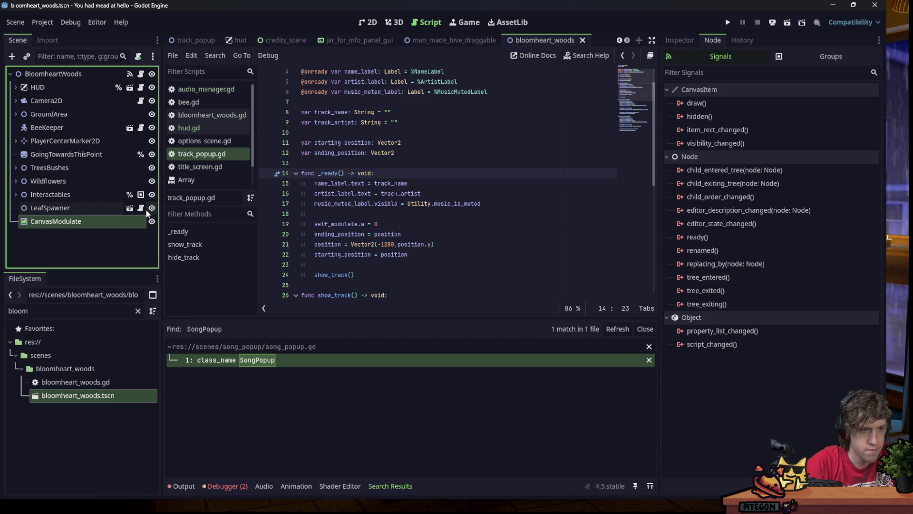
key("ctrl+a")
type("NightOverlay")
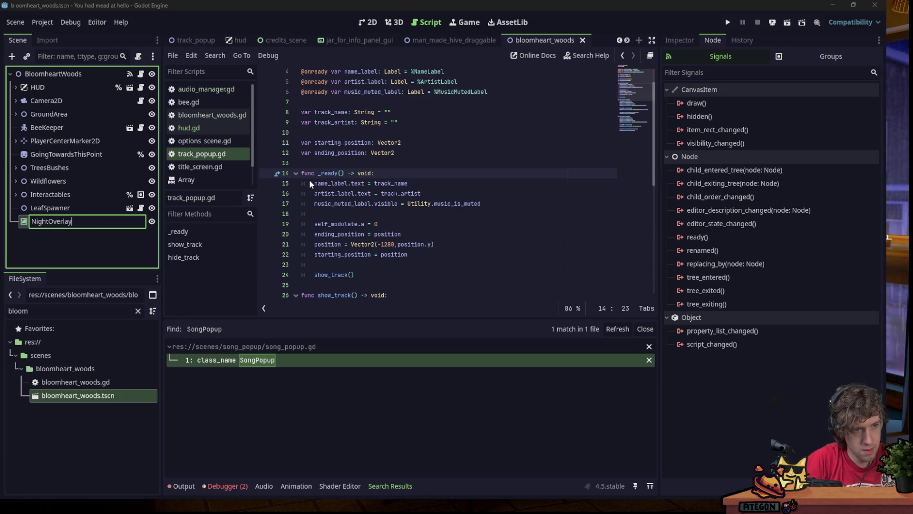
key("Return")
key("ctrl+s")
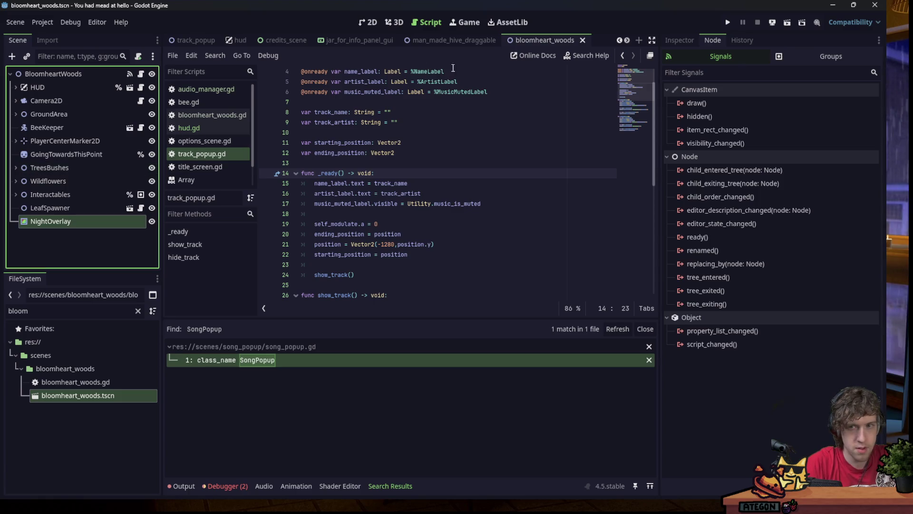
left_click(680, 40)
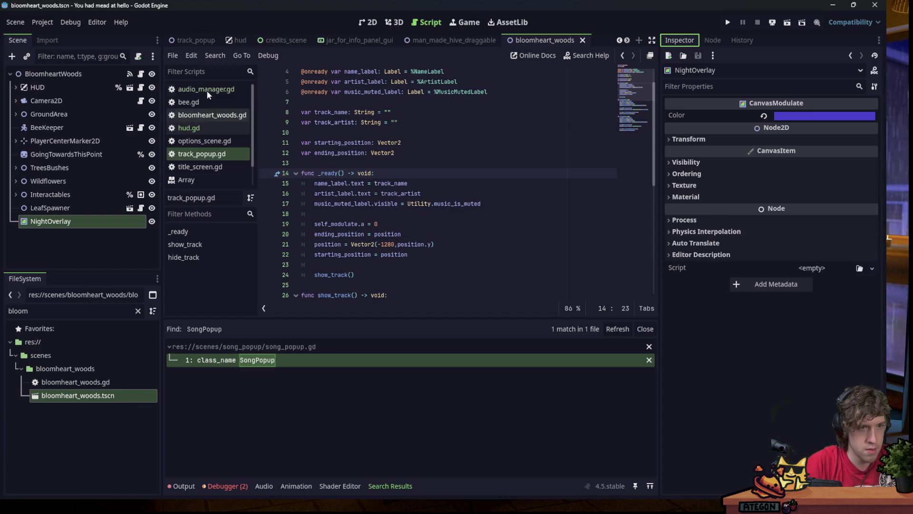
Step: Clear the FileSystem filter and create a night_overlay folder inside scenes
left_click(138, 311)
left_click(21, 454)
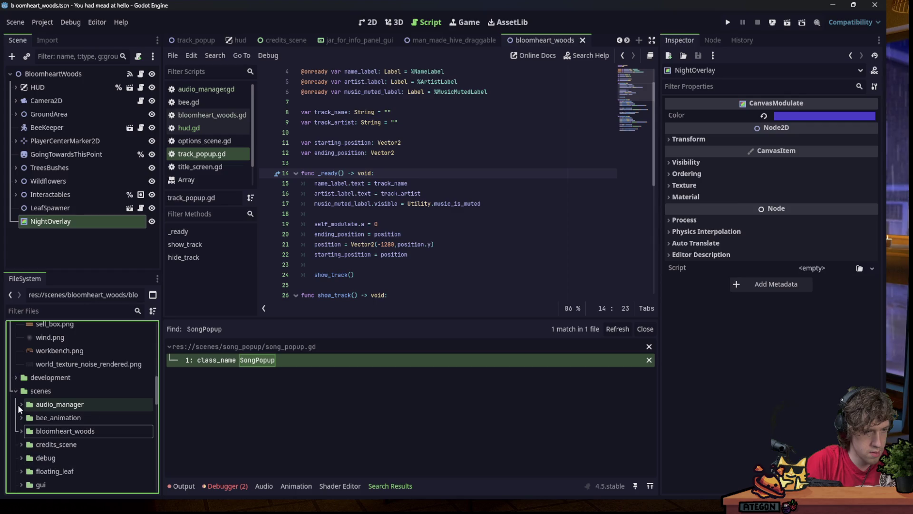
left_click(75, 240)
right_click(44, 393)
mouse_move(71, 303)
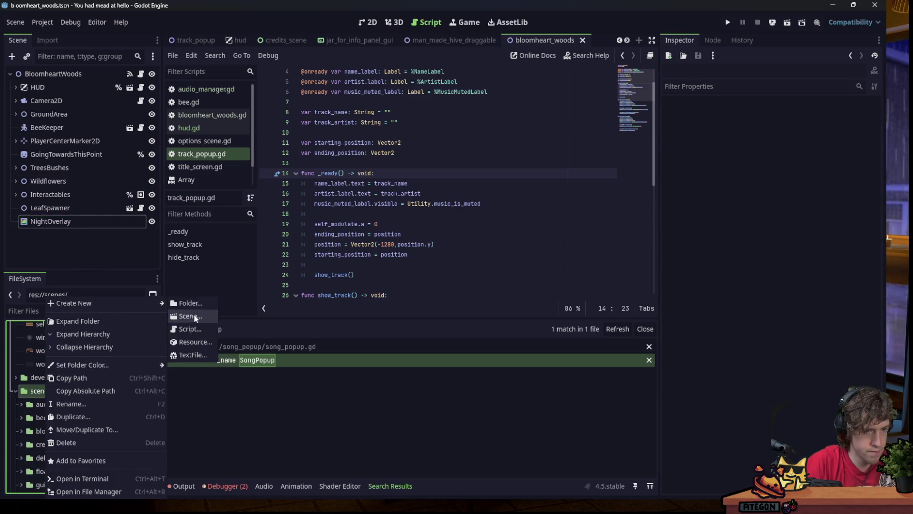
left_click(194, 304)
type("night_overlay")
key("Return")
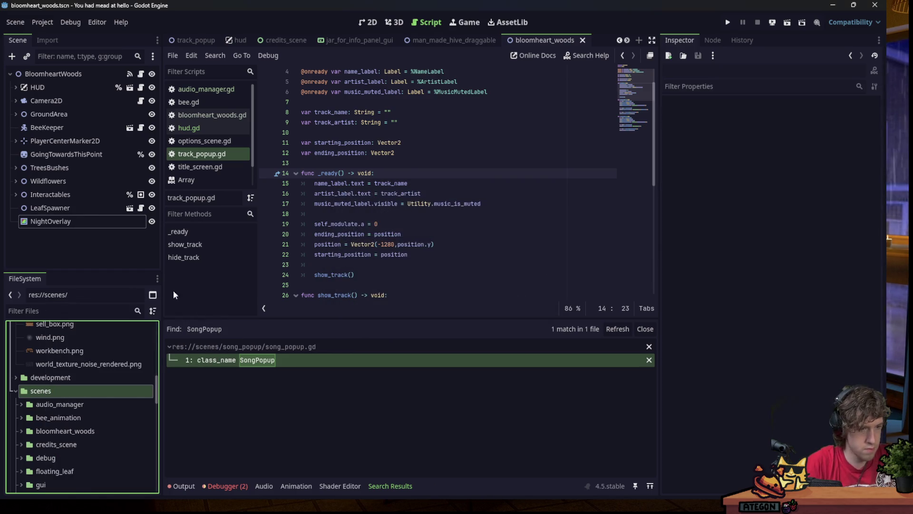
Step: Collapse the expanded file-tree folders and select the NightOverlay node
scroll(67, 377, "down", 10)
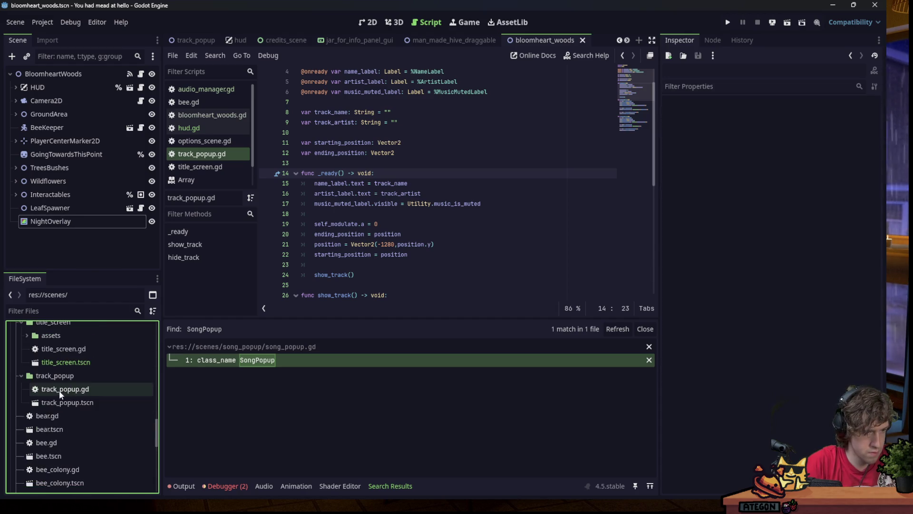
left_click(21, 375)
scroll(28, 369, "up", 3)
left_click(21, 364)
scroll(38, 385, "up", 3)
left_click(34, 343)
right_click(58, 222)
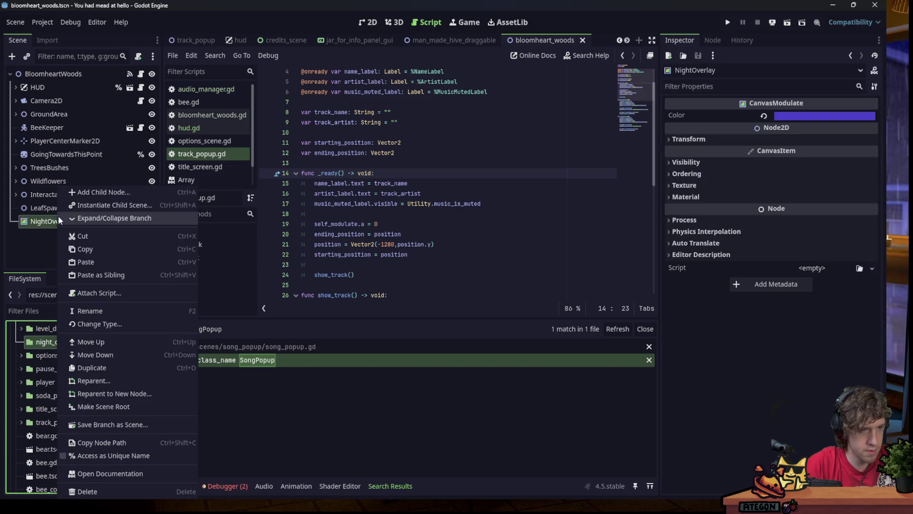
Step: Save the NightOverlay branch as its own scene, night_overlay.tscn
left_click(128, 424)
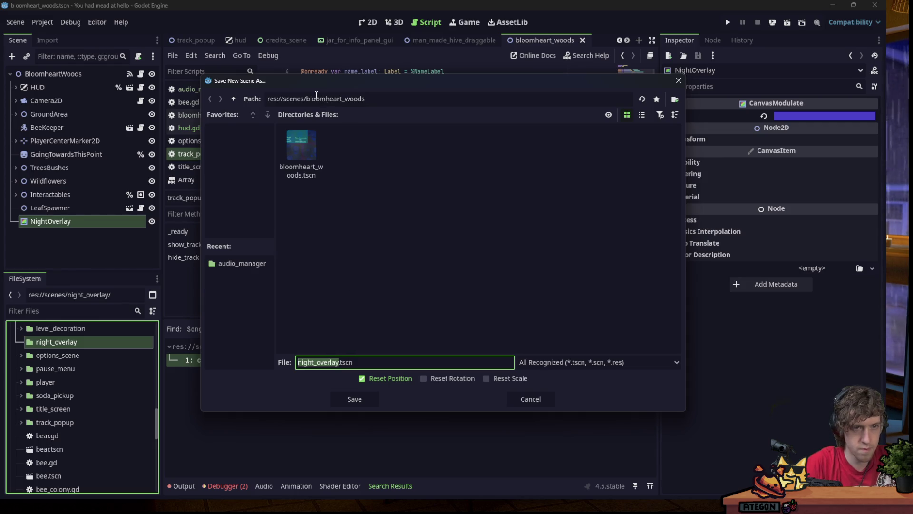
double_click(310, 98)
type("night_ove")
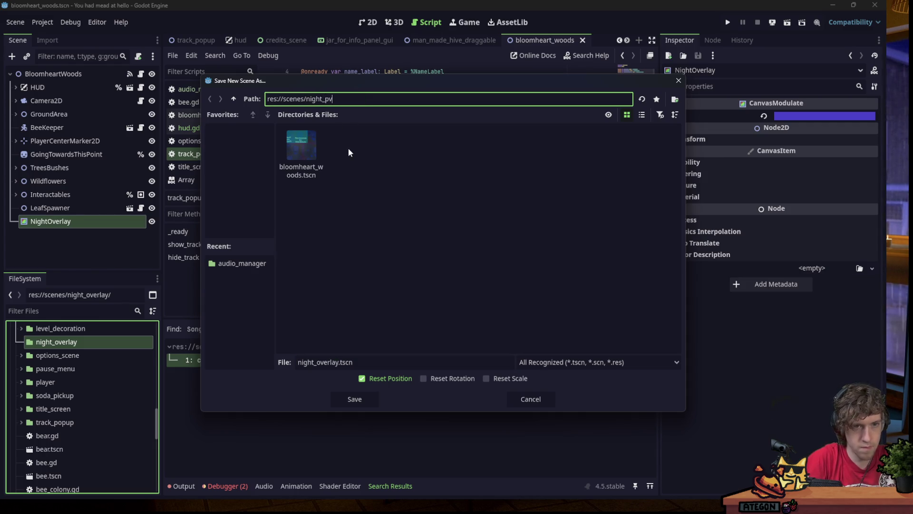
type("rlay")
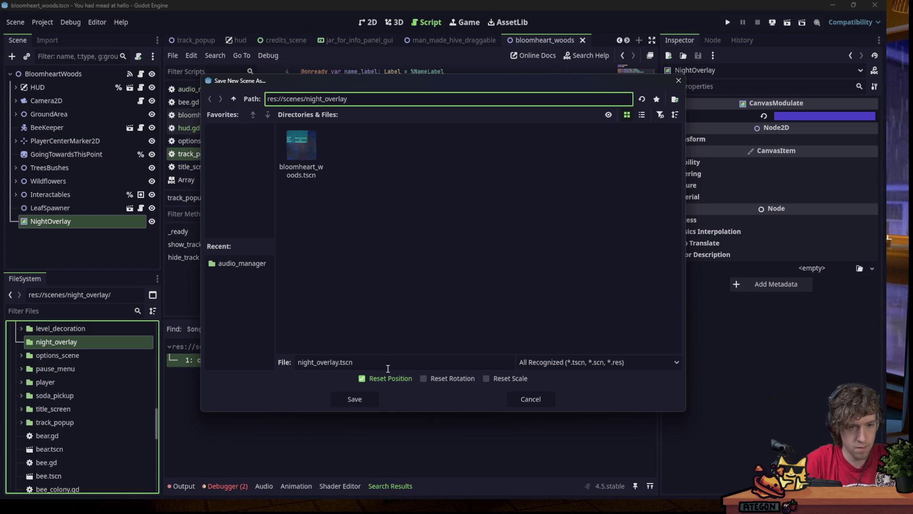
left_click(365, 400)
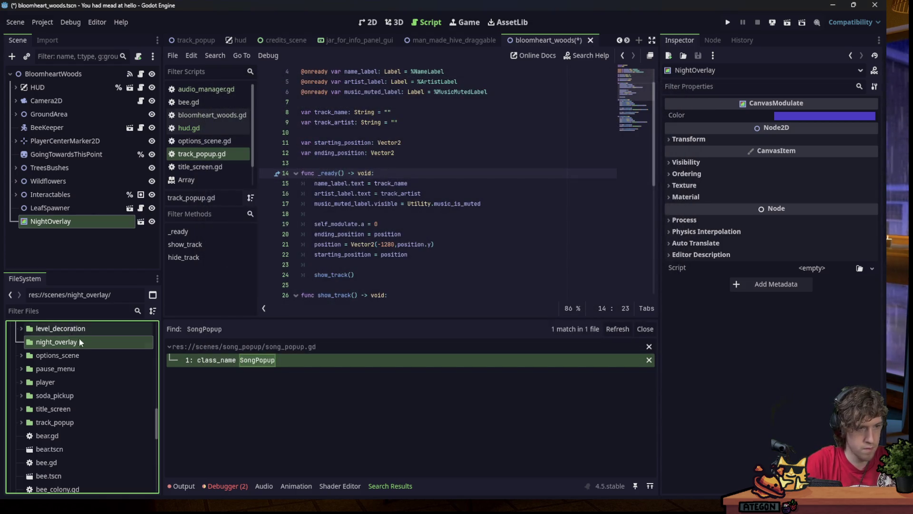
Step: Open night_overlay.tscn in its own tab and select its NightOverlay root
scroll(51, 356, "up", 10)
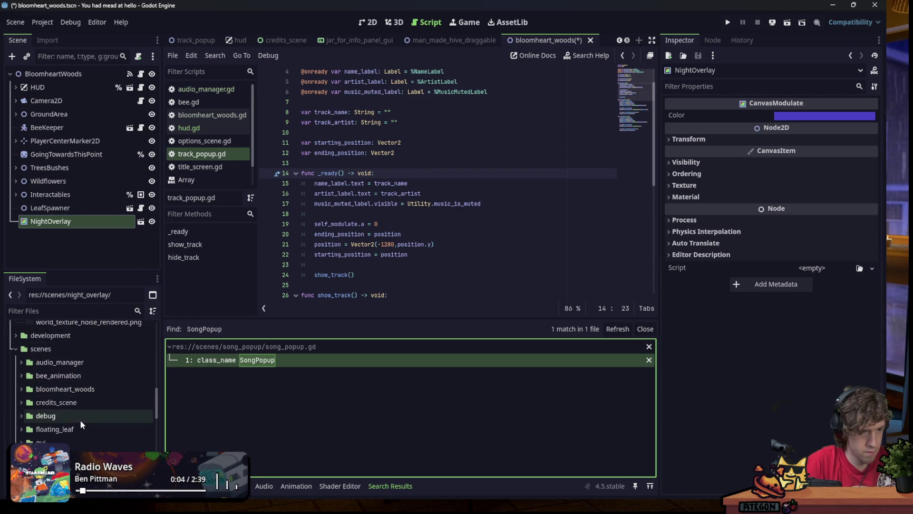
left_click(80, 416)
right_click(48, 415)
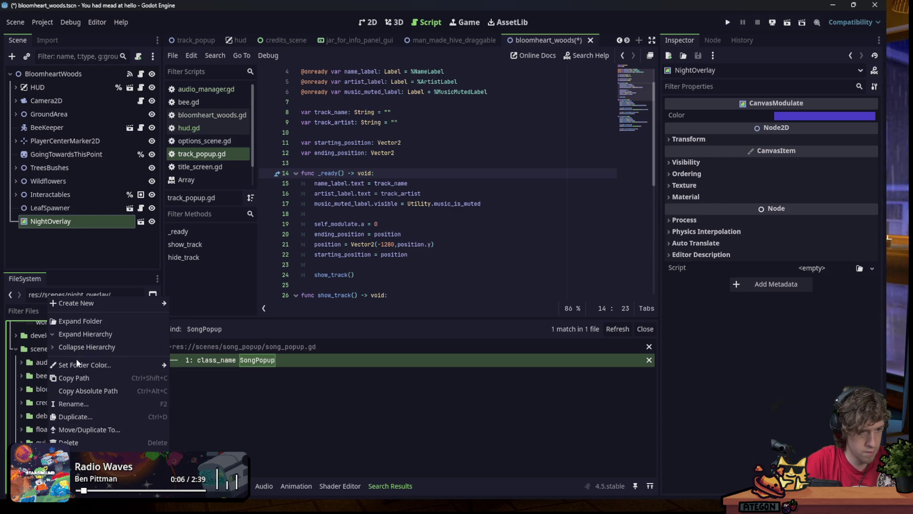
left_click(309, 416)
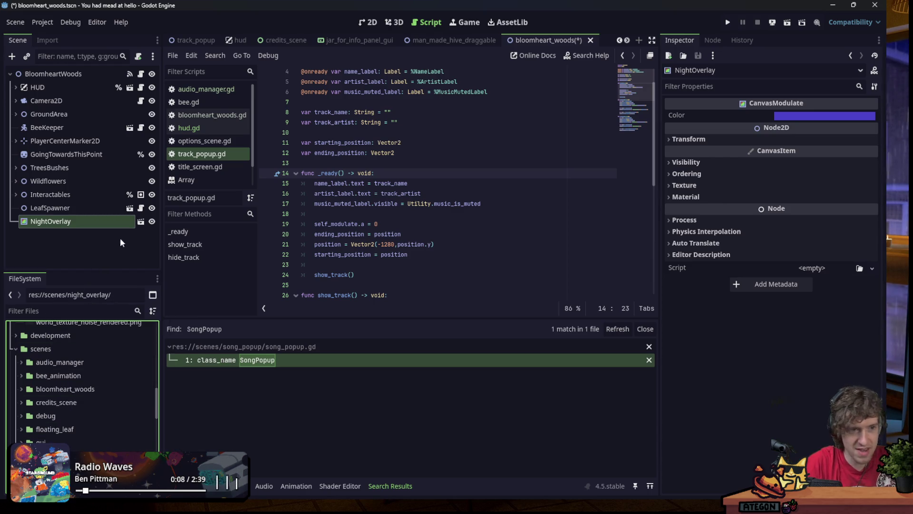
left_click(140, 222)
left_click(85, 75)
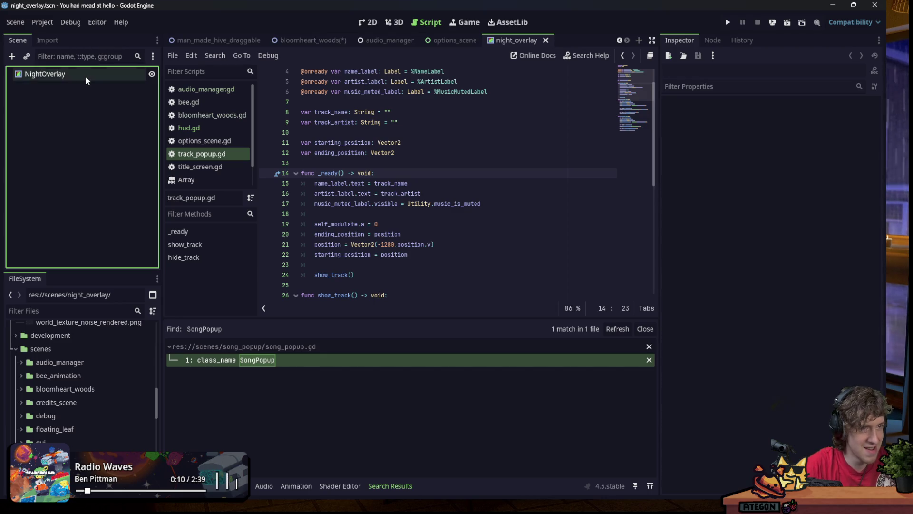
Step: Filter FileSystem by 'night' and move night_overlay.tscn from bloomheart_woods into the night_overlay folder
left_click(394, 122)
scroll(42, 415, "down", 5)
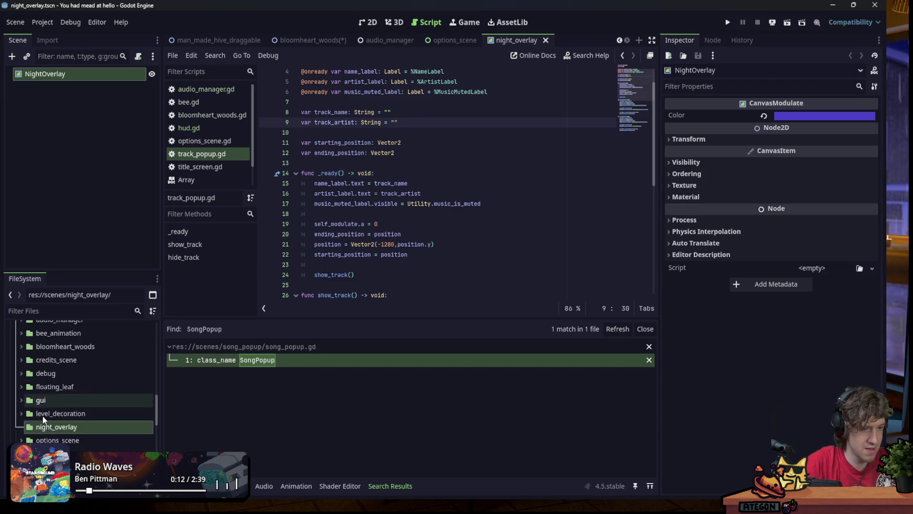
type("night")
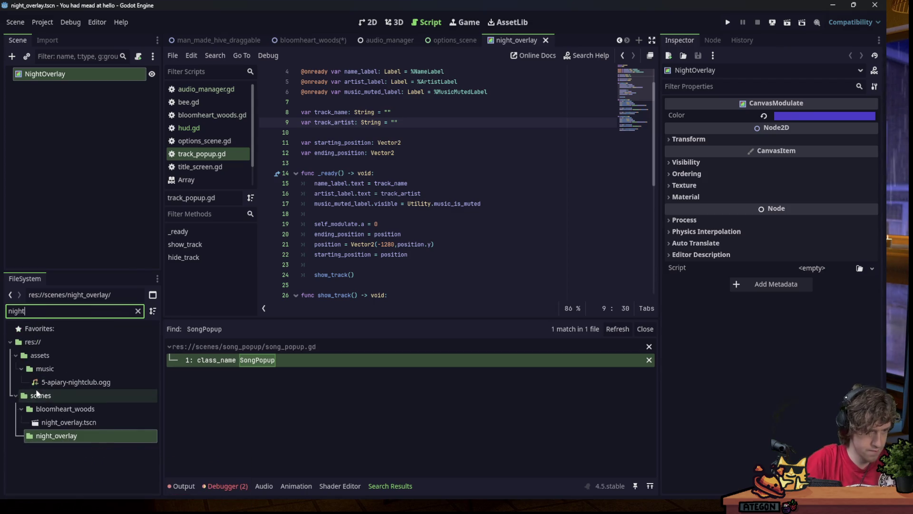
left_click_drag(70, 423, 70, 437)
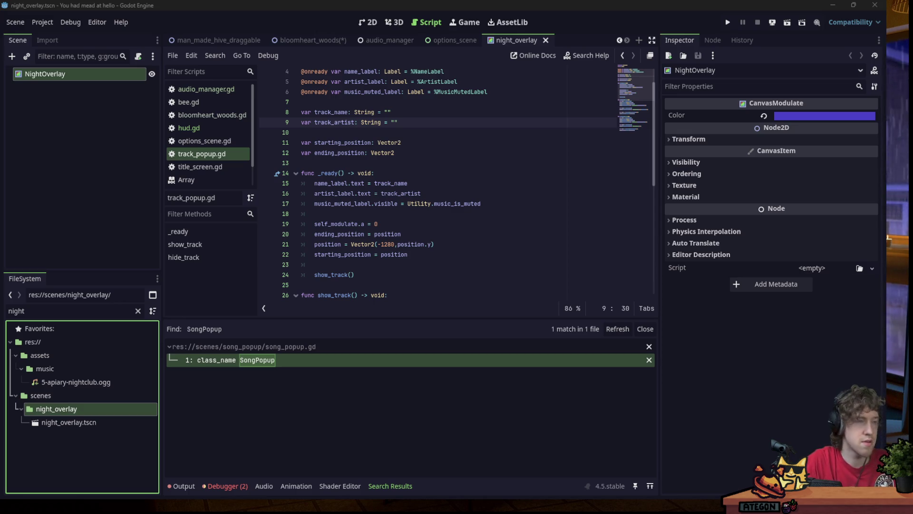
Step: Review the variable declarations and _ready body of track_popup.gd
left_click(461, 170)
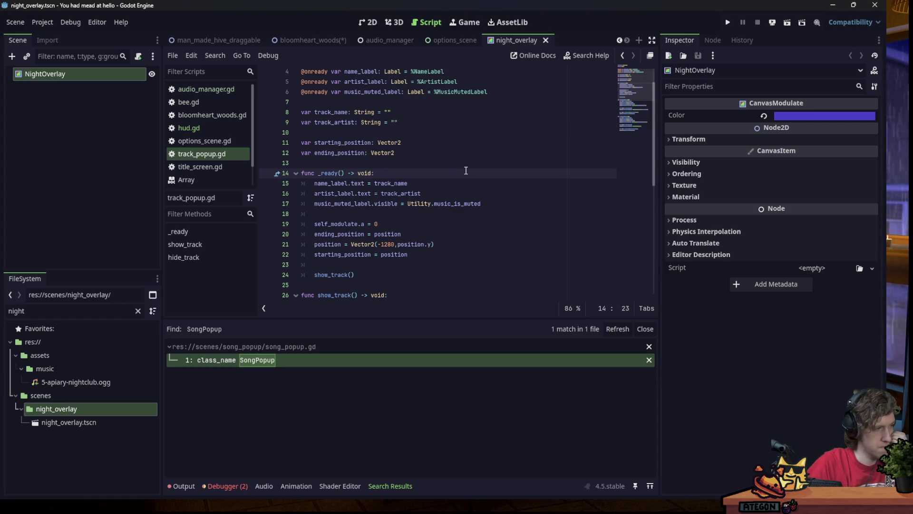
left_click(465, 196)
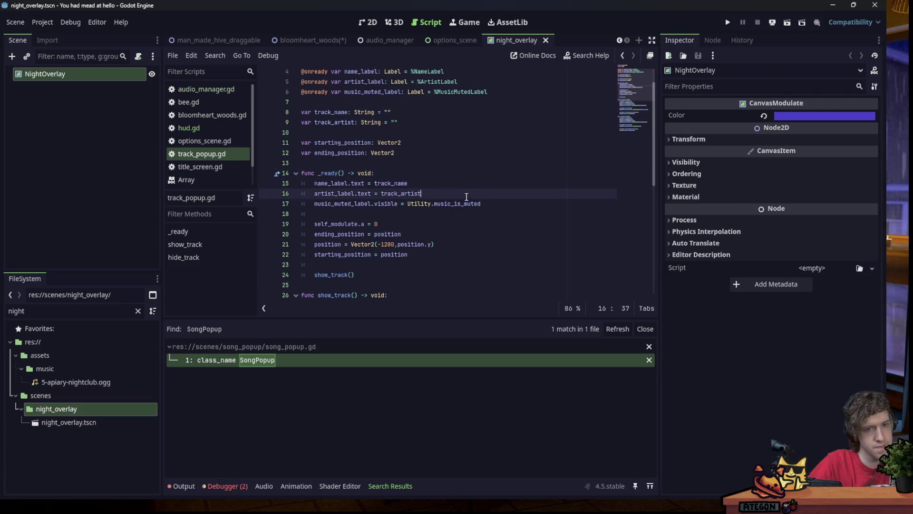
left_click(479, 185)
key("Up")
key("Up")
key("Up")
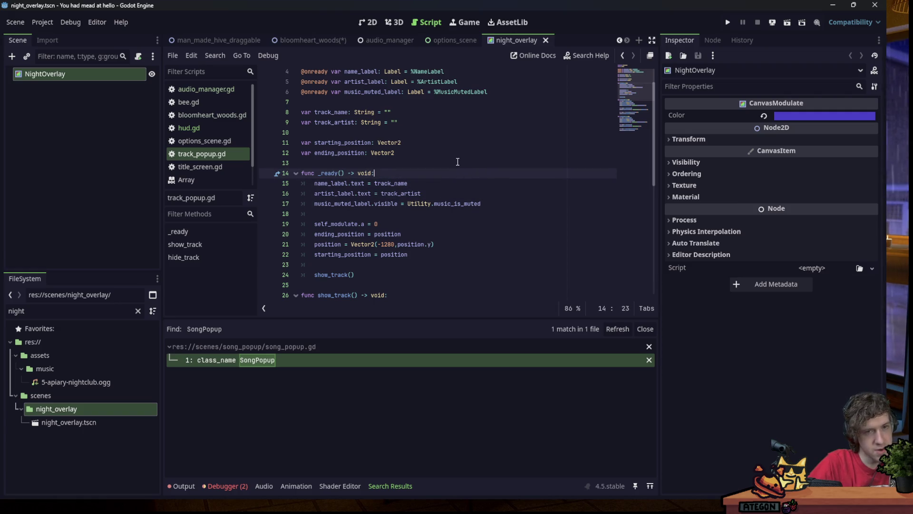
key("Up")
key("Up")
key("Up")
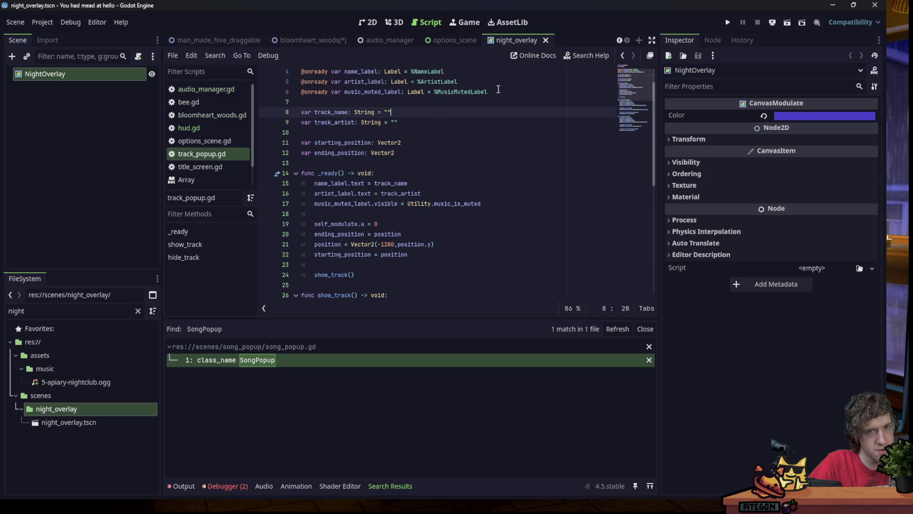
left_click(516, 95)
key("Down")
key("Down")
key("Down")
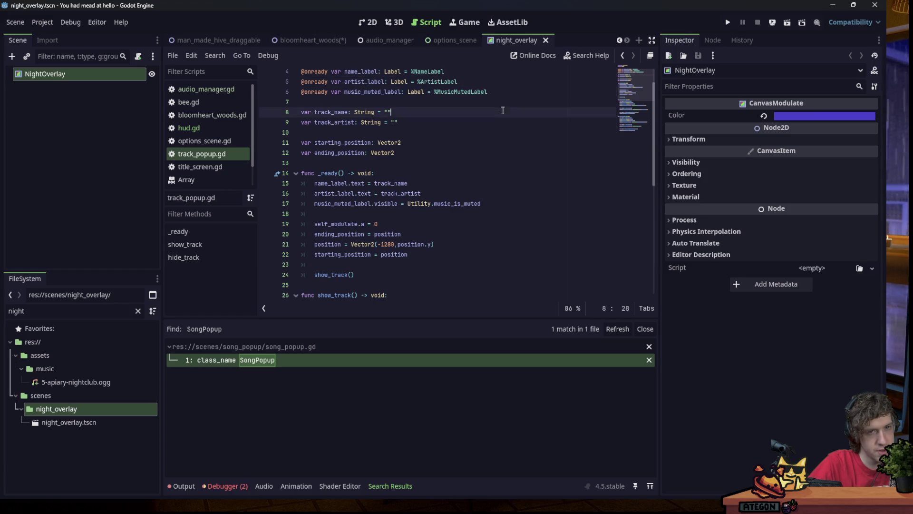
key("Down")
key("Down")
key("Down")
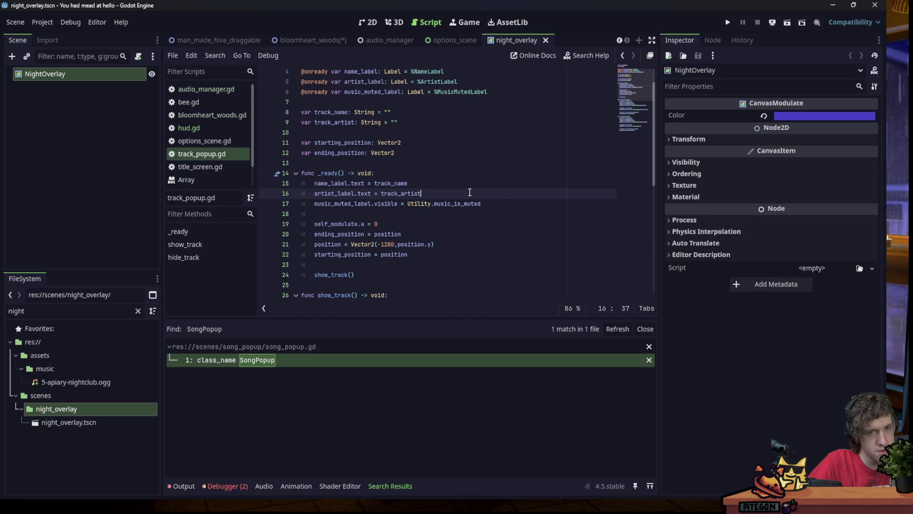
left_click(463, 234)
key("Down")
key("Down")
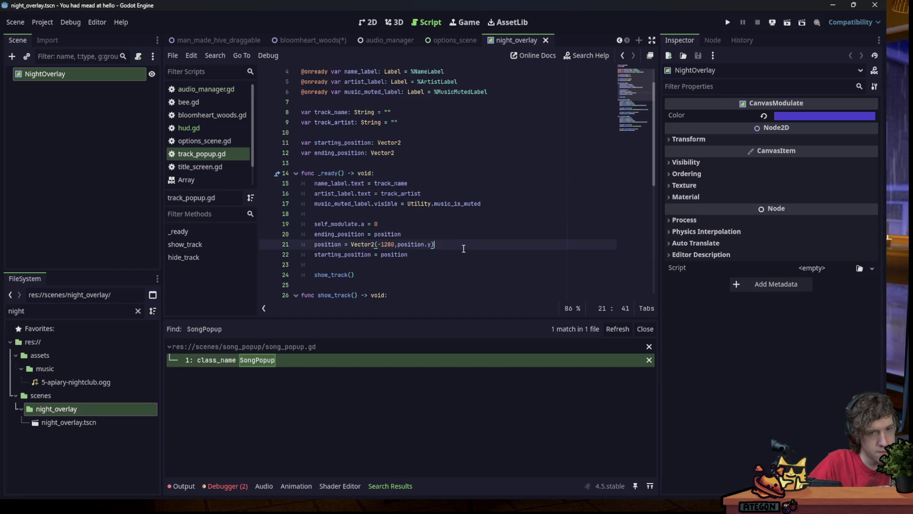
key("Up")
key("Up")
key("Up")
left_click(507, 203)
key("Up")
key("Up")
key("Up")
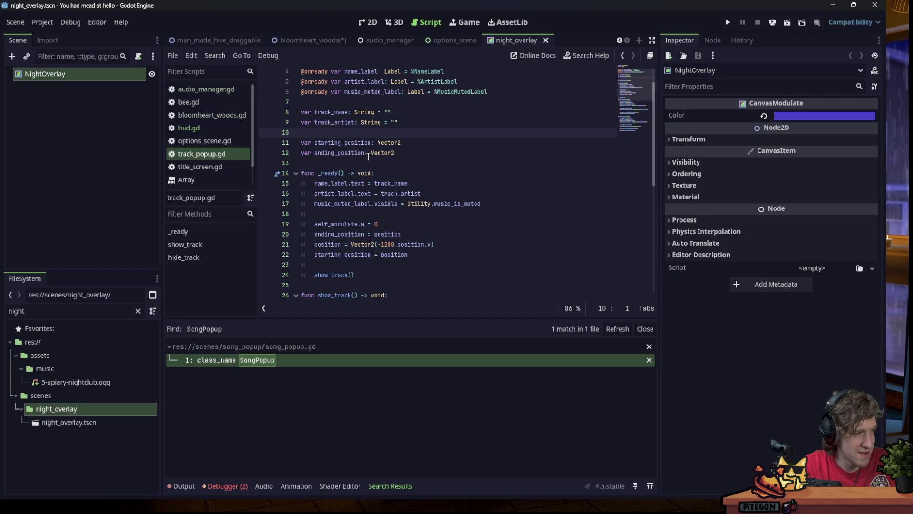
left_click(407, 143)
left_click(416, 122)
left_click(431, 112)
left_click(490, 92)
scroll(449, 119, "up", 1)
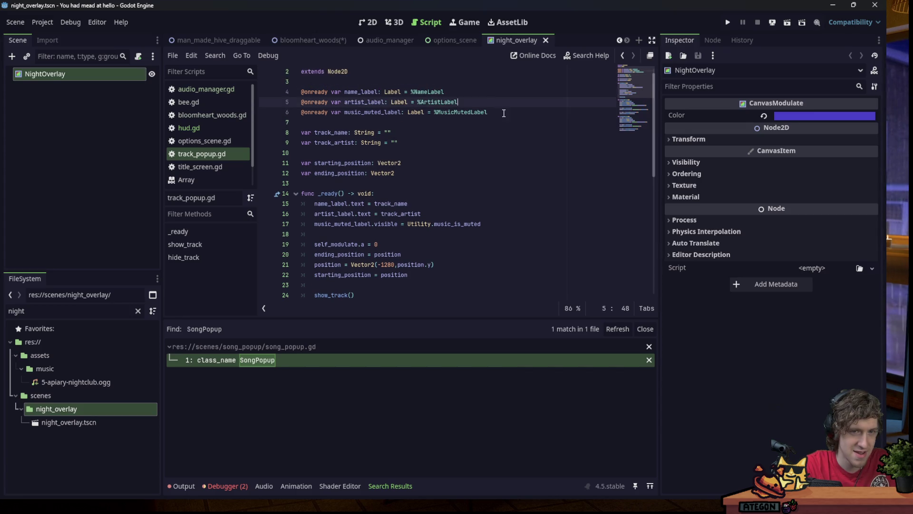
left_click(449, 140)
left_click(451, 152)
left_click(431, 183)
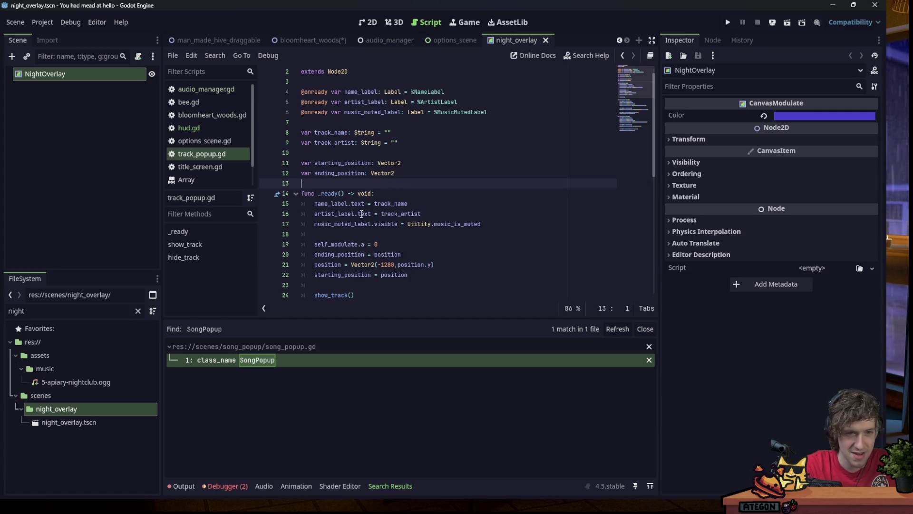
Step: Attach a new night_overlay.gd script extending CanvasModulate to NightOverlay
scroll(358, 214, "down", 8)
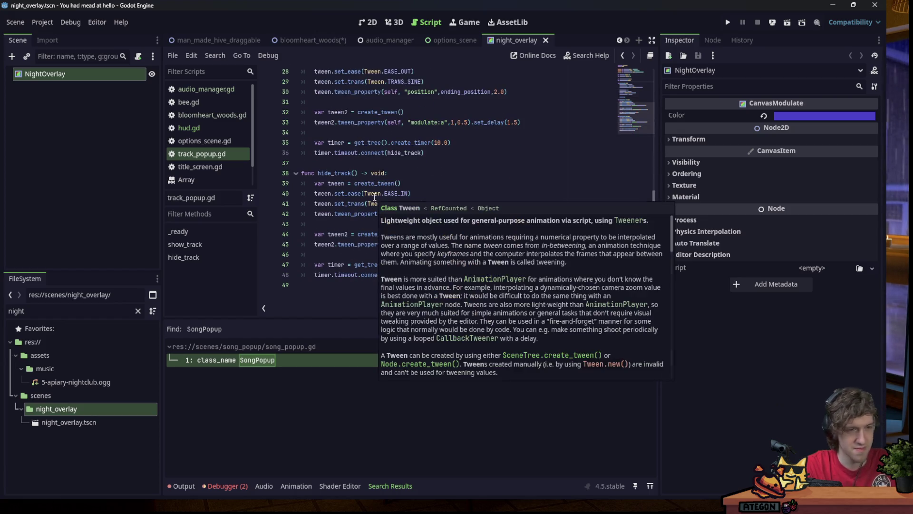
mouse_move(377, 189)
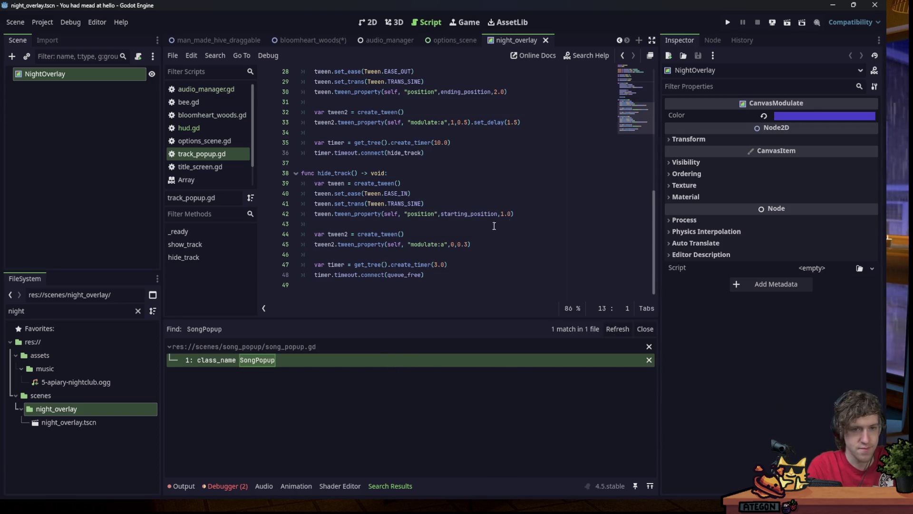
left_click(463, 233)
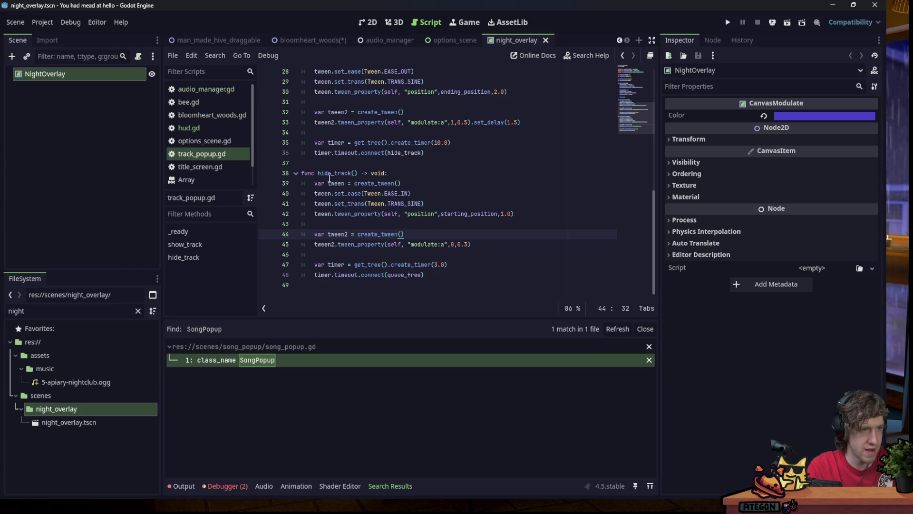
left_click(138, 57)
key("Return")
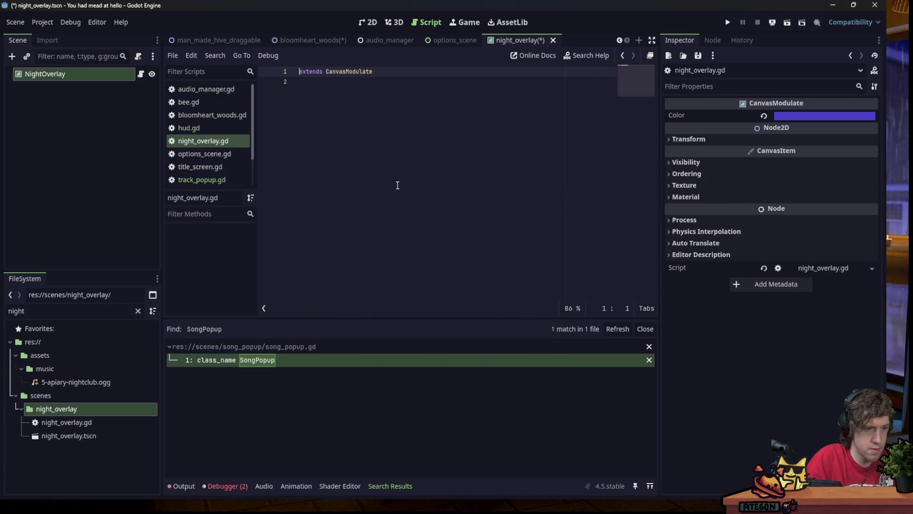
Step: Add a 'var opacity_tween' declaration below the extends line
left_click(354, 102)
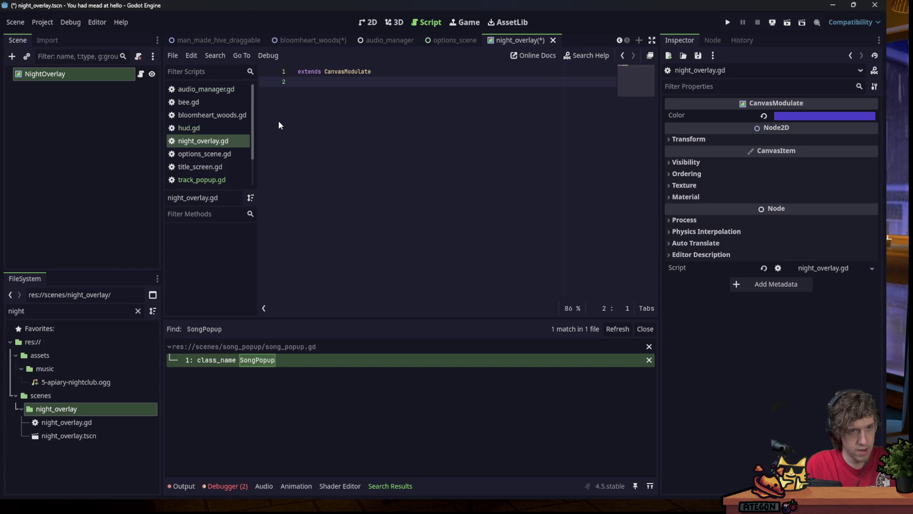
key("Return")
type("var o")
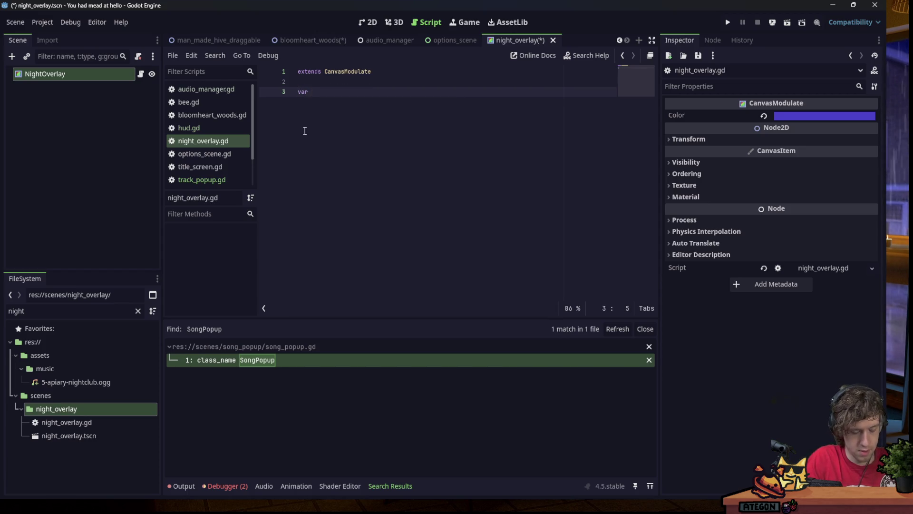
type("pacity_")
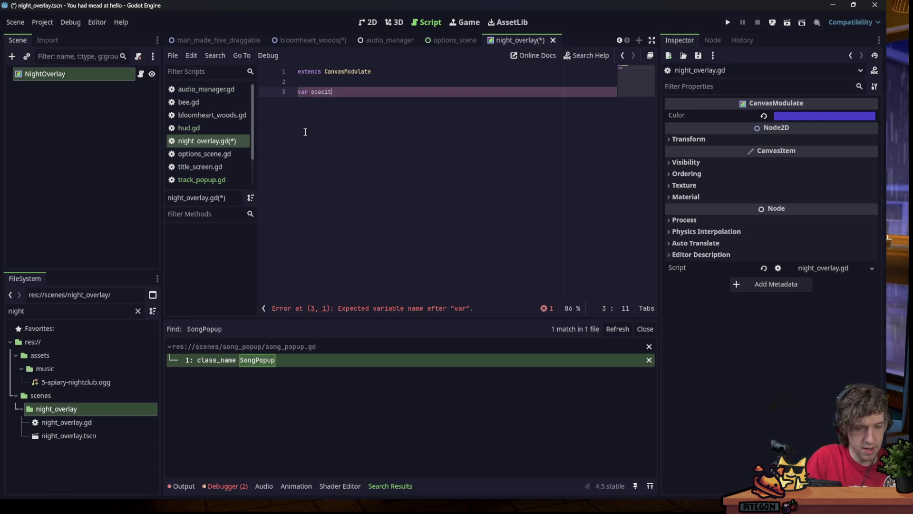
type("tween")
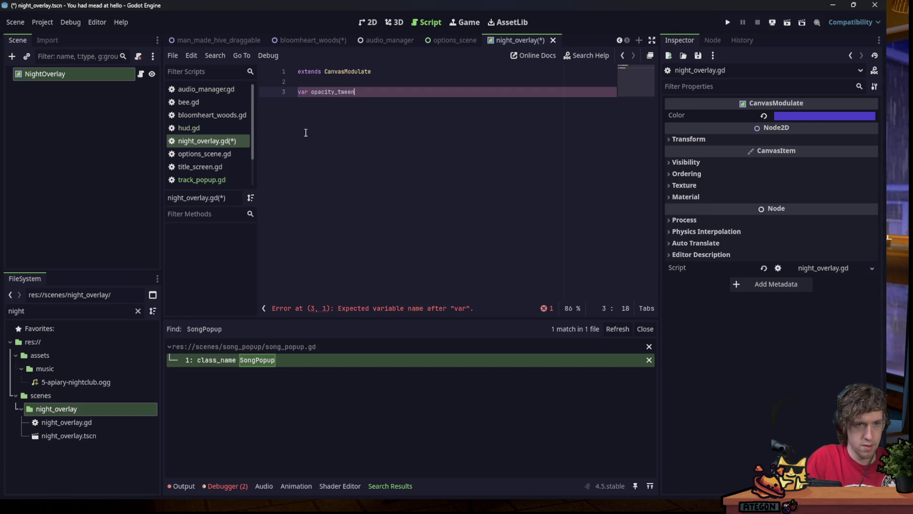
key("Return")
key("Return")
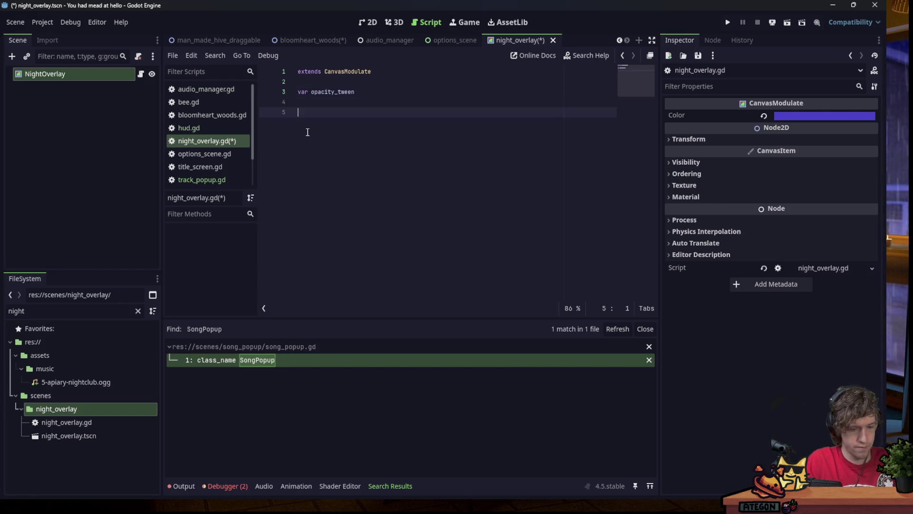
Step: Search all project files for 'tween' with Find in Files
key("ctrl+shift+f")
type("tween")
key("Return")
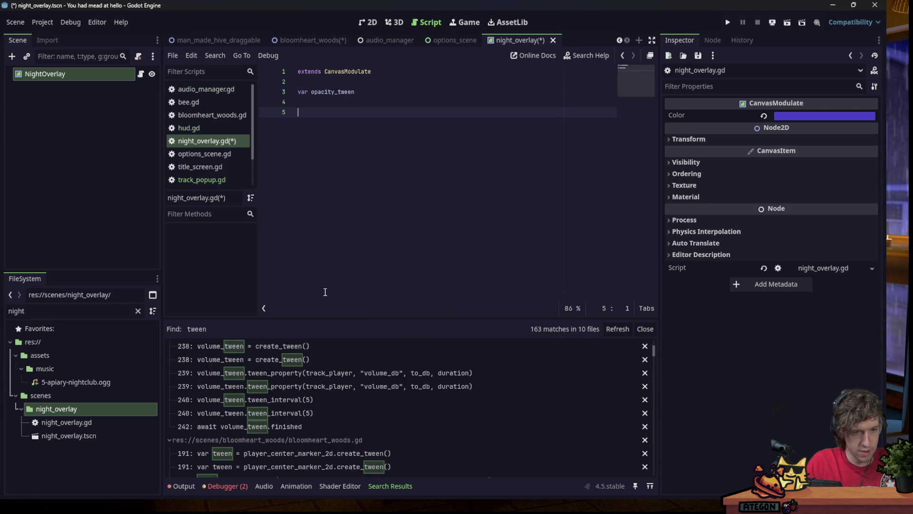
Step: Inspect how audio_manager.gd kills a running volume_tween
left_click(312, 360)
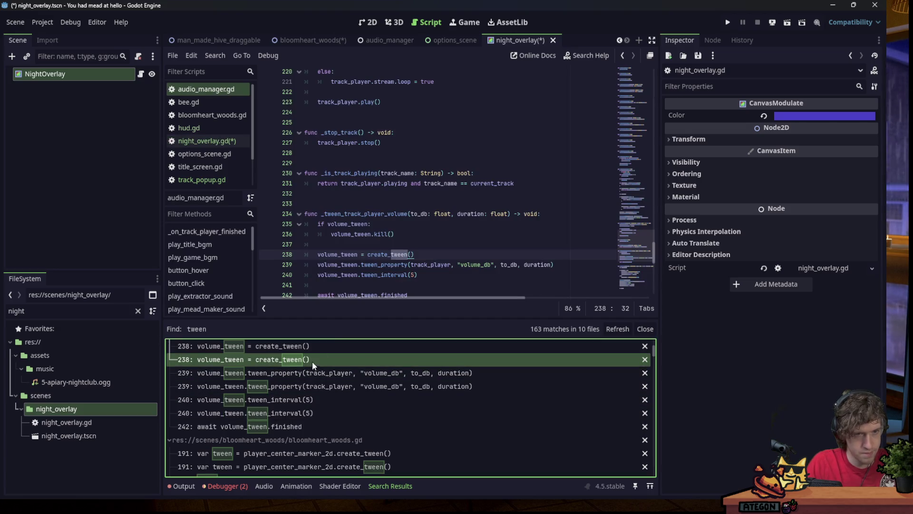
double_click(349, 254)
left_click_drag(397, 235, 318, 224)
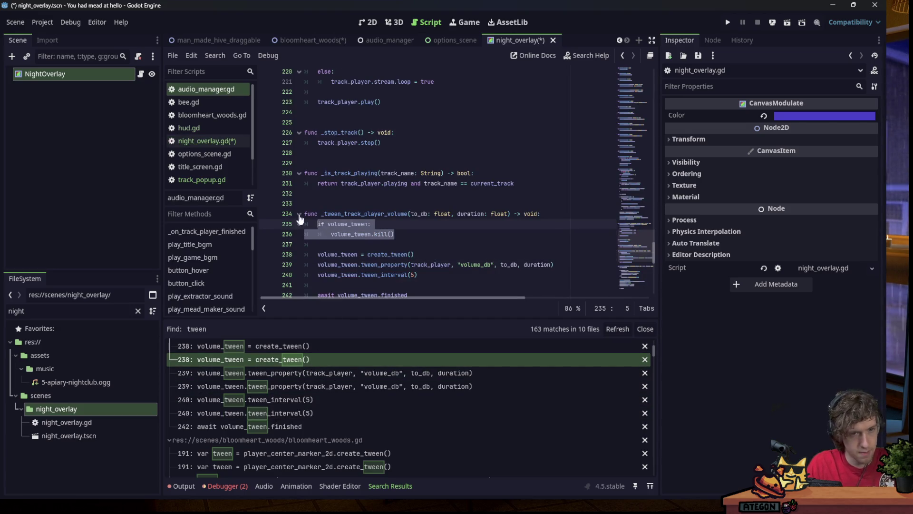
Step: Write func _ready() connecting AudioManager.track_changed to _on_track_changed
left_click(207, 141)
left_click(363, 113)
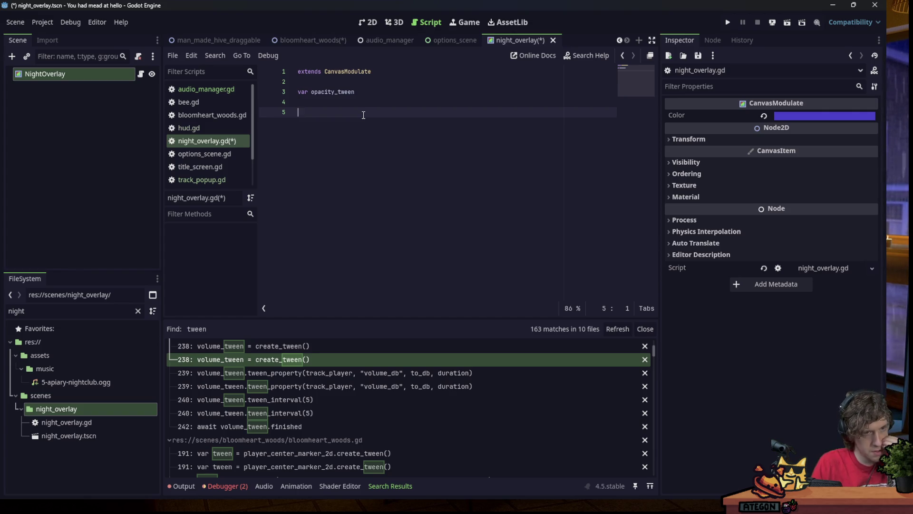
type("func _")
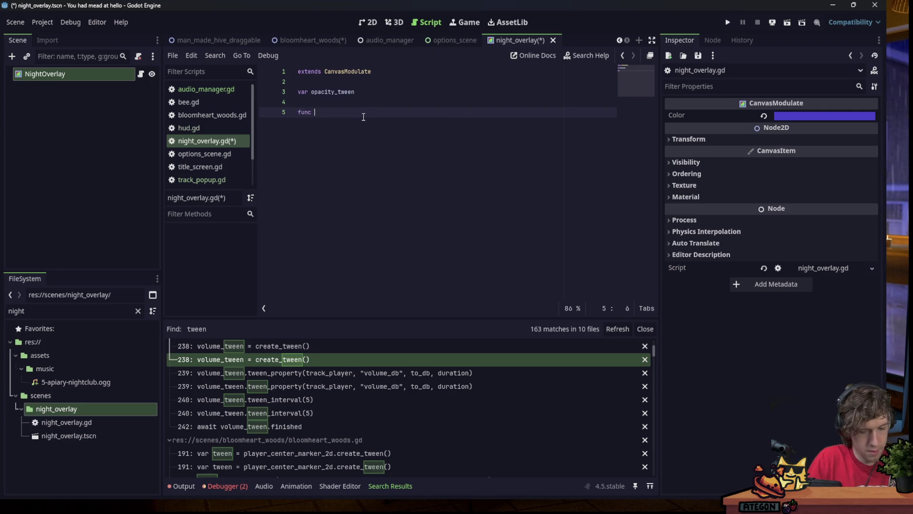
type("rea")
key("Return")
key("Return")
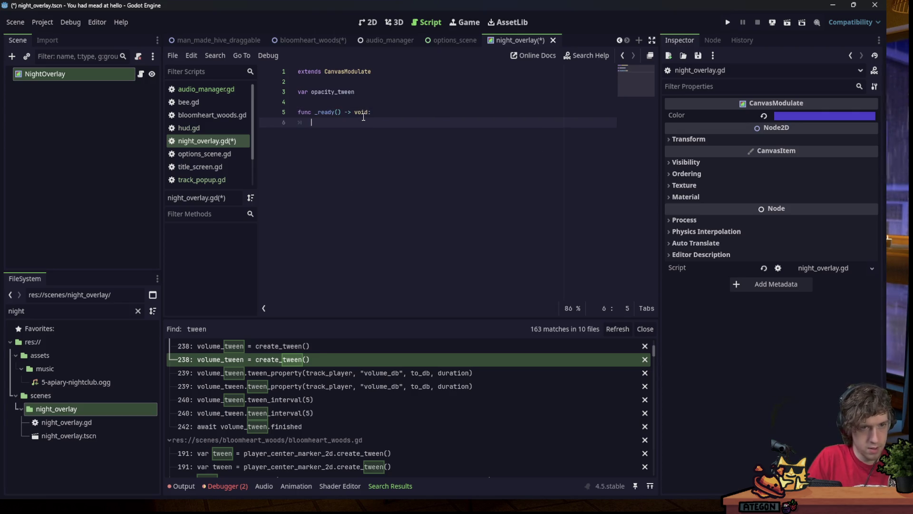
type("Audio")
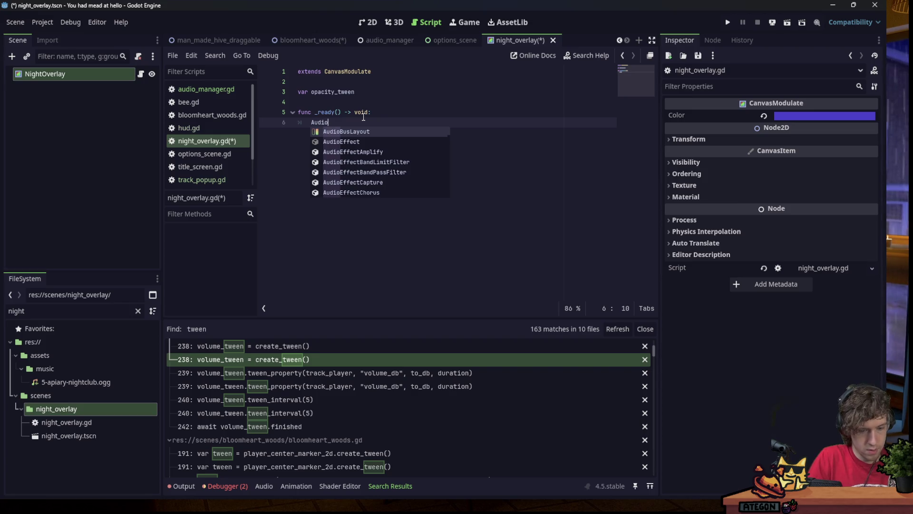
type("Manager.")
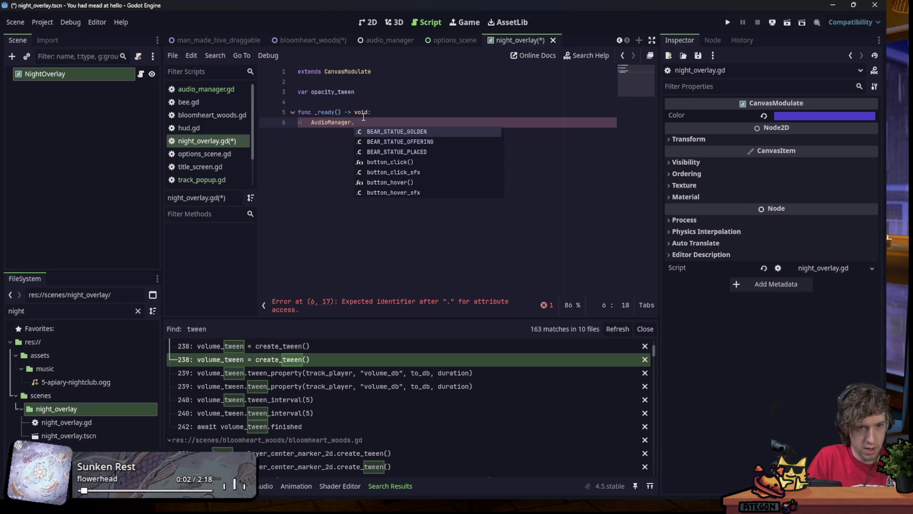
type("track")
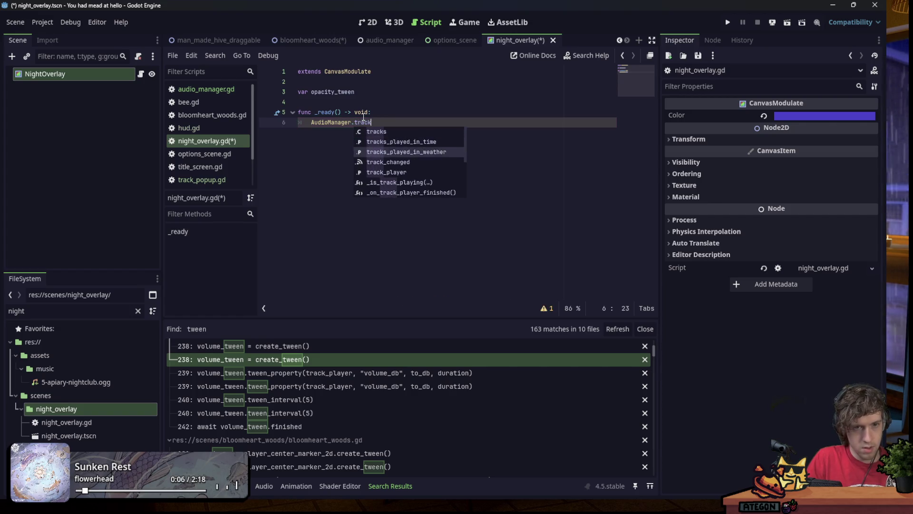
key("Down")
key("Return")
type(".")
key("Return")
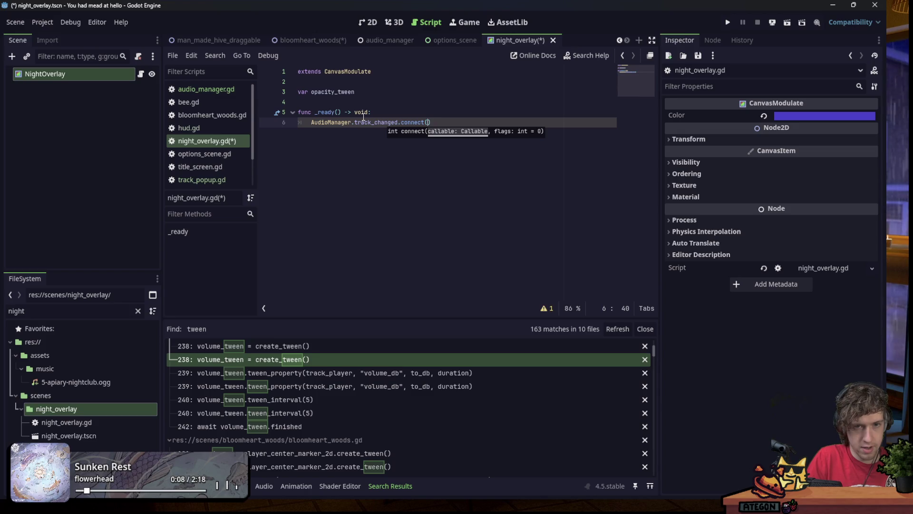
type("_")
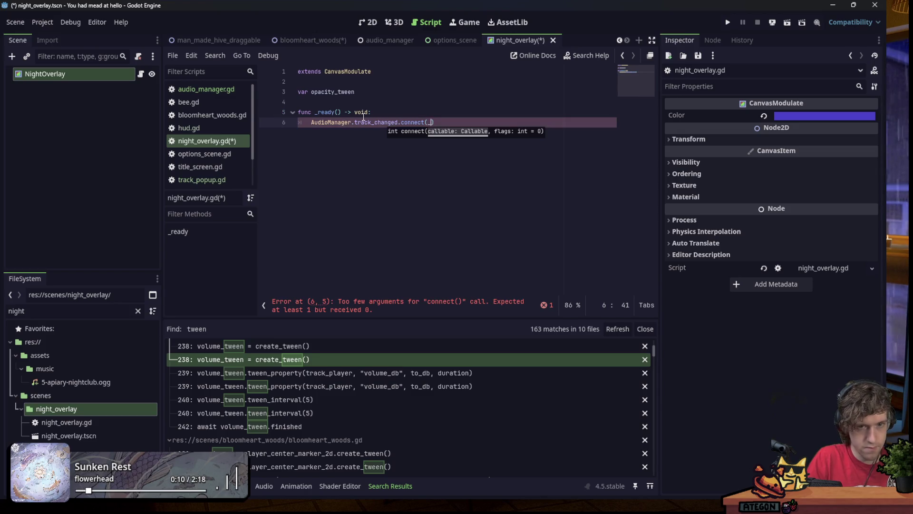
type("on_track_changed)")
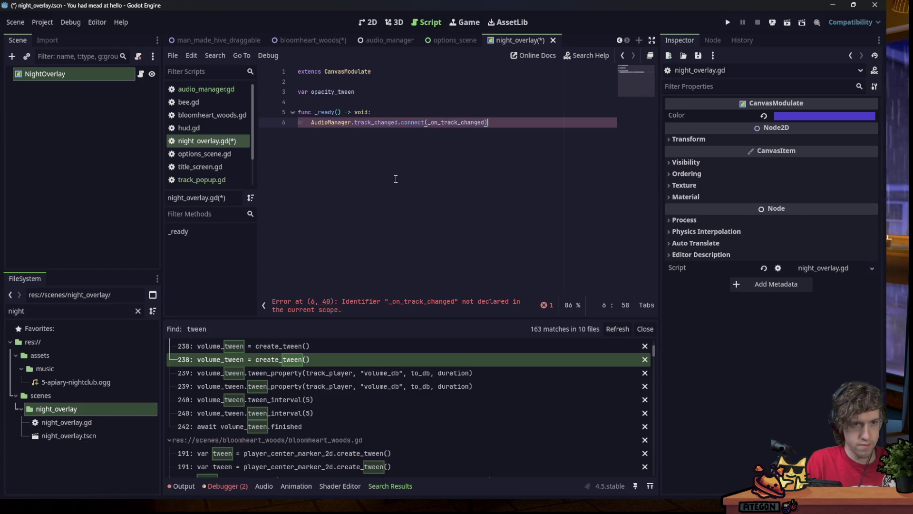
Step: Write the _on_track_changed(name: String, artist: String, type: String) handler signature
key("Return")
key("Return")
key("BackSpace")
key("Return")
key("Return")
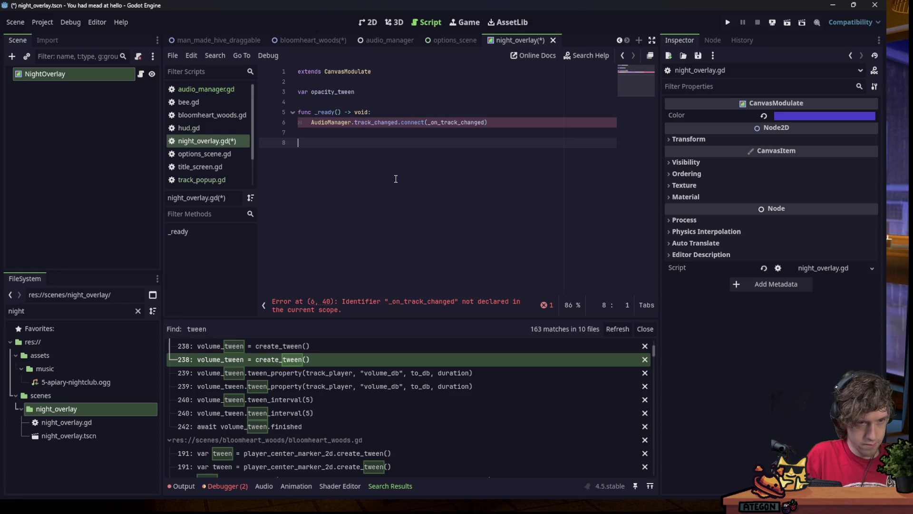
type("func _on_track_changed")
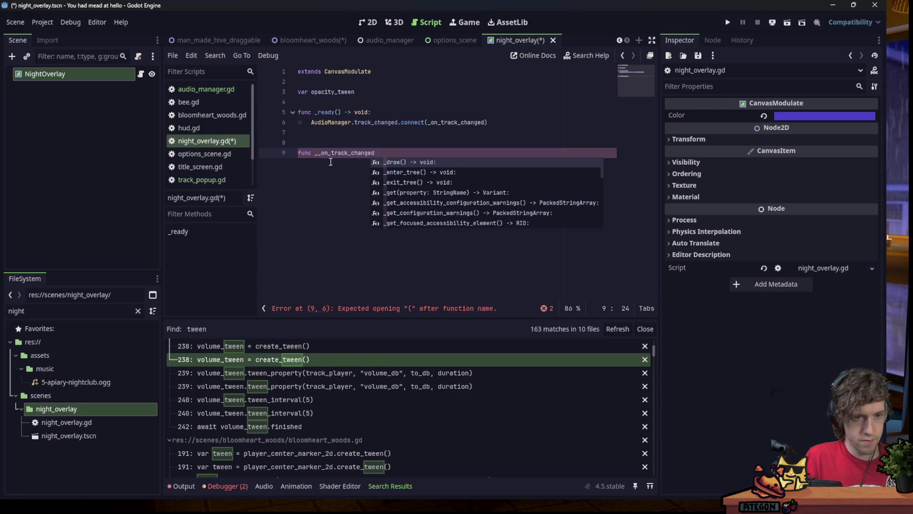
left_click(321, 155)
left_click(333, 101)
key("Return")
left_click(396, 162)
type("(")
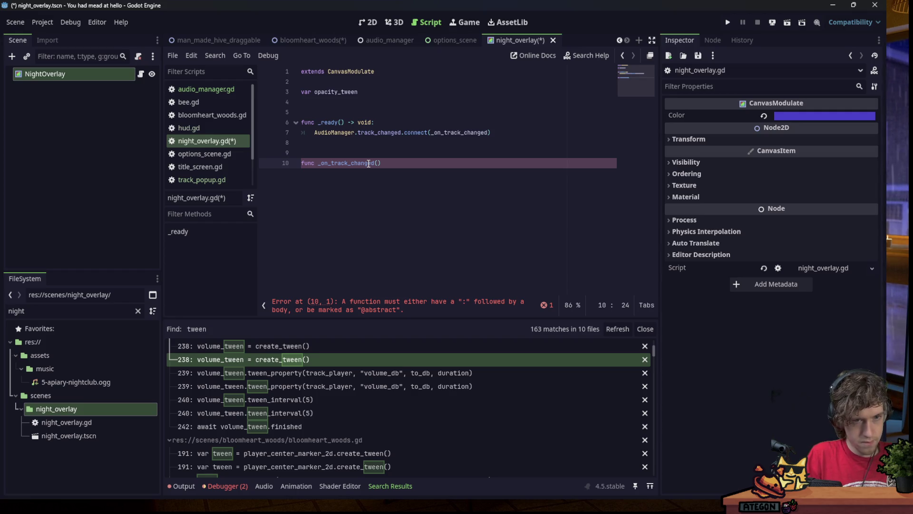
type("ame: String, a")
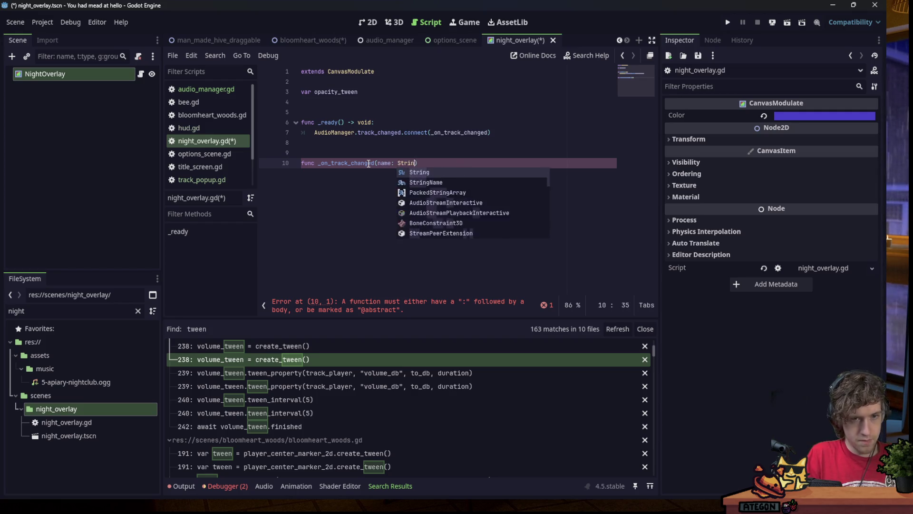
type("rtist: String,")
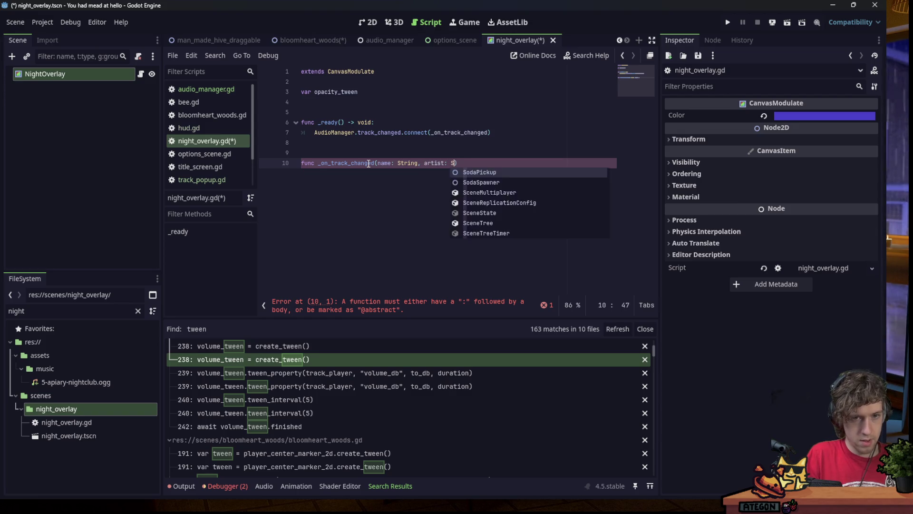
type(" type: String)")
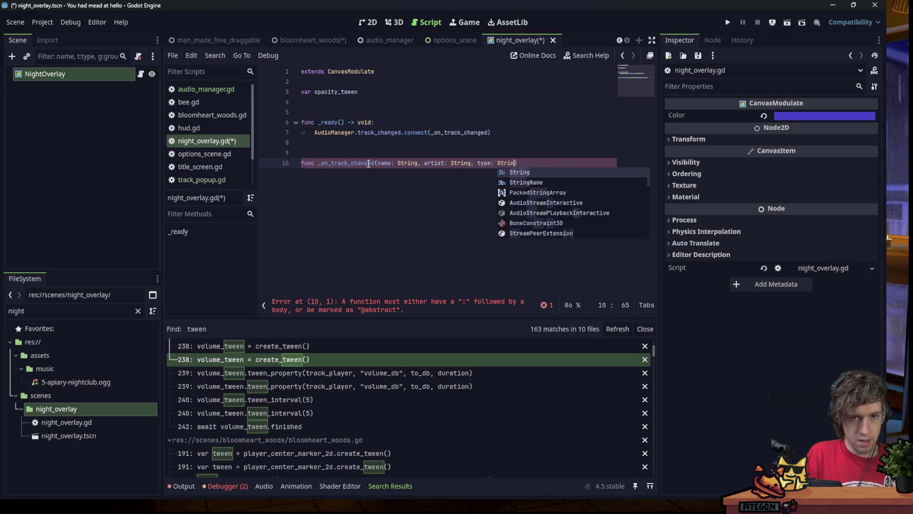
key("Return")
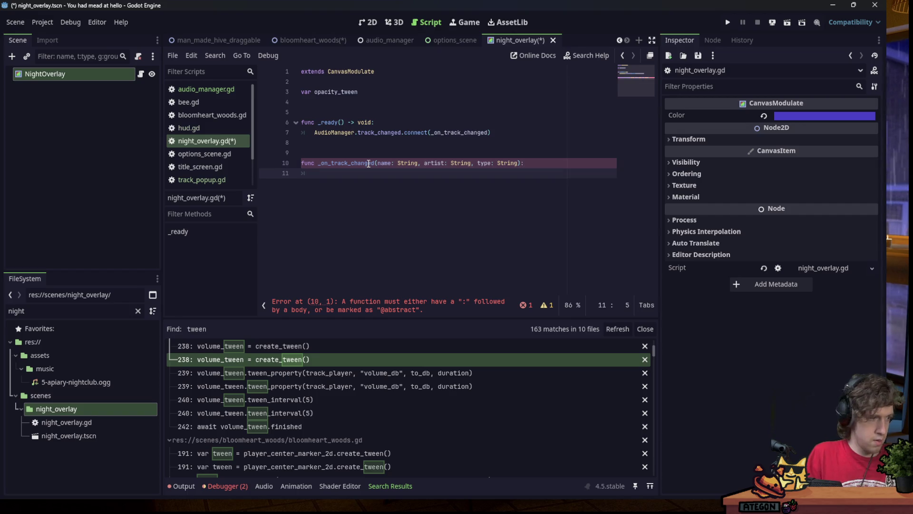
Step: Add var current_time = "day" and begin the check if current_time == "day" and type == "night"
left_click(369, 97)
key("Return")
type("var current_")
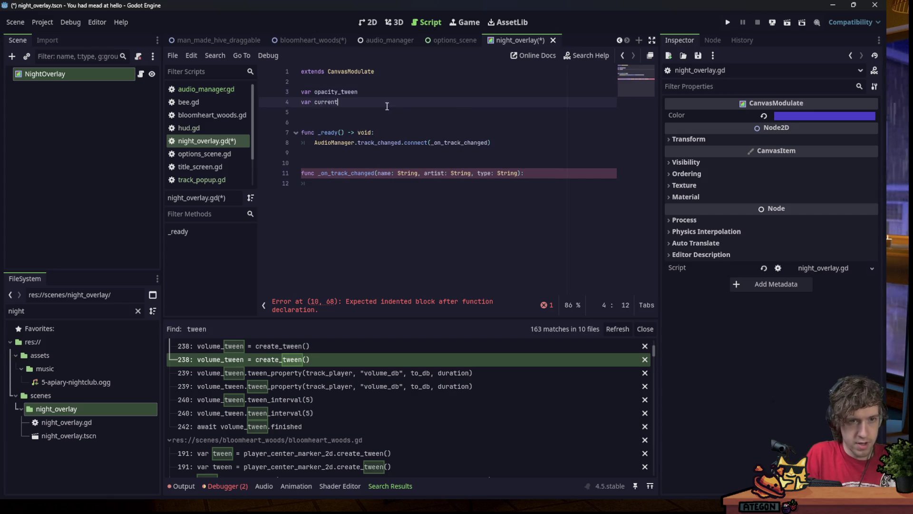
type("time = \"day")
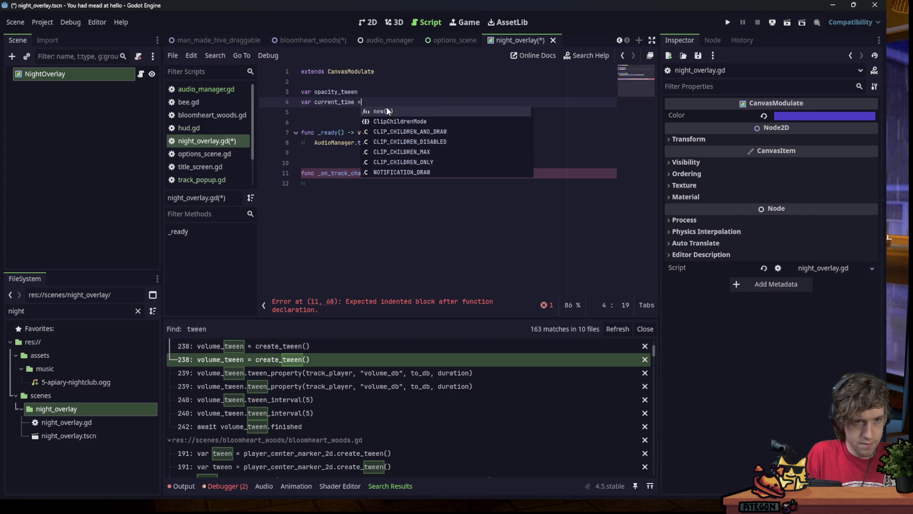
left_click(393, 183)
type("if current_time")
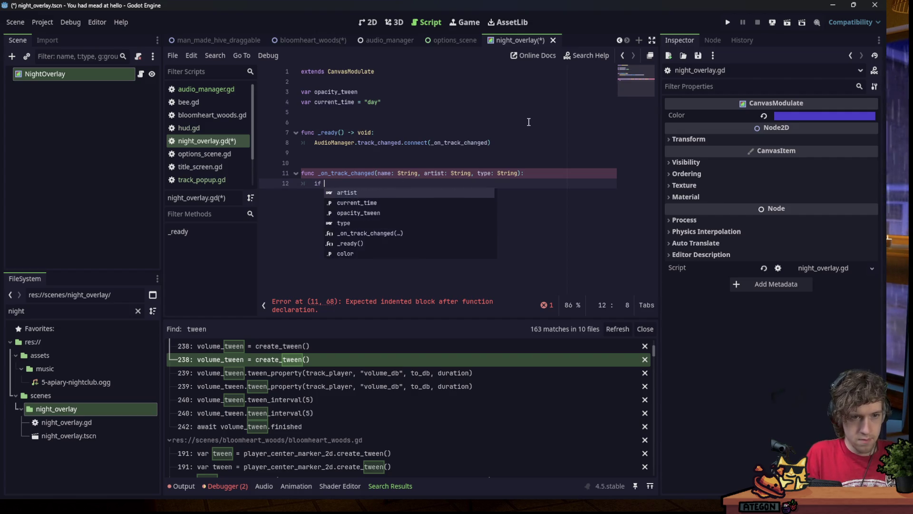
type(" == \"day\"")
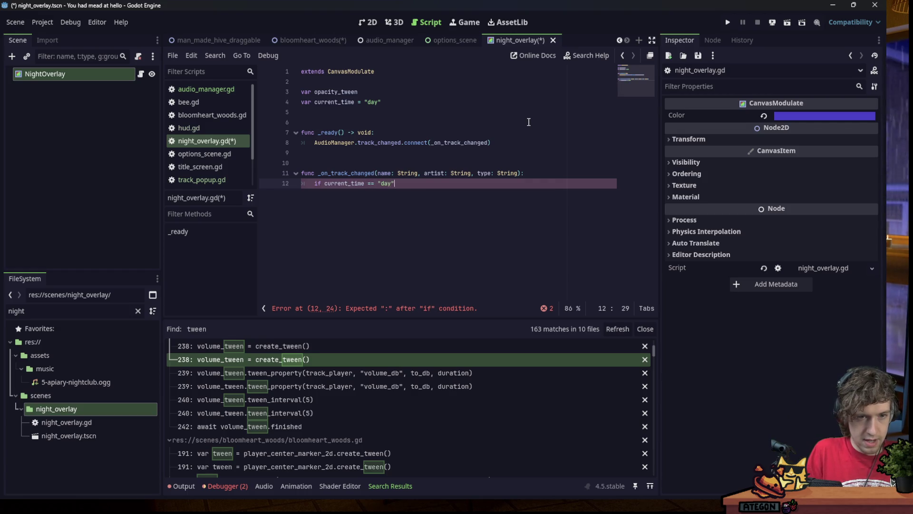
type(" and type == \"night\":")
Step: Set current_time to "night" and add an 'if opacity_tween: opacity_tween.kill()' check in the branch
key("Return")
type("current_time")
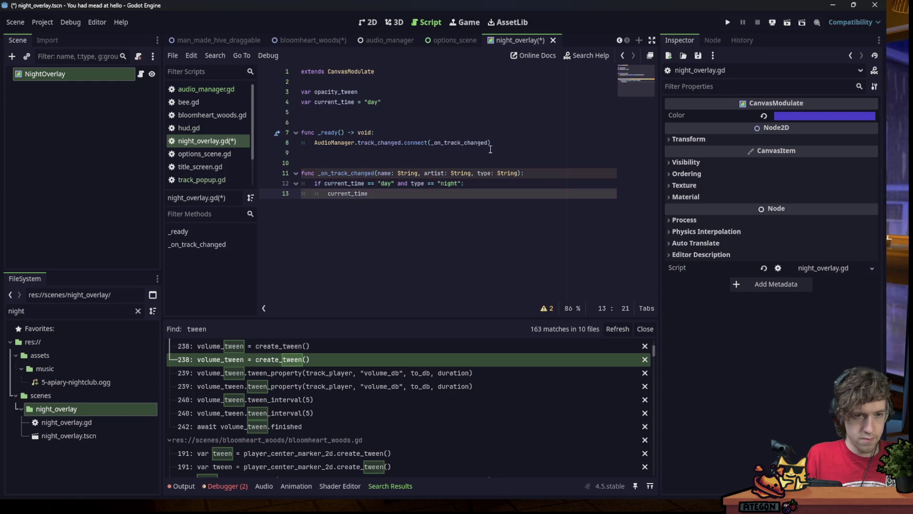
key("ctrl+BackSpace")
type("current_time = \"night\"")
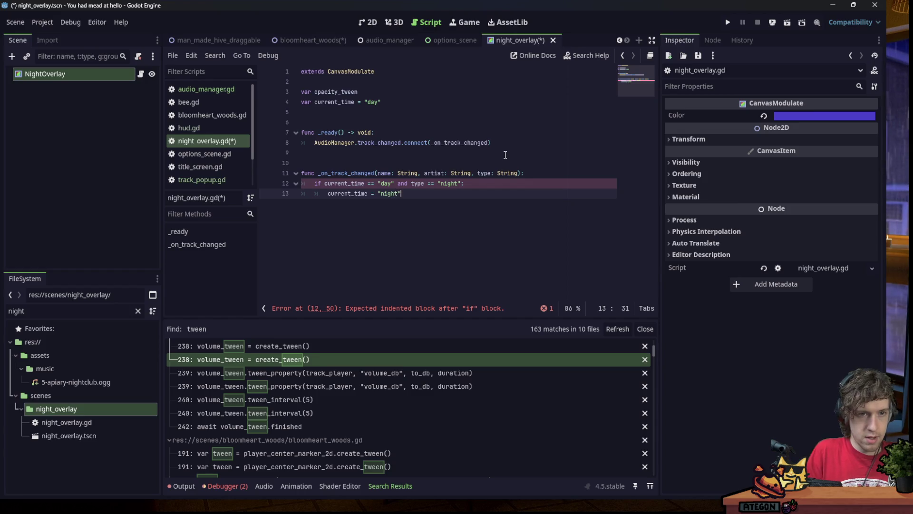
key("Return")
key("ctrl+z")
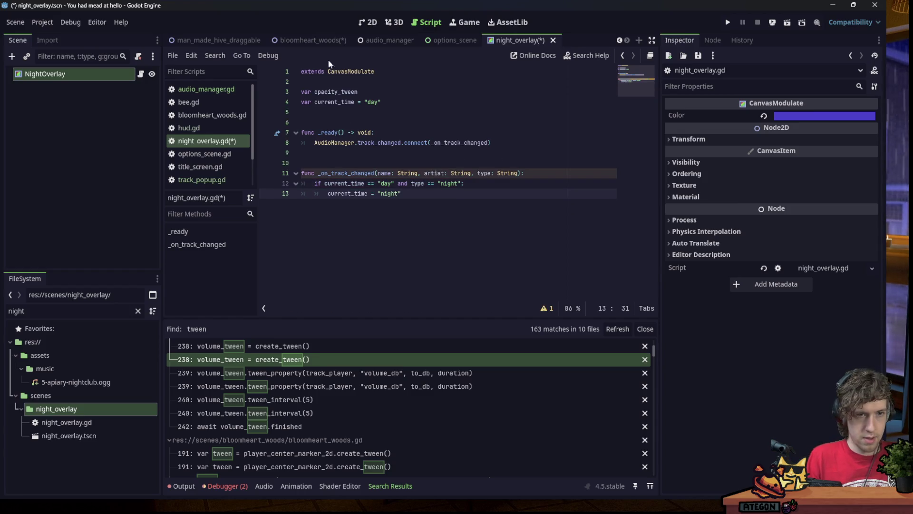
key("Return")
key("Return")
type("if opacity_tween:")
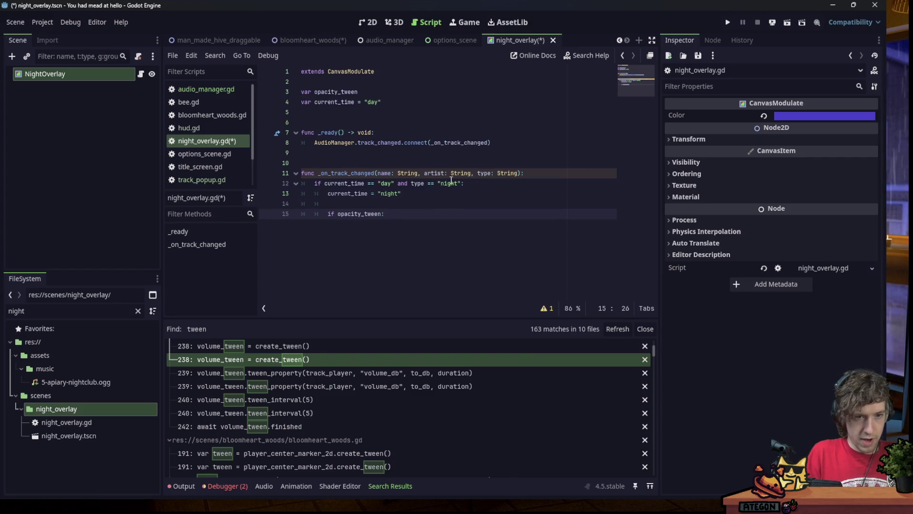
type(":")
key("Return")
type("opacity_tween.kill(")
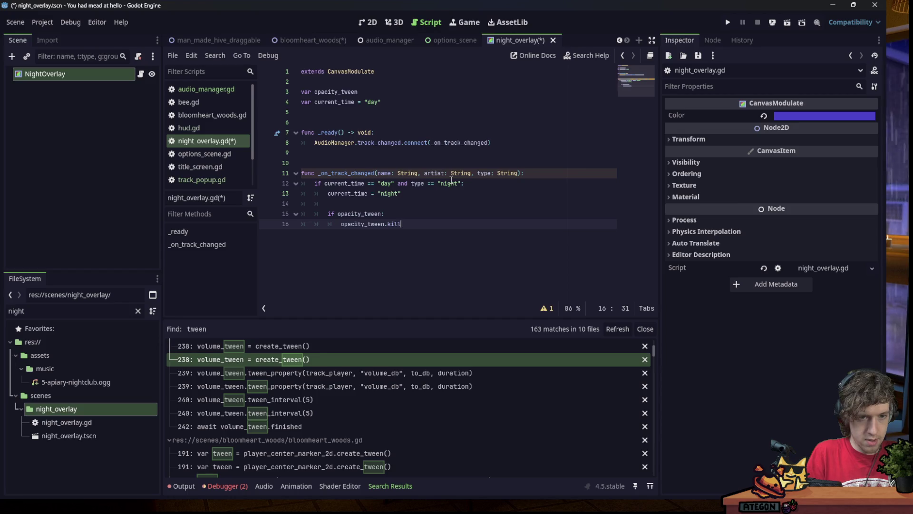
left_click_drag(415, 227, 450, 201)
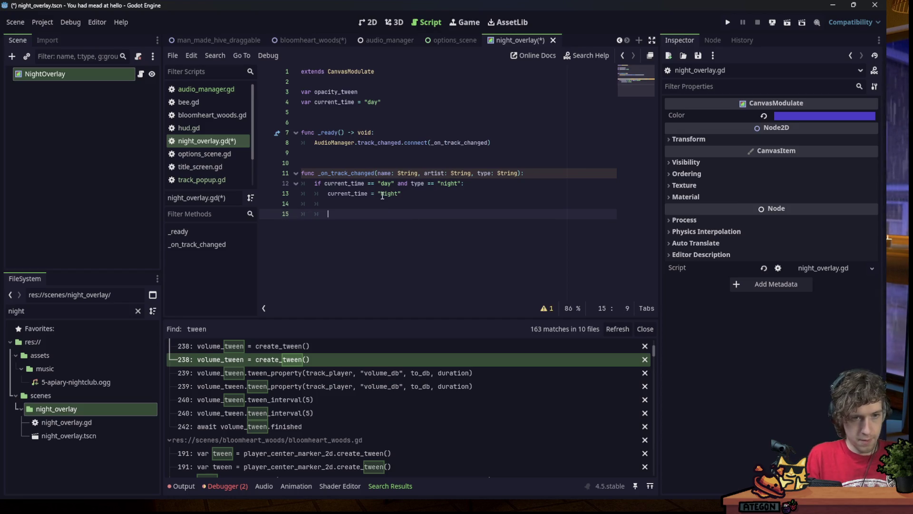
key("BackSpace")
left_click(485, 184)
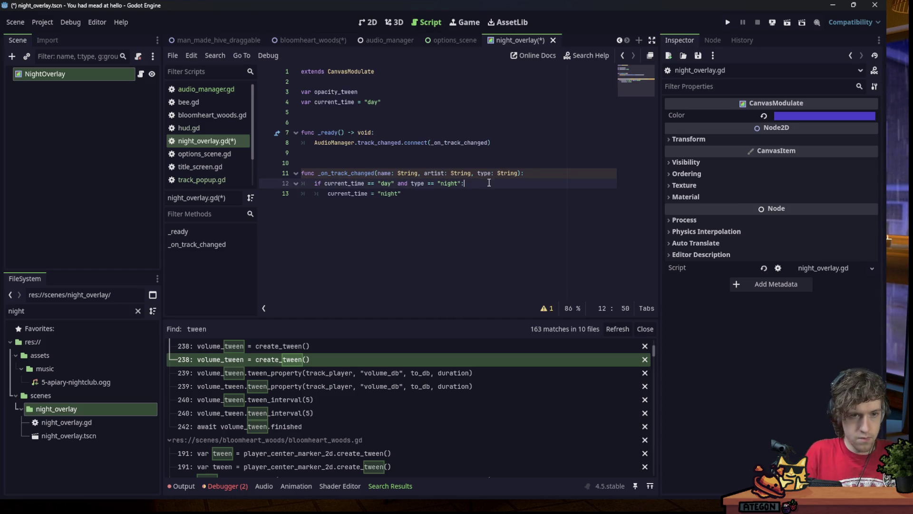
type("if opacity_tween: \t\t\topacity_tween.kill()")
key("Return")
Step: Add opacity_tween = create_tween() and start an opacity_tween.tween_property call
left_click(418, 222)
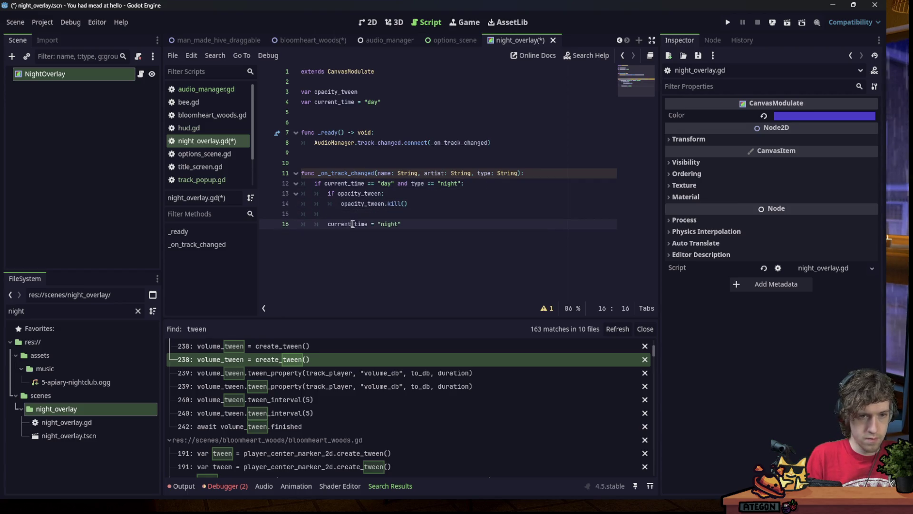
key("Return")
key("BackSpace")
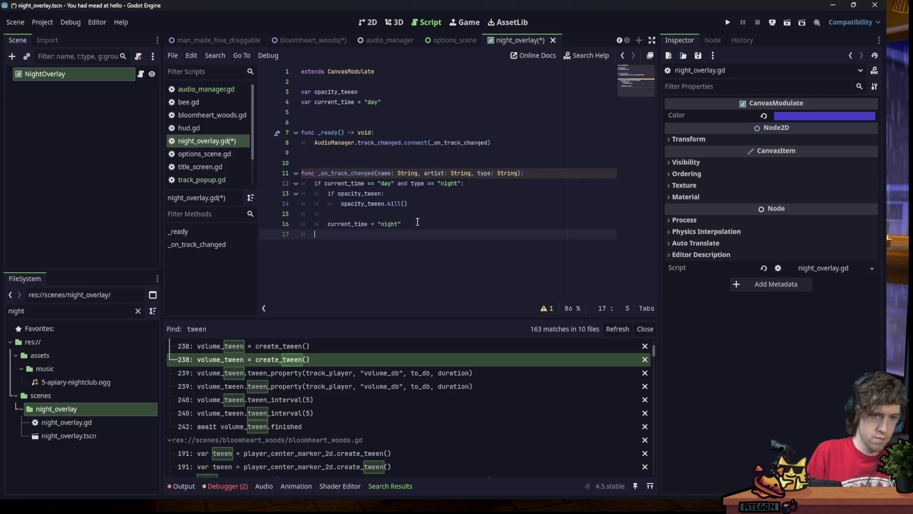
key("Return")
type("opacity_tween = create_tween()")
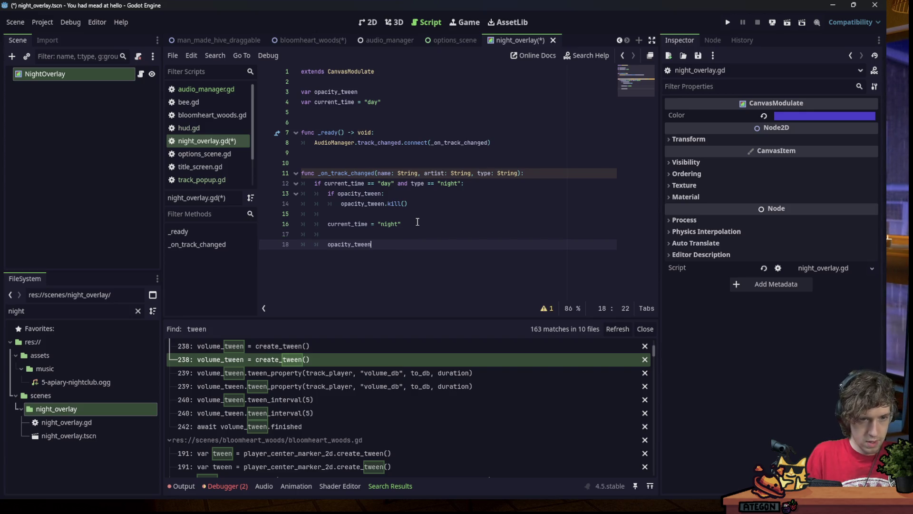
key("Return")
type("opacity_tween.t")
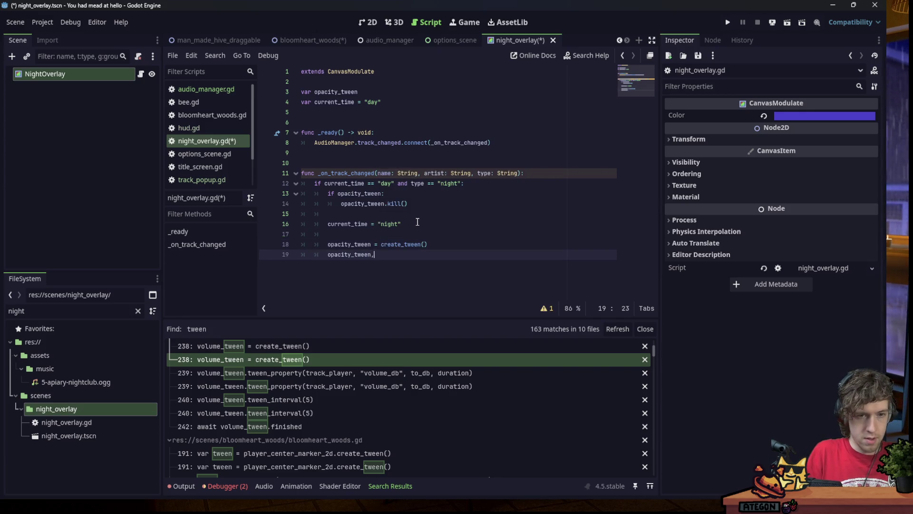
key("Down")
key("Down")
key("Down")
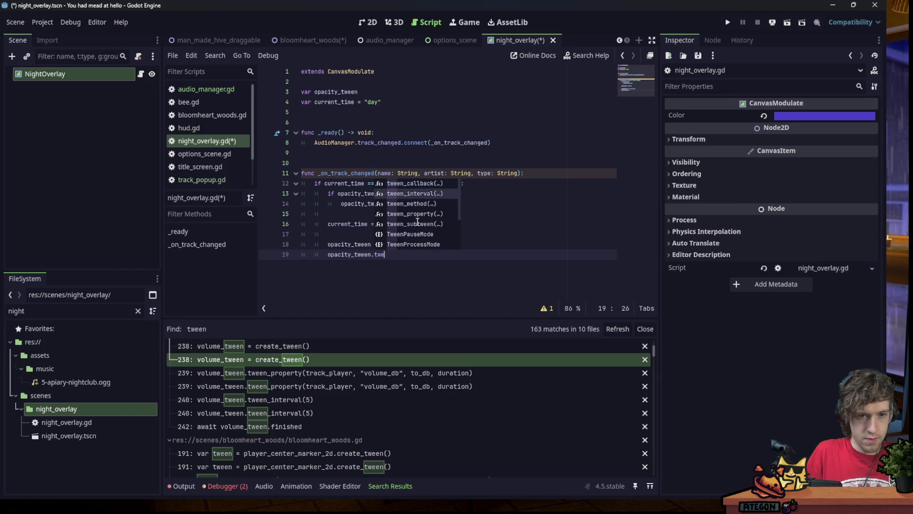
key("Return")
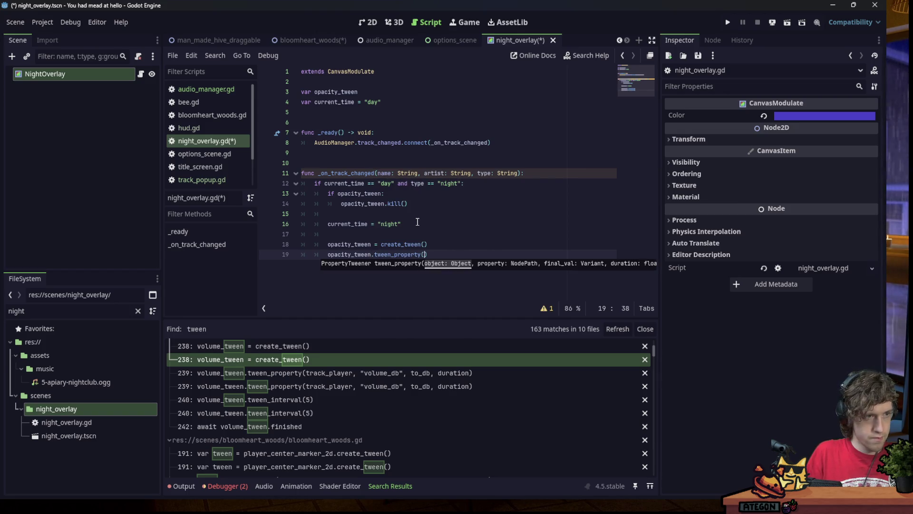
Step: Complete the call as tween_property(self, "modulate:a", 1, 2)
type("self, \"opa")
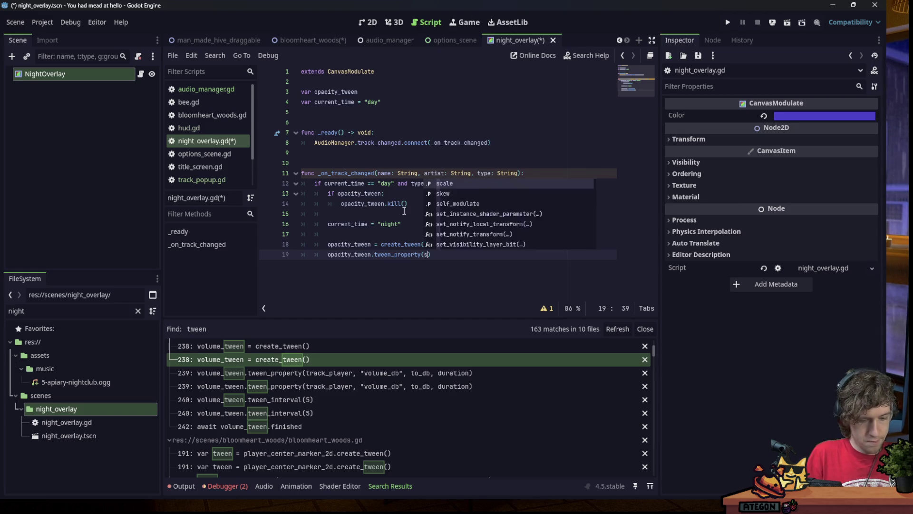
type("c")
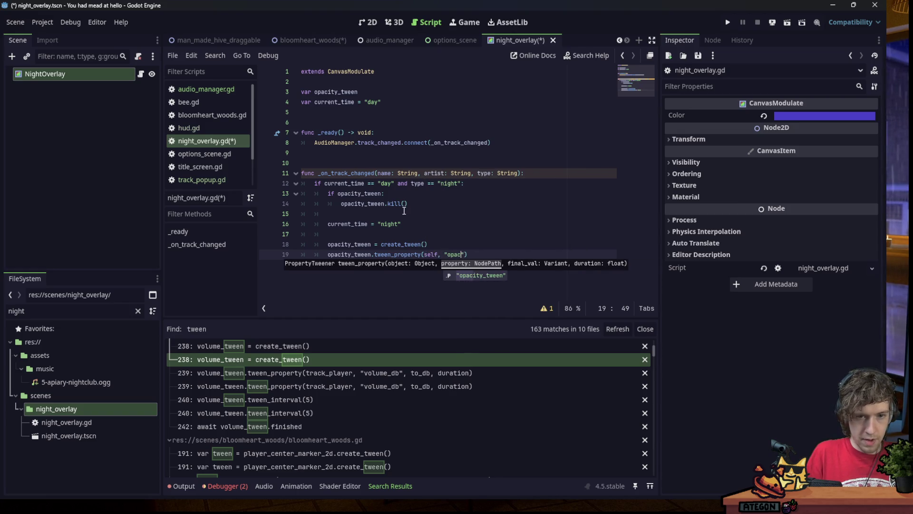
key("BackSpace")
key("BackSpace")
key("BackSpace")
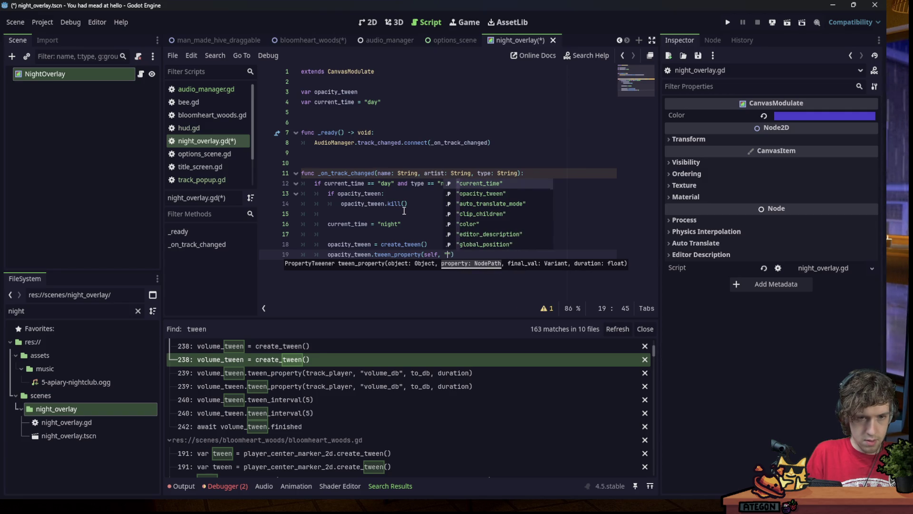
type("modul")
key("Return")
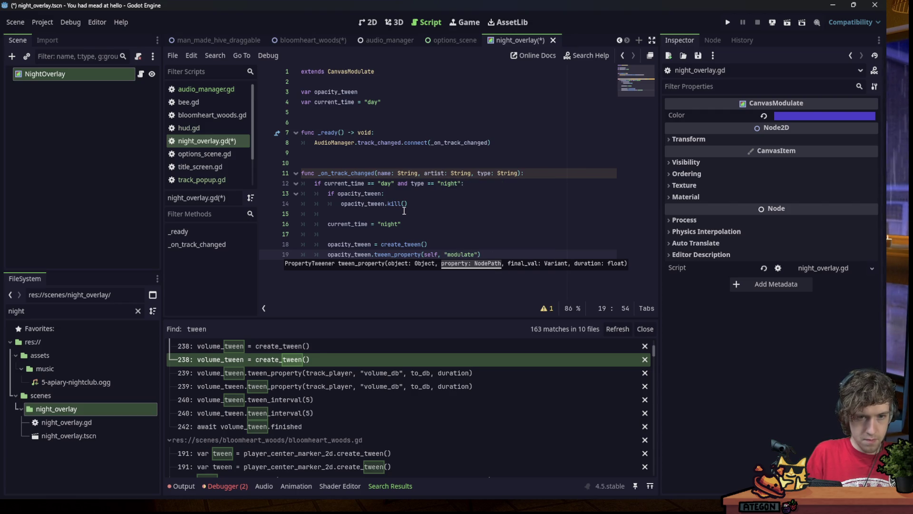
type(":")
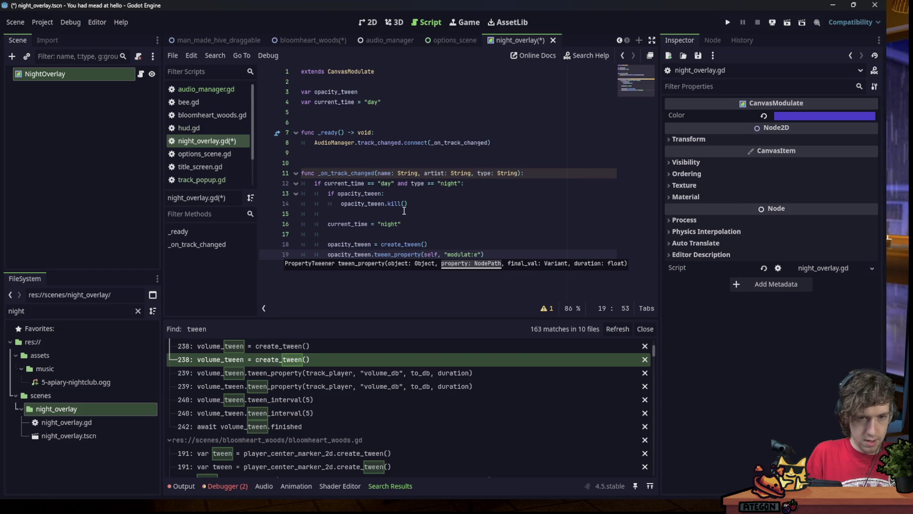
key("ctrl+z")
type(":a\"")
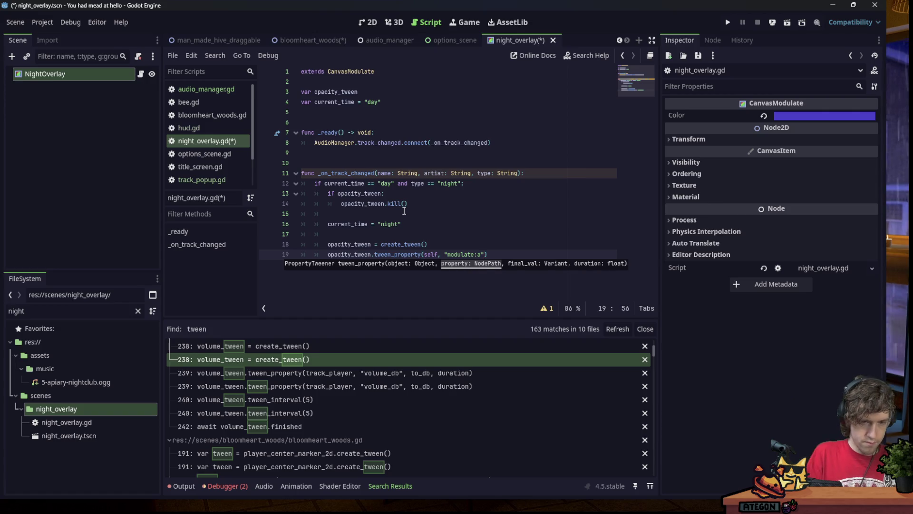
type(", ")
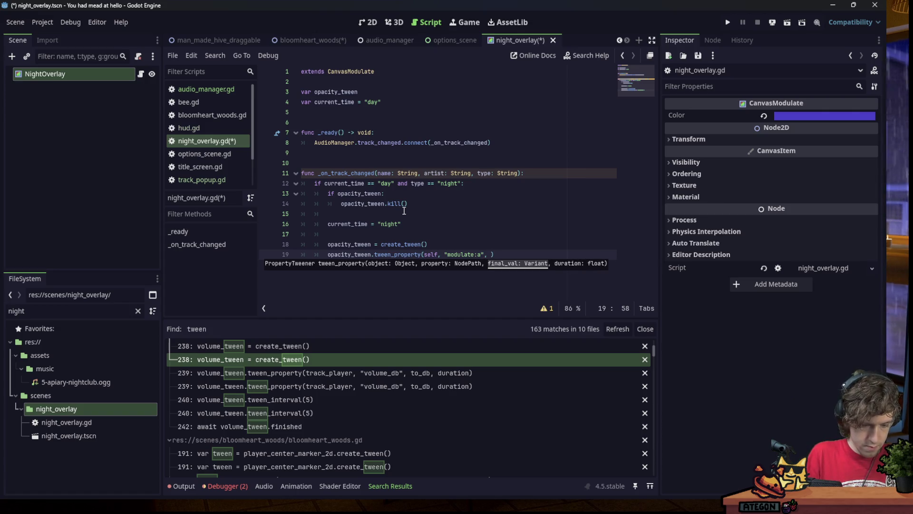
type("1, 2")
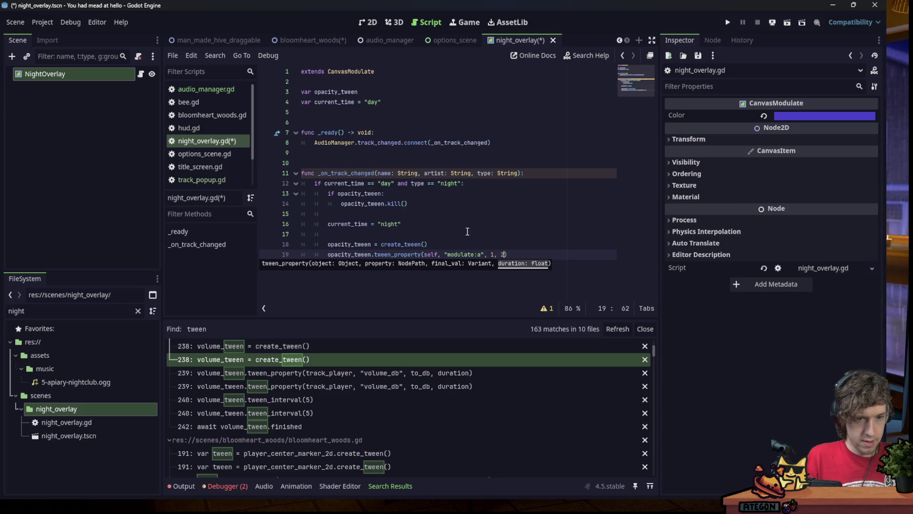
mouse_move(507, 254)
left_mouse_down()
mouse_move(333, 221)
mouse_move(318, 187)
left_mouse_up()
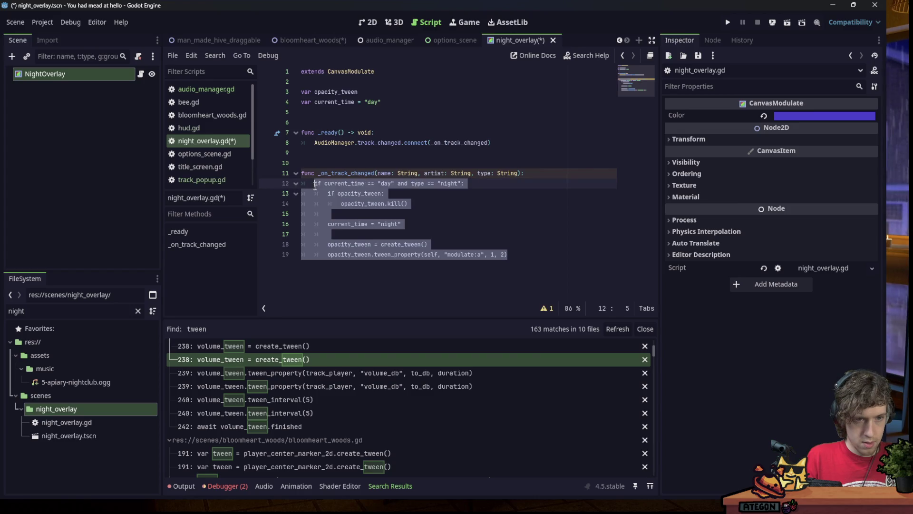
left_click(522, 253)
Step: Paste a copy of the night branch as an elif for current_time 'night' and type 'day'
key("Return")
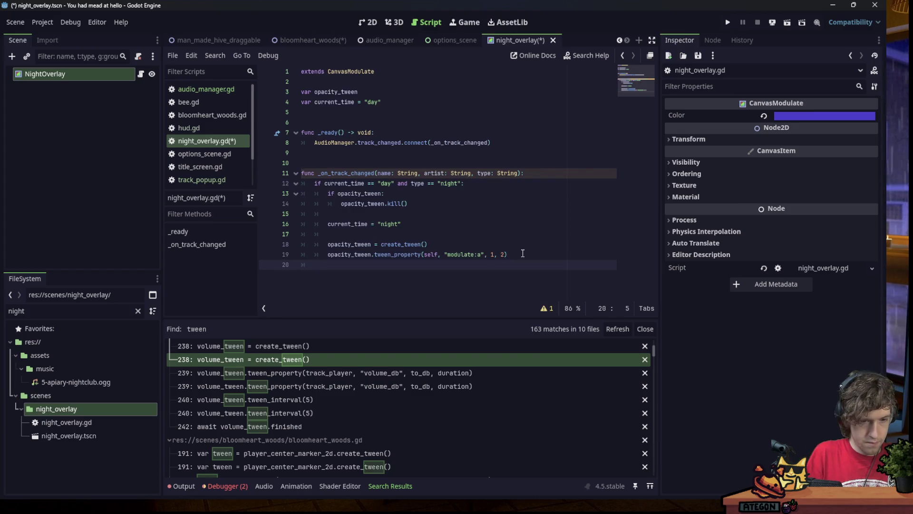
type("el")
type("if current_time == \"day\" and type == \"night\": \t\tif opacity_tween: \t\t\topacity_tween.kill() \t\t \t\tcurrent_time = \"night\" \t\t \t\topacity_tween = create_tween() \t\topacity_tween.tween_property(self, \"modulate:a\", 1, 2)")
left_click(416, 231)
double_click(388, 223)
type("night")
double_click(464, 223)
type("day")
Step: Change the copied tween's target alpha from 1 to 0 and save the script
left_click(504, 295)
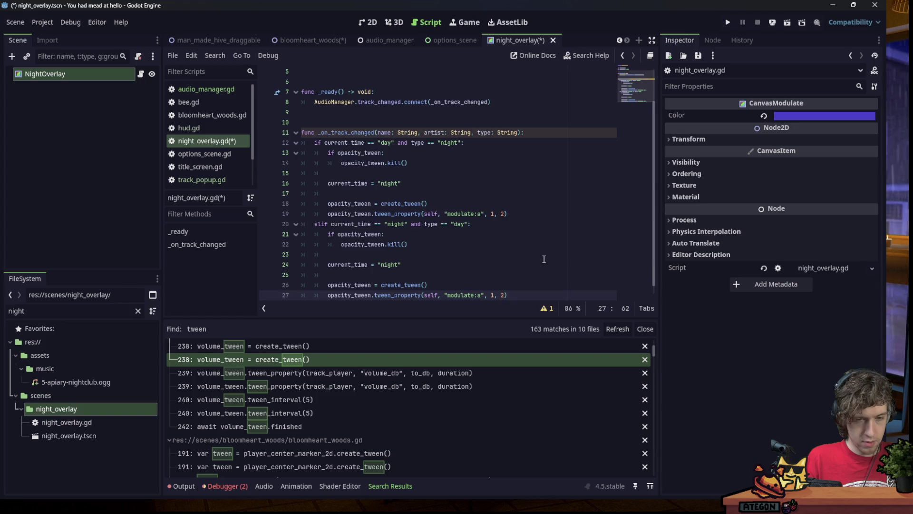
scroll(537, 255, "down", 1)
key("BackSpace")
type("0")
key("ctrl+s")
left_click(535, 207)
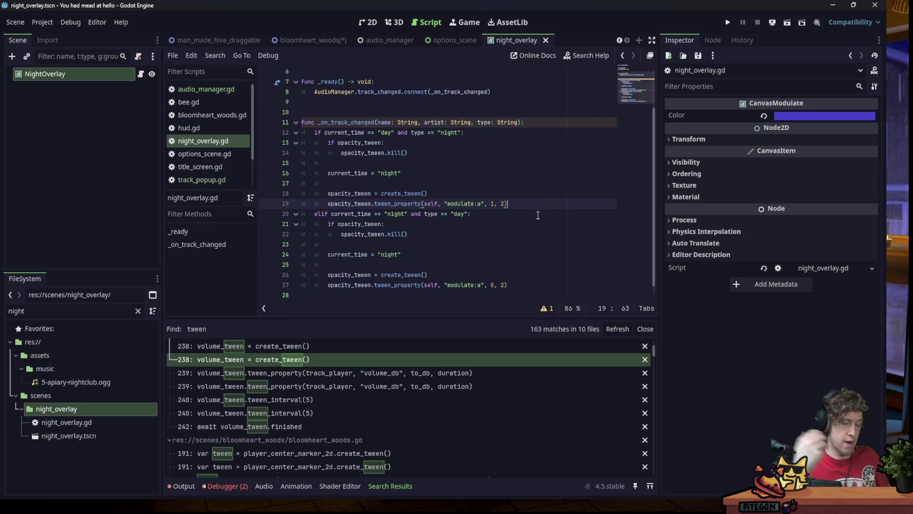
left_click(128, 75)
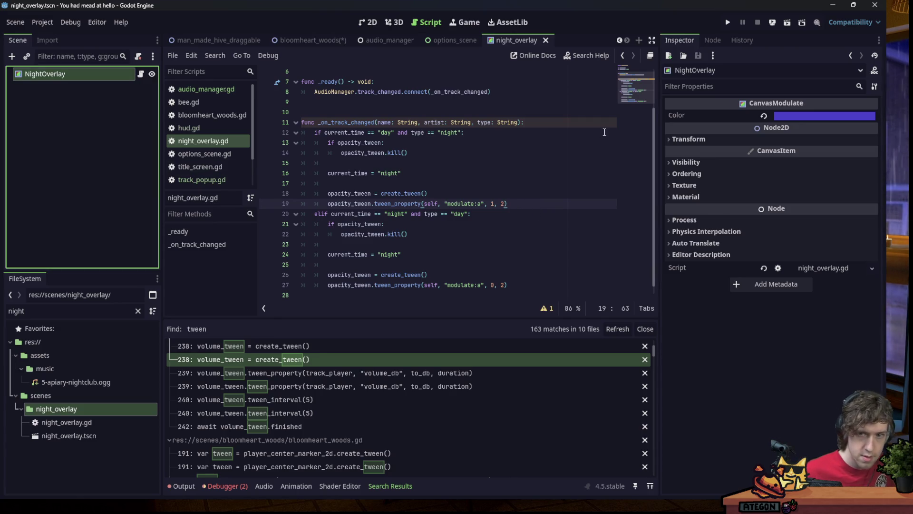
Step: Lower NightOverlay's Modulate alpha to mostly transparent in the Visibility properties
left_click(367, 23)
left_click(723, 163)
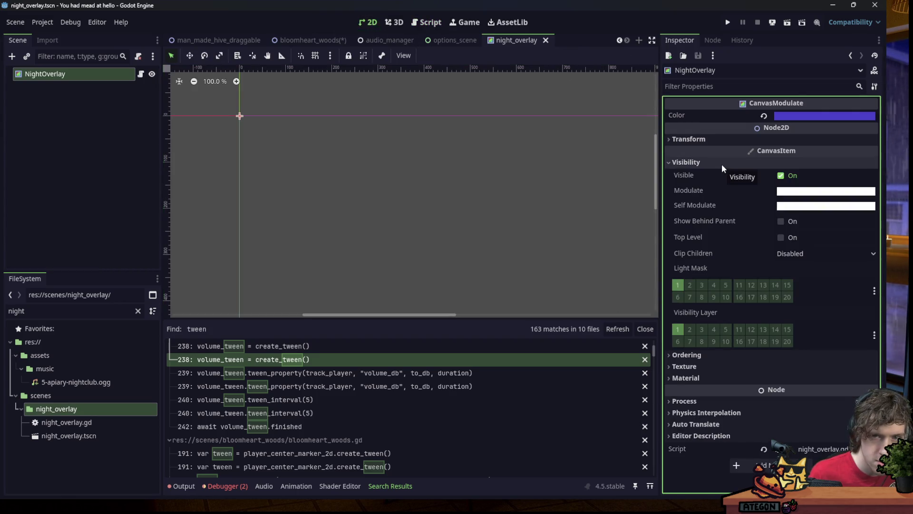
left_click(825, 191)
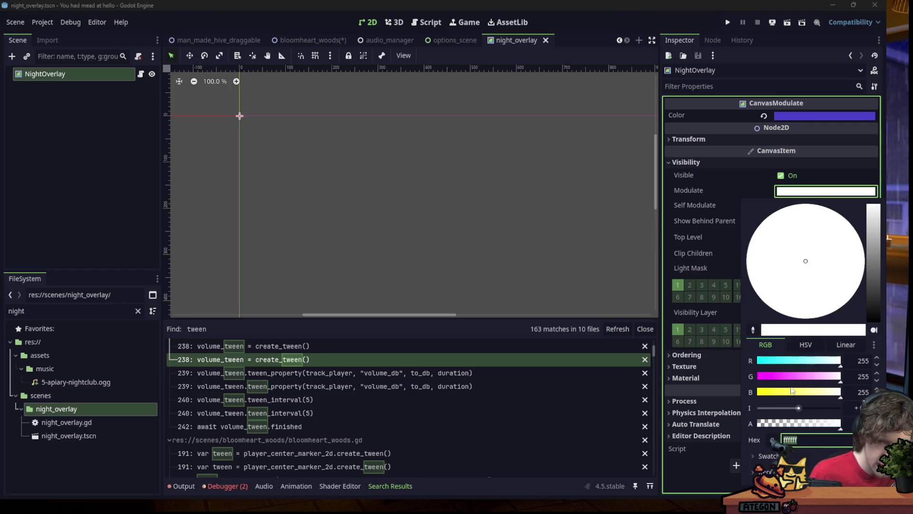
left_click(769, 423)
left_click(581, 139)
Step: Test-run the game, dismiss the couldn't-save-scene alert, and return to bloomheart_woods
key("F5")
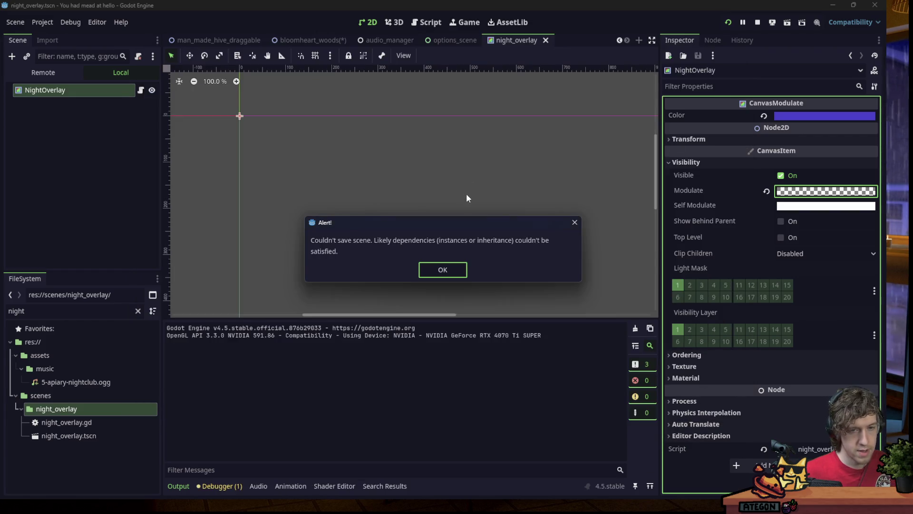
left_click(450, 267)
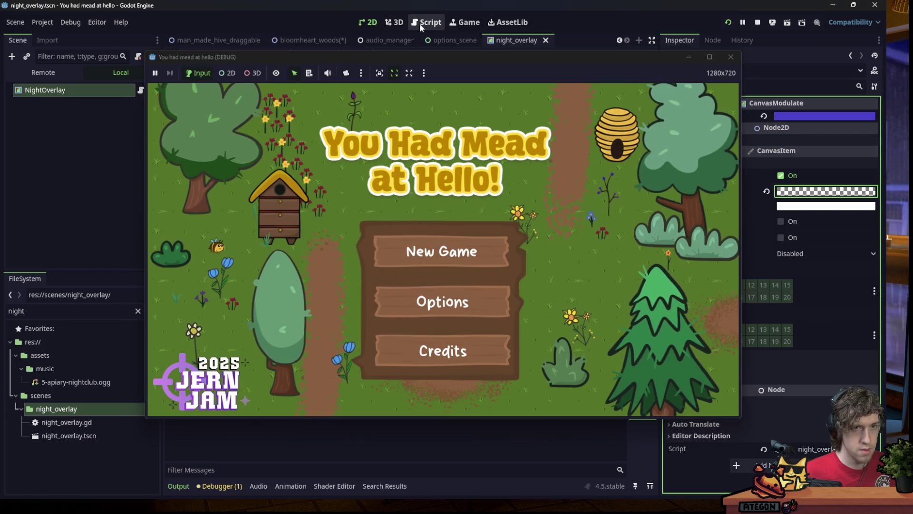
key("F8")
left_click(313, 40)
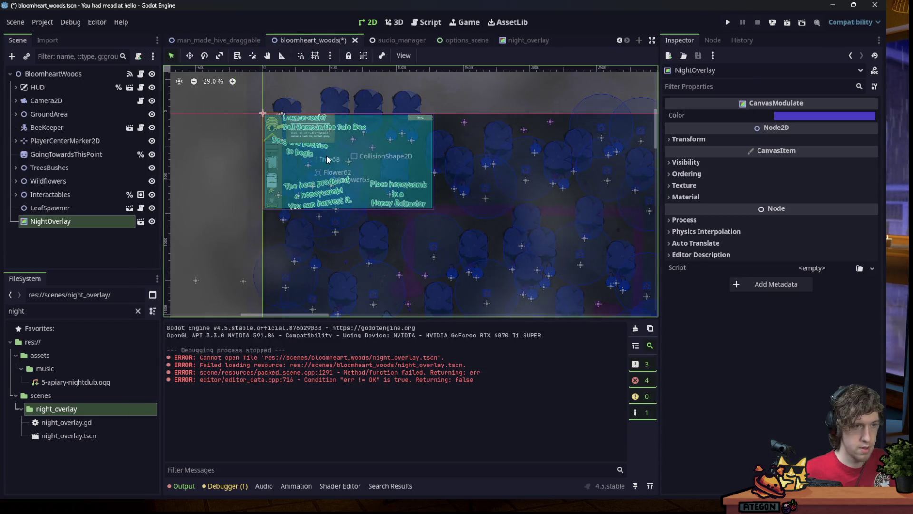
Step: Try saving bloomheart_woods, dismiss the save error, and delete the NightOverlay node
key("ctrl+s")
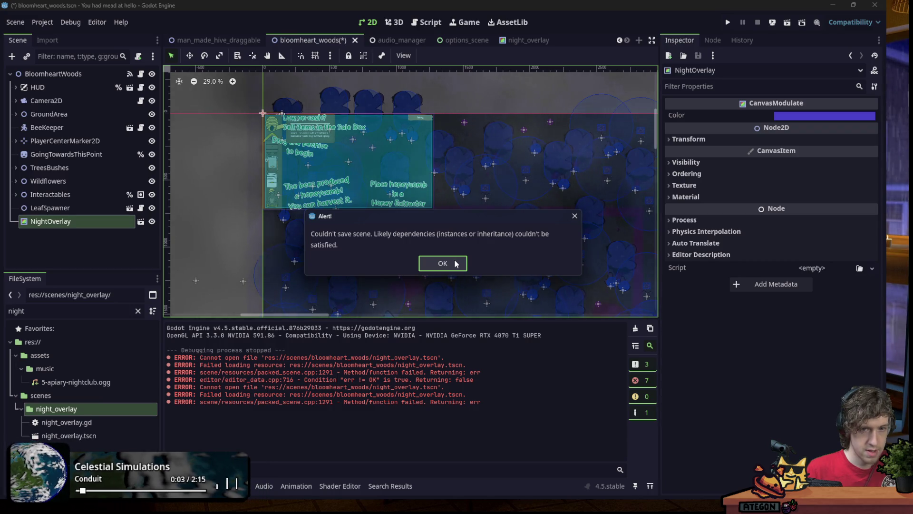
left_click(442, 263)
left_click(104, 223)
key("Delete")
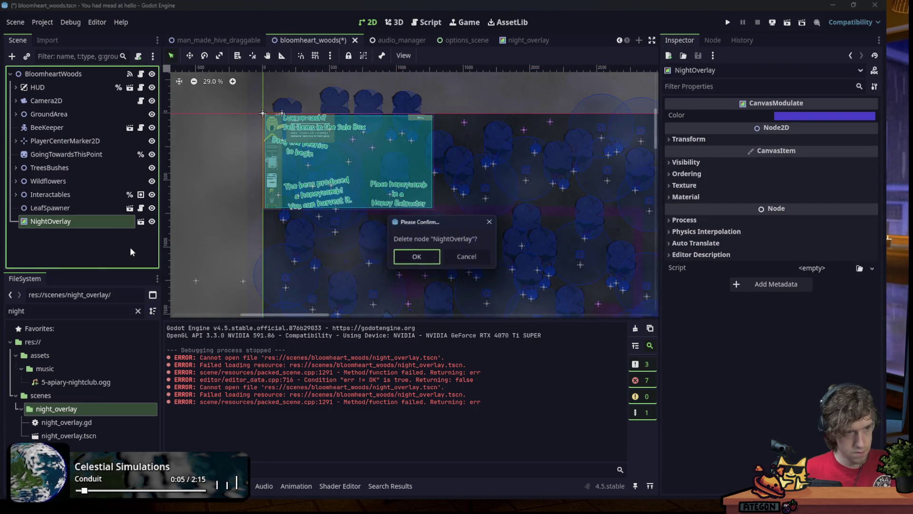
Step: Confirm the deletion and instance night_overlay.tscn into the woods scene
key("Return")
left_click(69, 435)
mouse_move(69, 403)
left_mouse_down()
mouse_move(80, 209)
mouse_move(76, 231)
left_mouse_up()
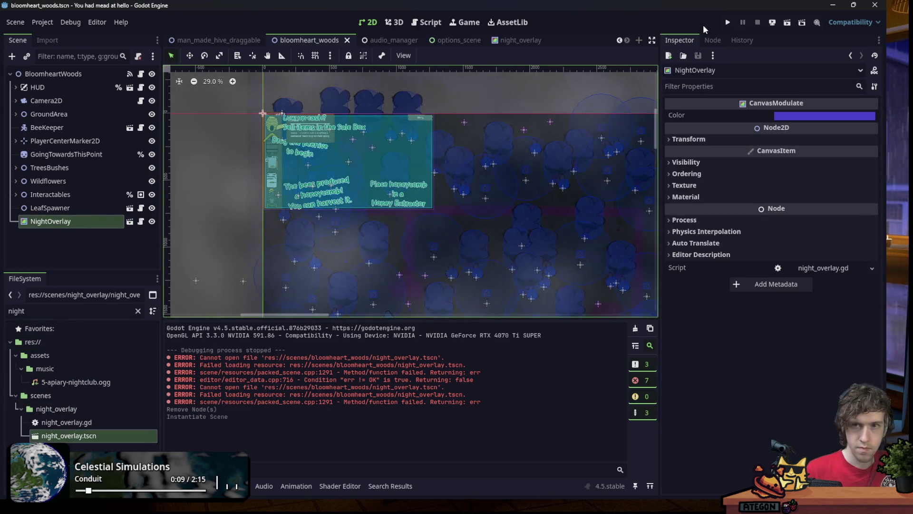
Step: Test-run the project, start a New Game, then stop the game
left_click(729, 21)
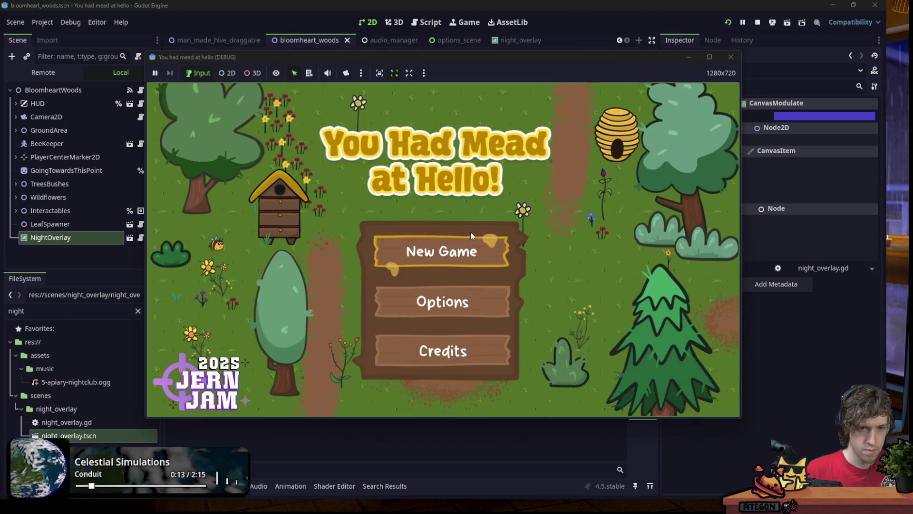
left_click(478, 243)
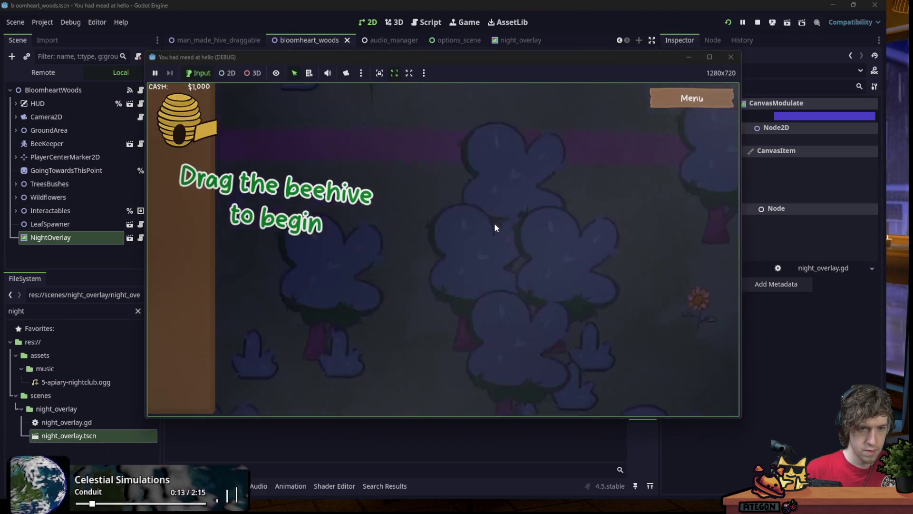
left_click(731, 57)
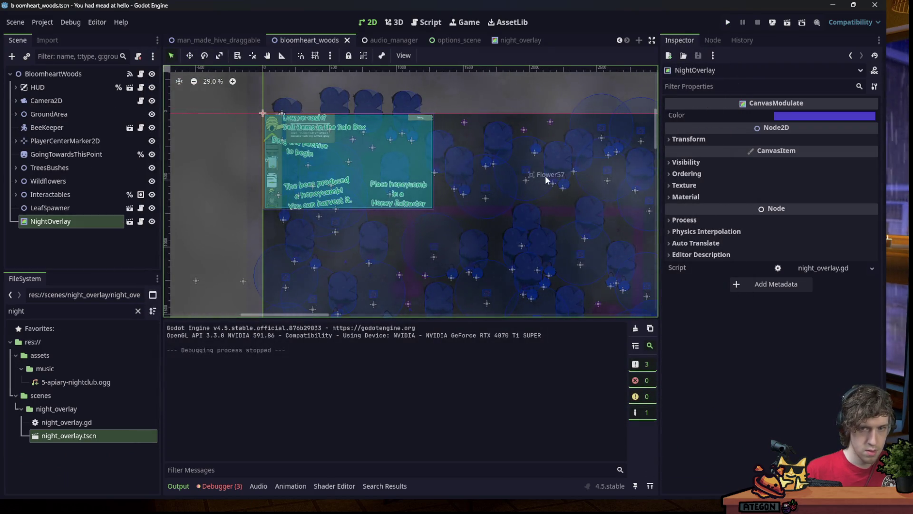
left_click(703, 164)
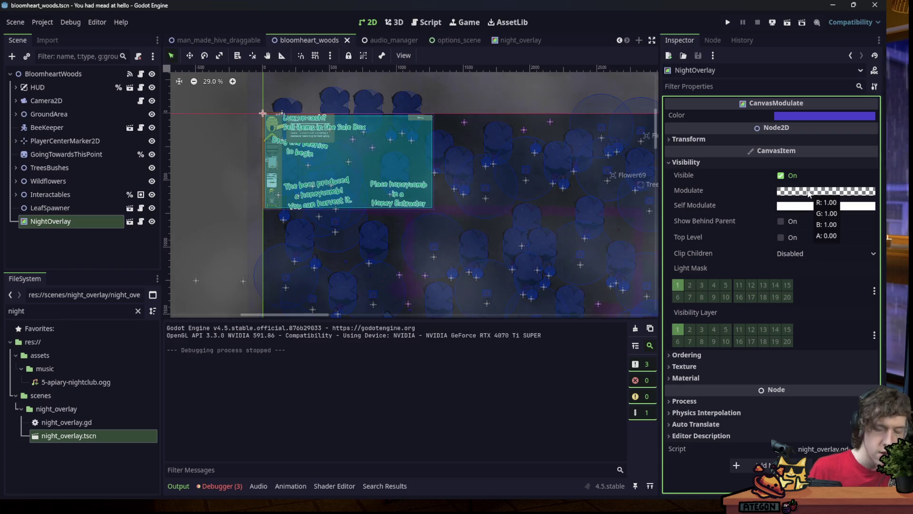
Step: Experiment with the overlay instance's Modulate colour, ending at opaque white, and save the woods scene
left_click(793, 116)
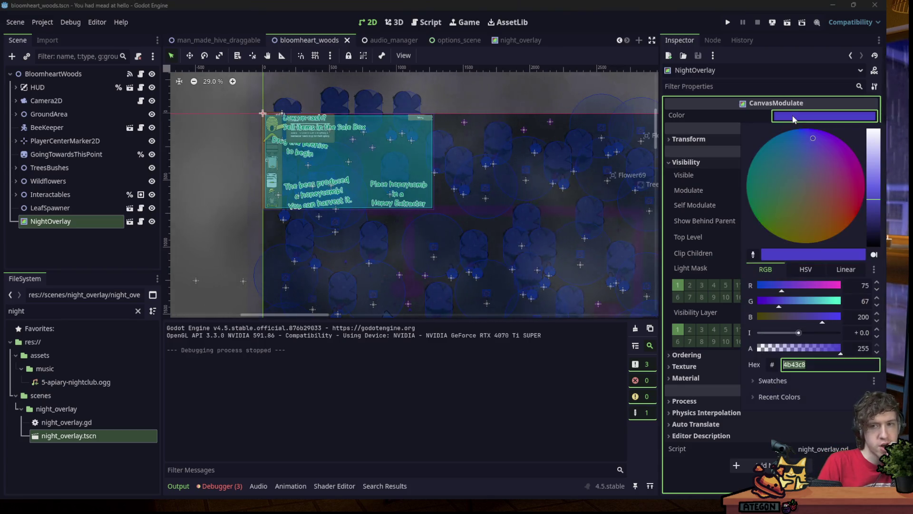
left_click(792, 118)
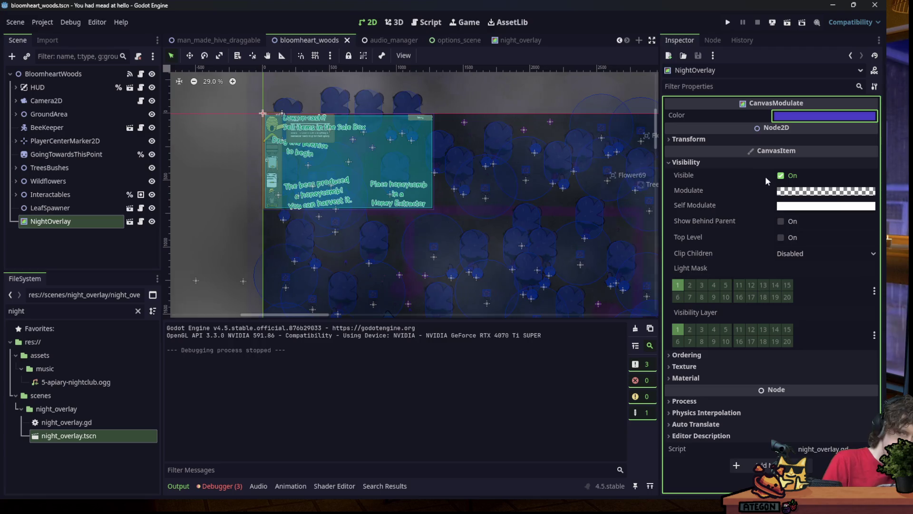
left_click(822, 195)
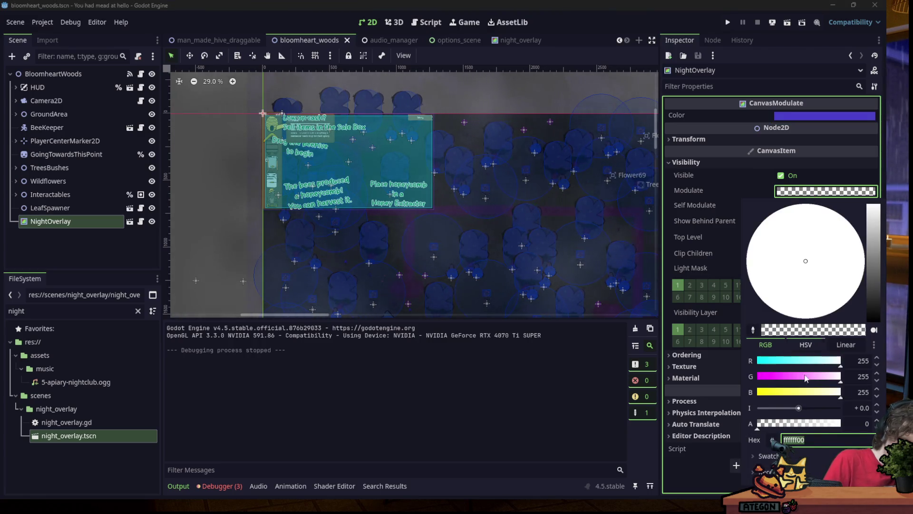
left_click_drag(826, 429, 873, 425)
left_click(786, 176)
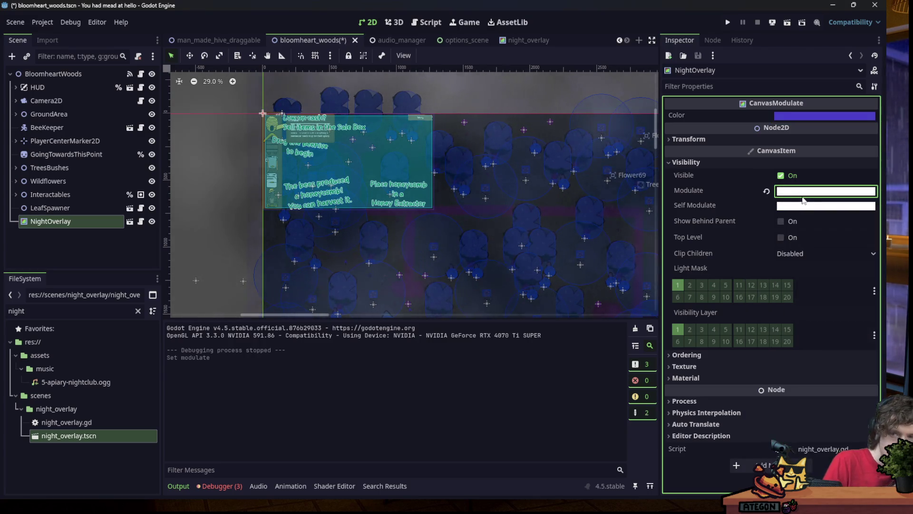
left_click(766, 190)
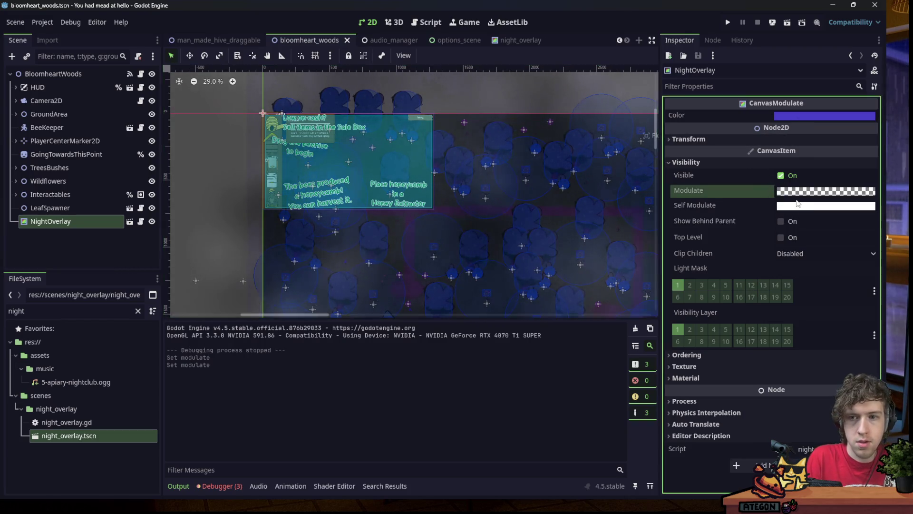
left_click(826, 191)
left_click(870, 321)
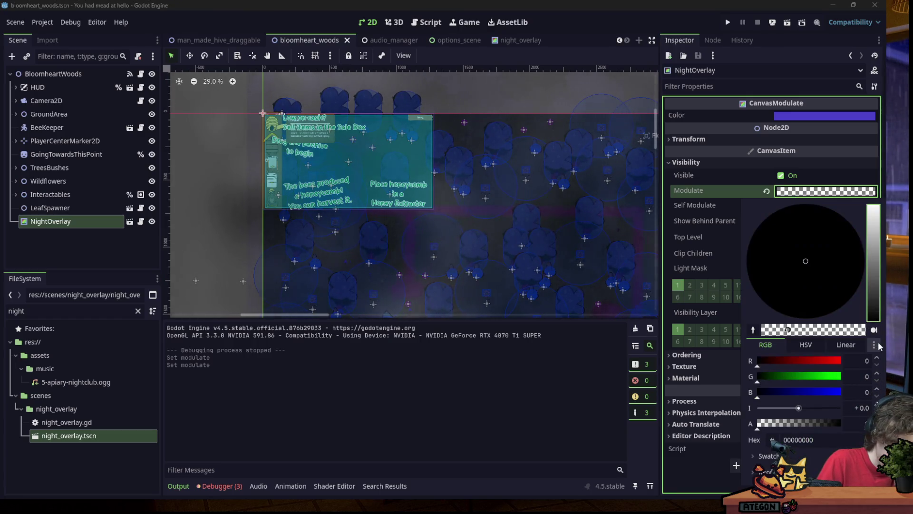
left_click(773, 198)
left_click(799, 191)
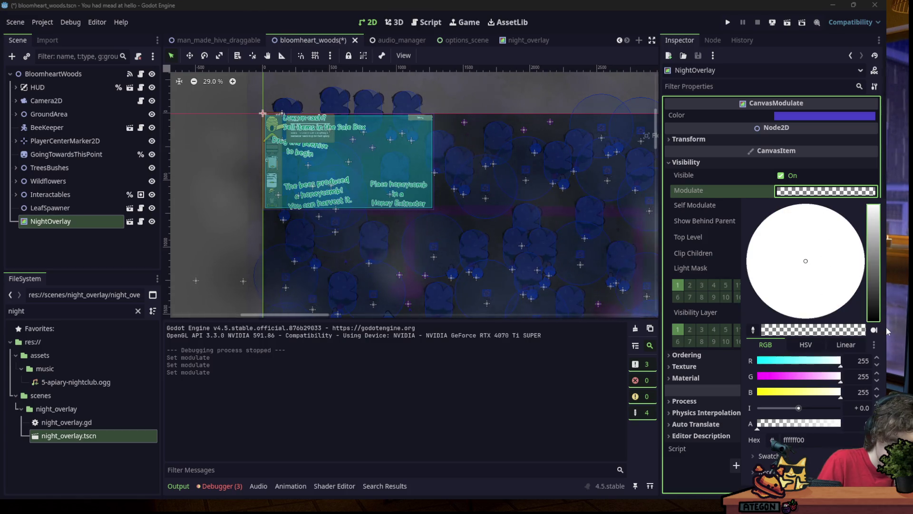
left_click_drag(759, 423, 840, 423)
key("Escape")
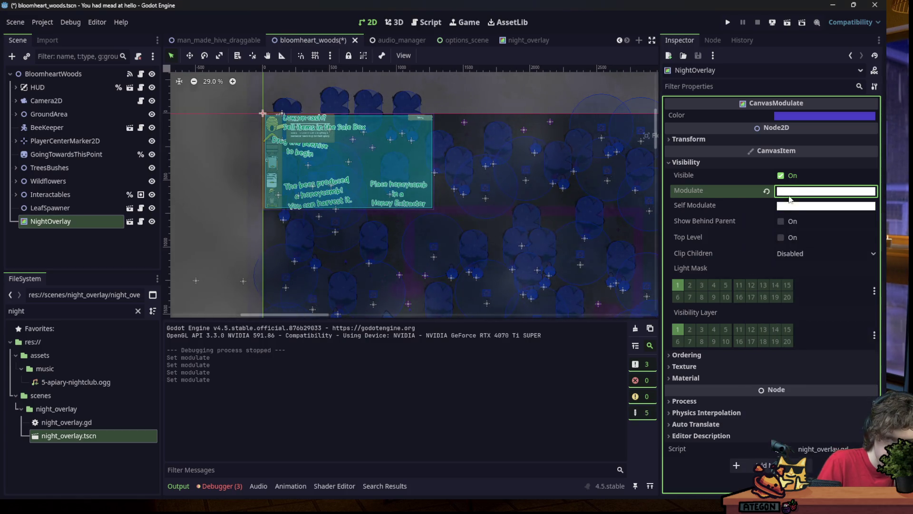
key("ctrl+s")
Step: Make Self Modulate fully transparent and save, revert it to white, then open night_overlay for editing
left_click(795, 206)
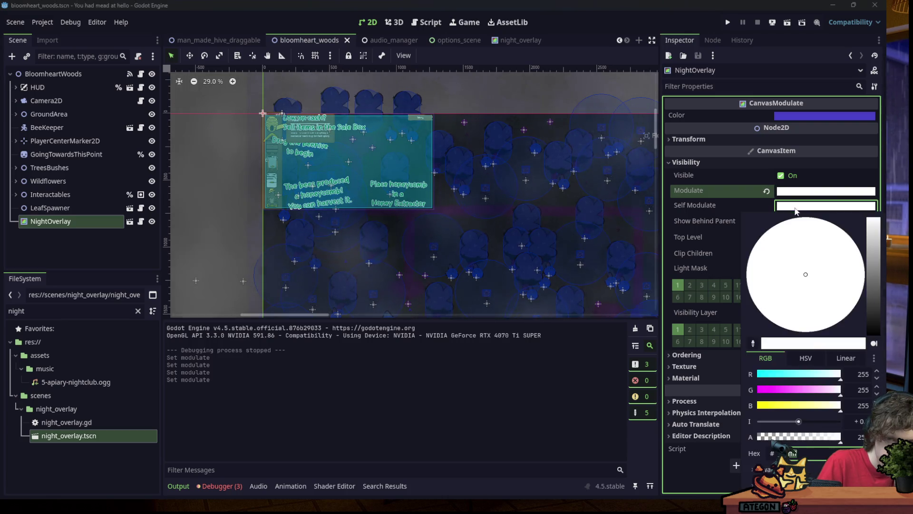
left_click(766, 191)
left_click(766, 191)
left_click(785, 208)
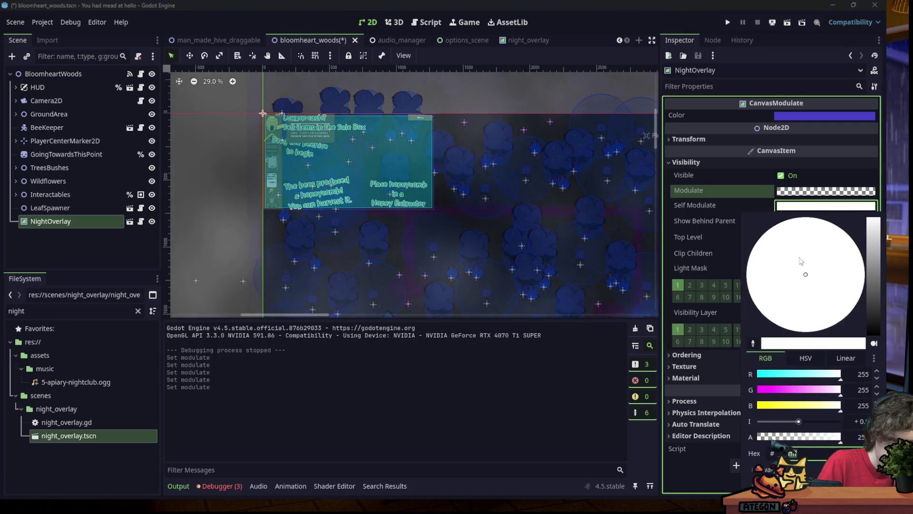
left_click_drag(873, 304, 873, 219)
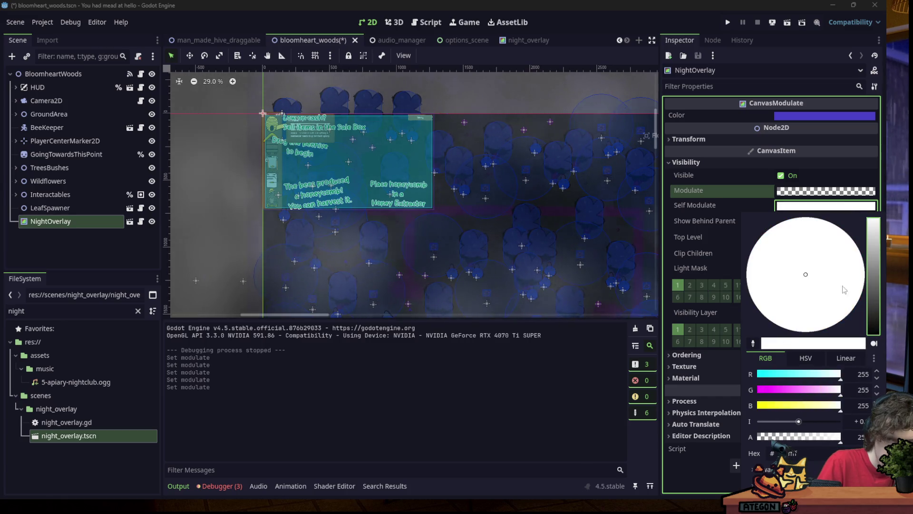
left_click_drag(795, 442, 757, 442)
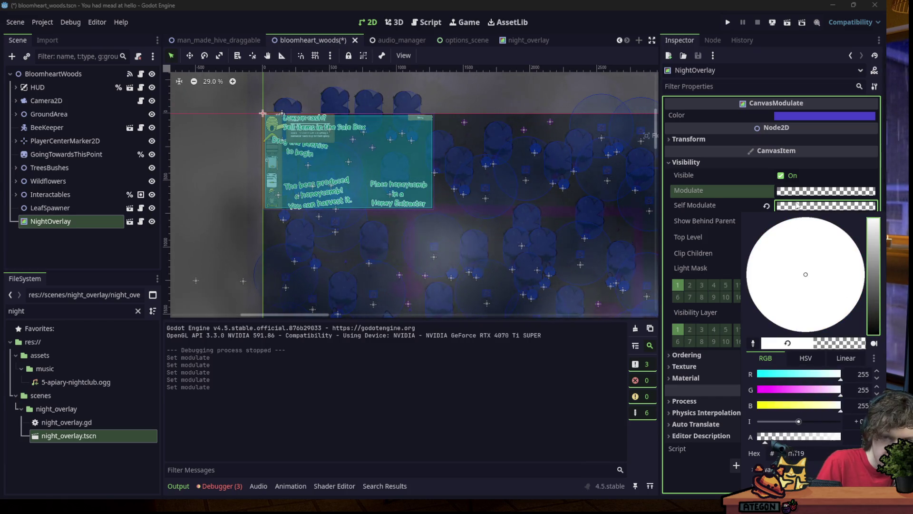
left_click(777, 168)
key("ctrl+s")
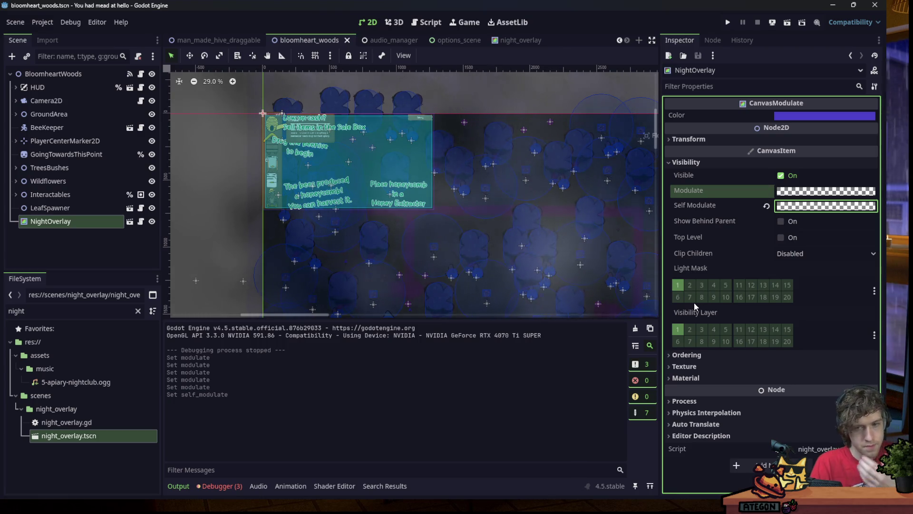
left_click(766, 206)
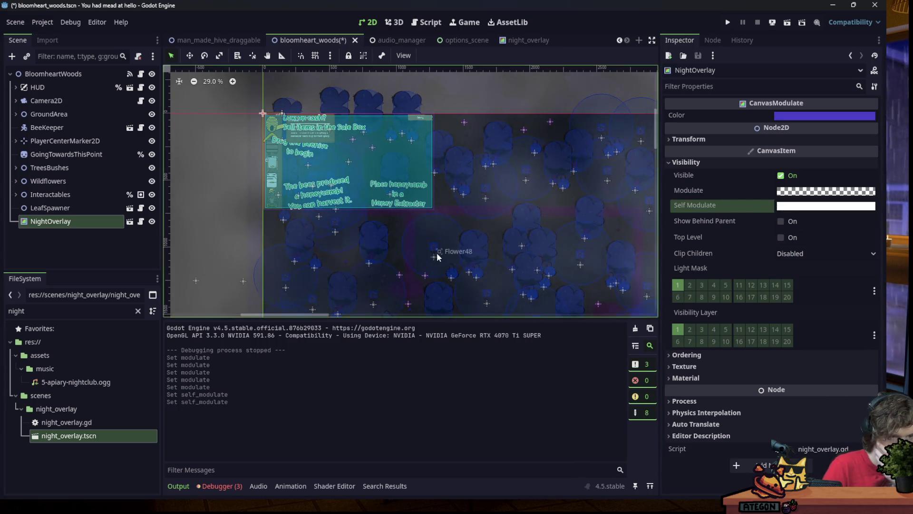
left_click(130, 221)
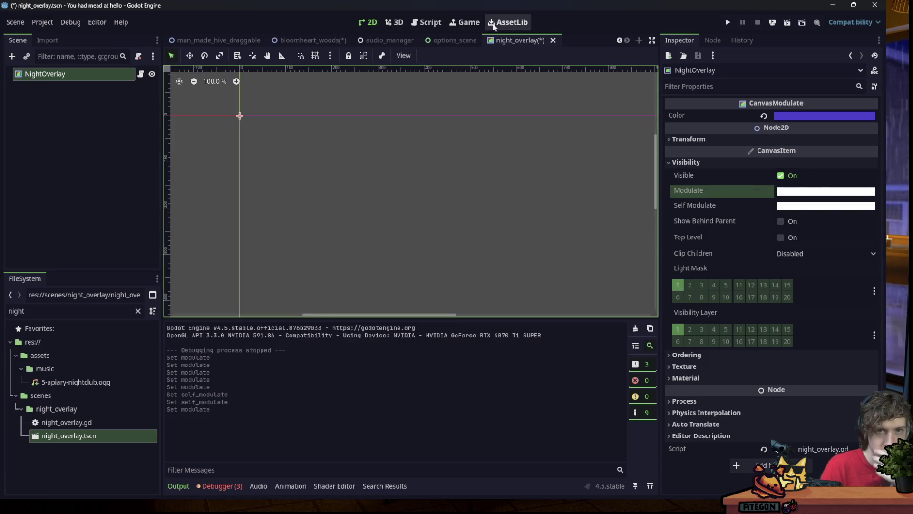
Step: Save the night_overlay scene and find the word color on line 19 of night_overlay.gd
key("ctrl+s")
left_click(427, 22)
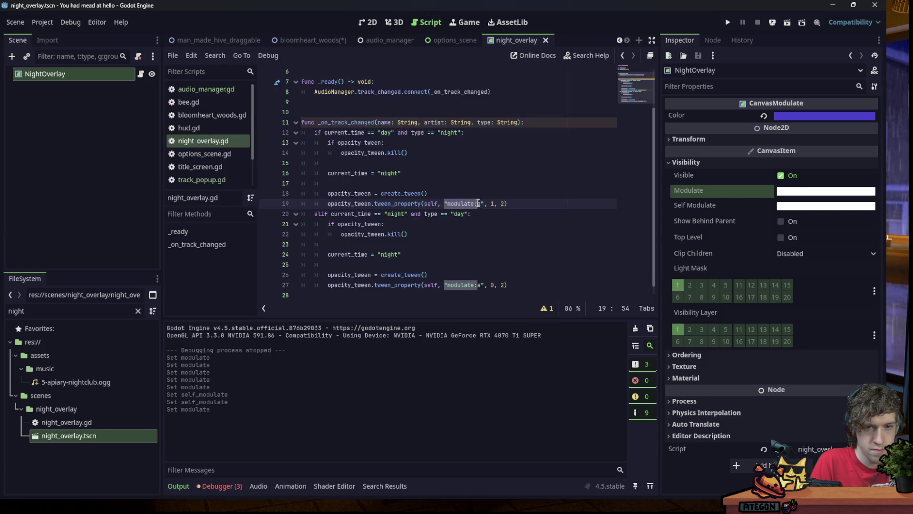
type("color")
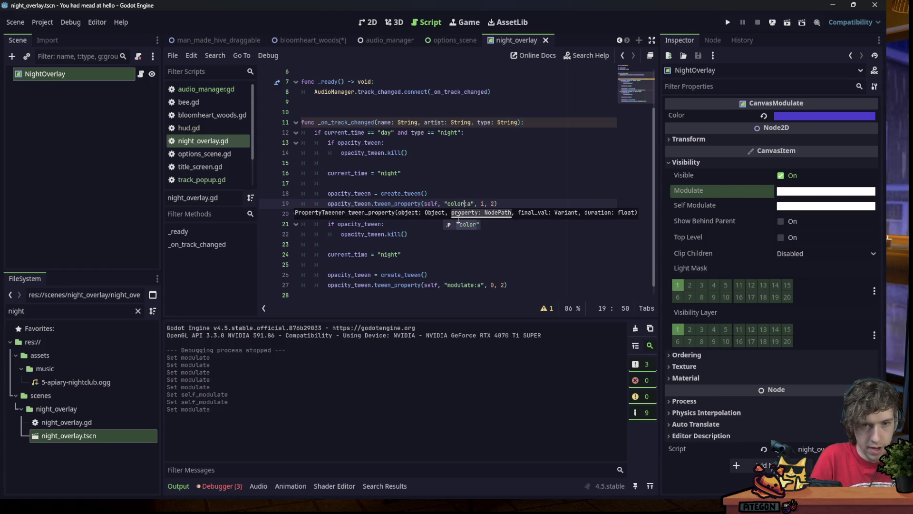
double_click(458, 204)
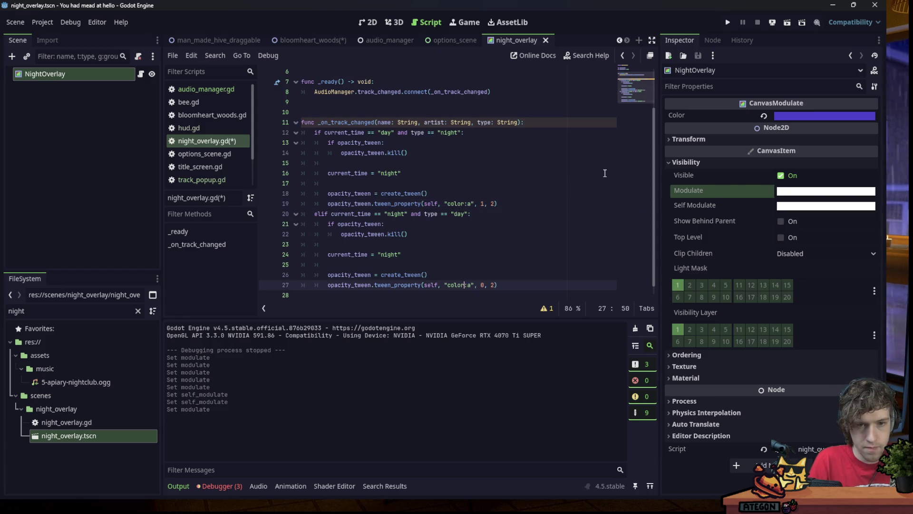
Step: Test-run the project, stop it, and make the overlay's Color fully transparent
left_click(728, 22)
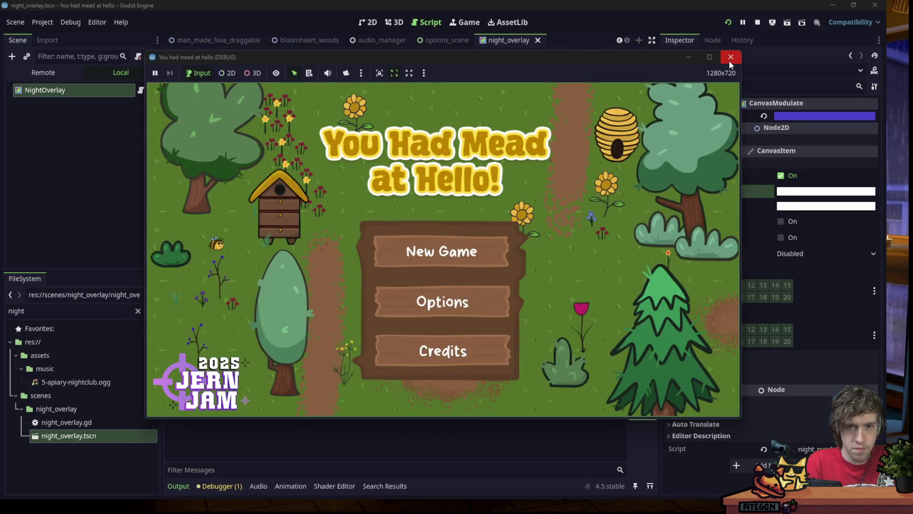
left_click(730, 57)
left_click(785, 116)
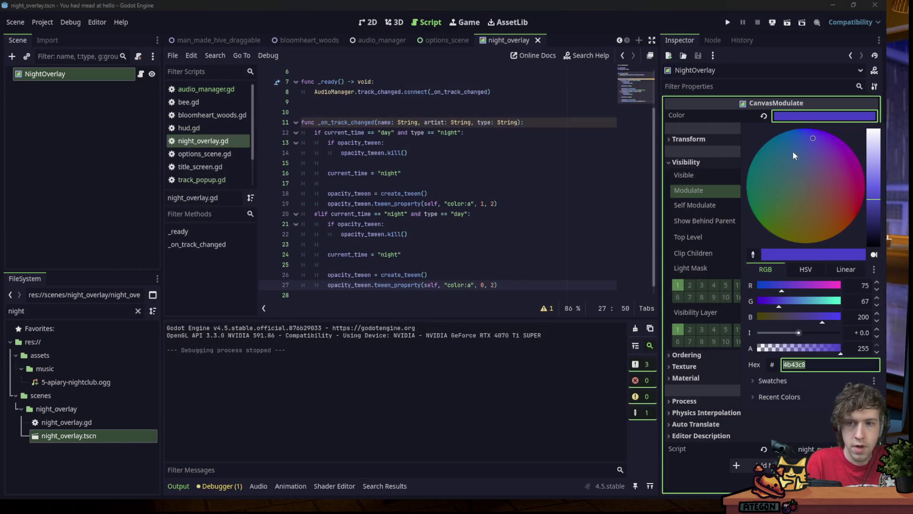
left_click_drag(816, 342, 740, 341)
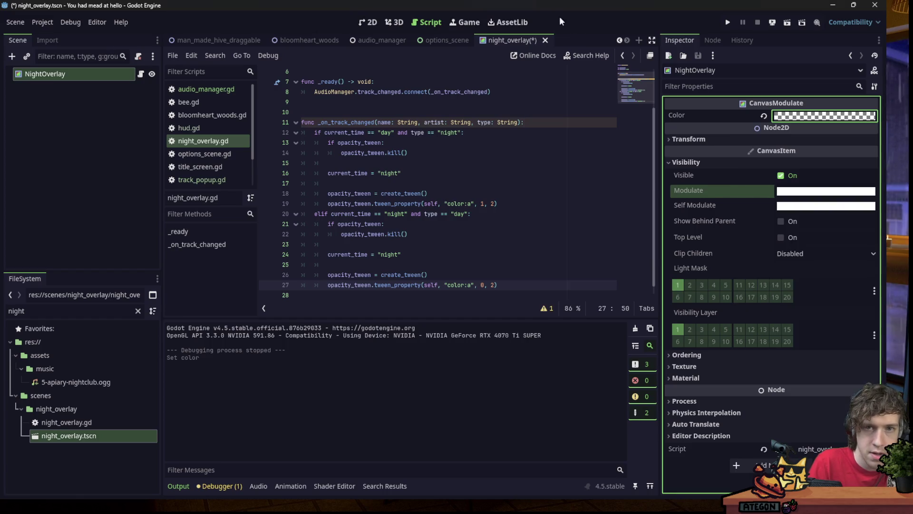
Step: Run again, start a New Game, and move the game window aside to reveal the hud.gd error
key("F5")
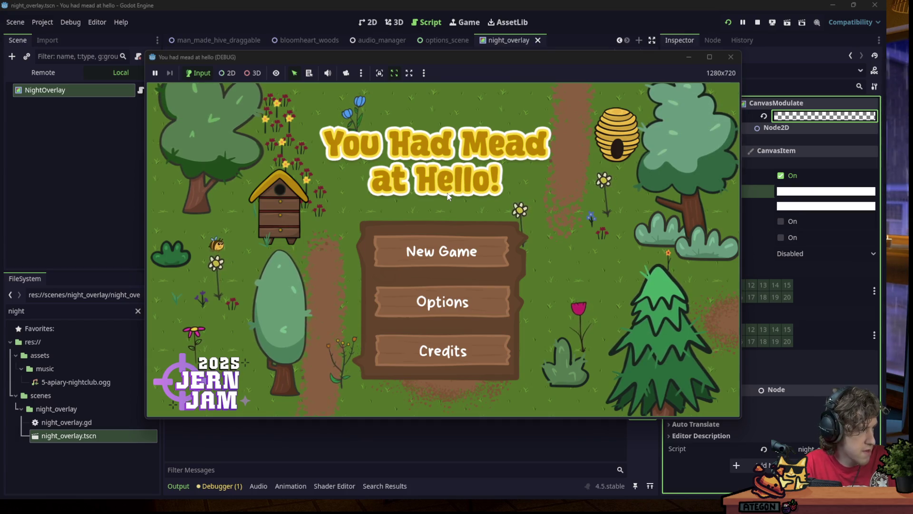
left_click(478, 275)
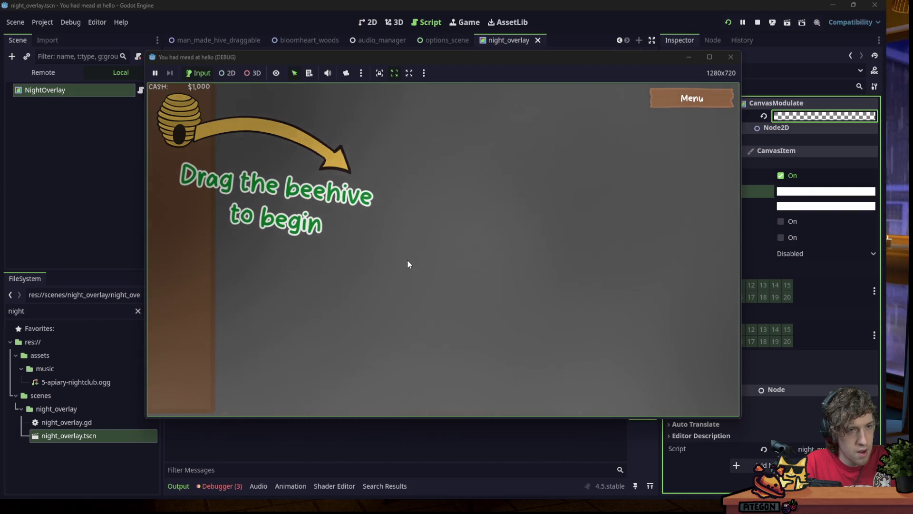
left_click_drag(465, 58, 434, 0)
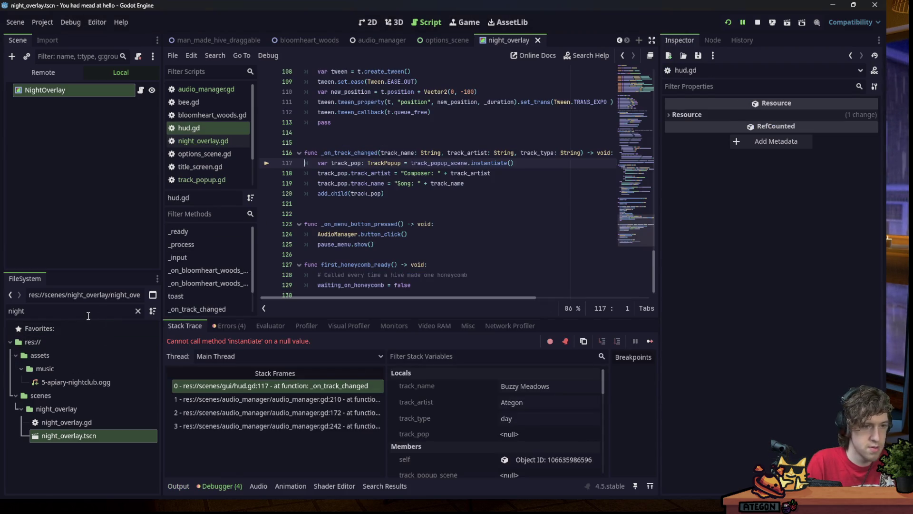
Step: Locate the track_popup_scene declaration on line 3 of hud.gd
key("BackSpace")
key("BackSpace")
key("BackSpace")
double_click(251, 341)
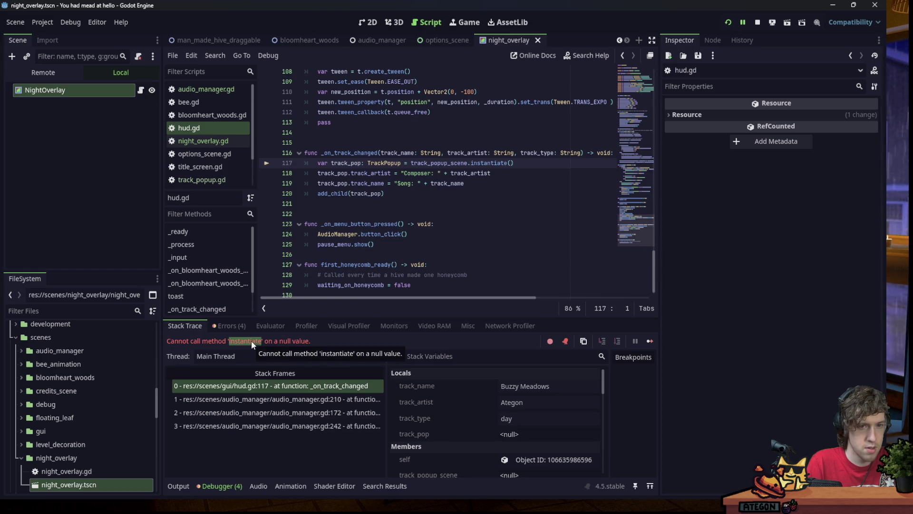
scroll(468, 148, "up", 15)
key("ctrl+f")
left_click(509, 309)
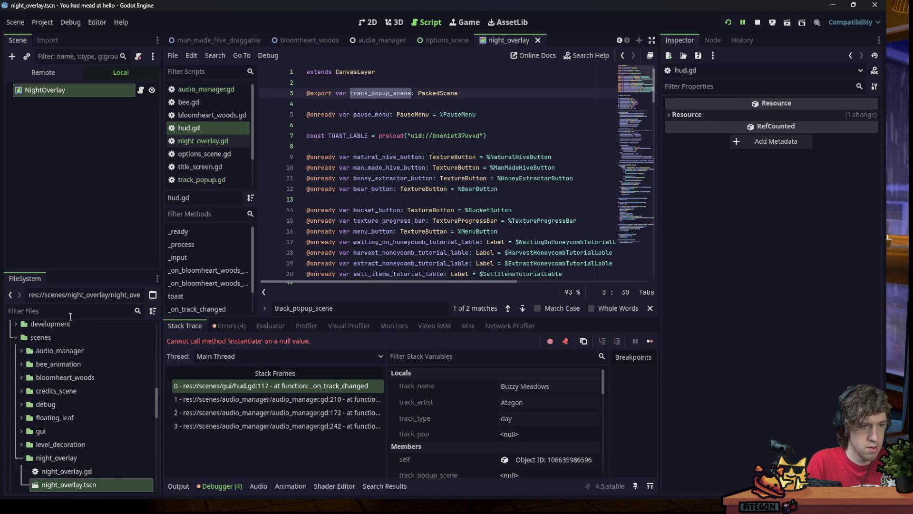
Step: Open hud.tscn and assign track_popup.tscn to the HUD's Track Popup Scene property
type("h")
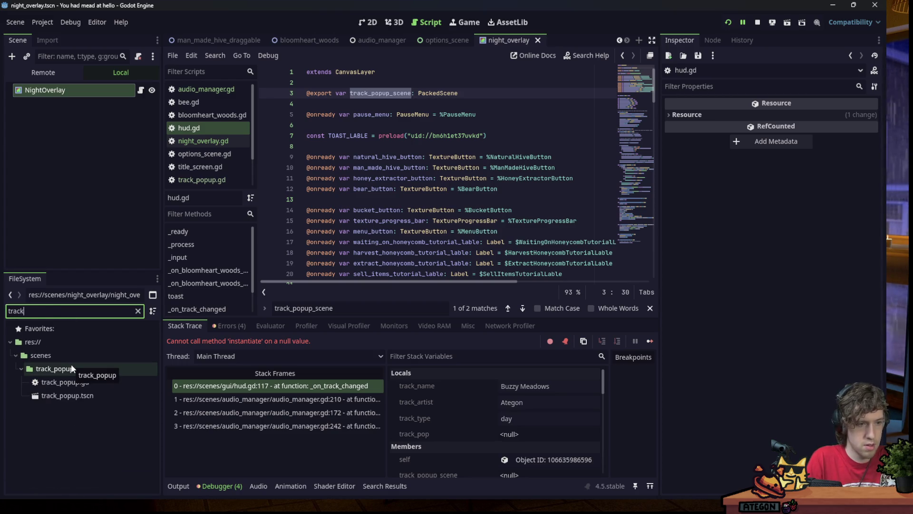
type("ud")
double_click(54, 395)
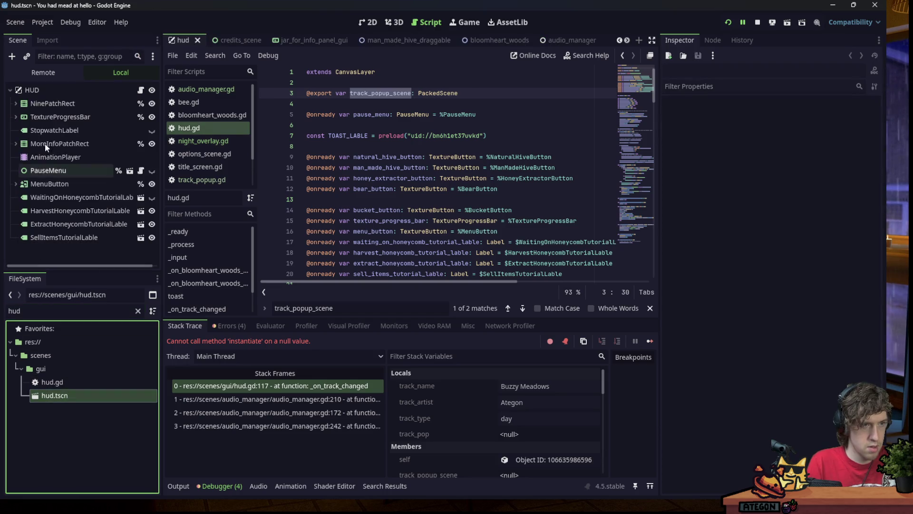
left_click(43, 95)
left_click(54, 312)
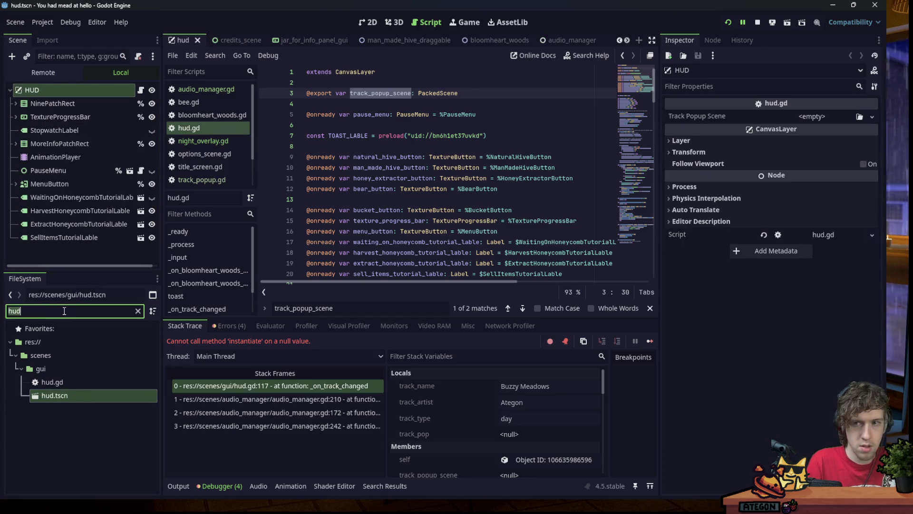
type("trac")
mouse_move(87, 455)
left_mouse_down()
mouse_move(267, 362)
mouse_move(822, 119)
left_mouse_up()
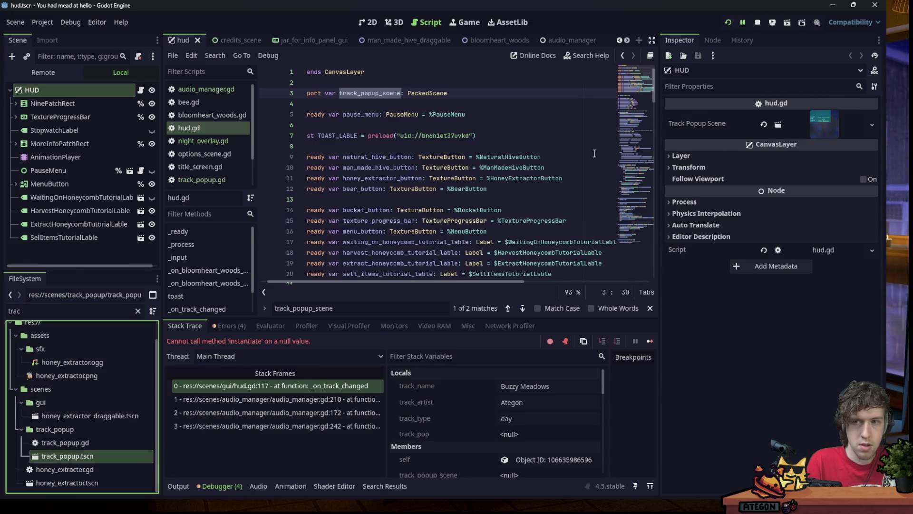
Step: Return to hud.gd and stop the running game with F8
left_click(398, 94)
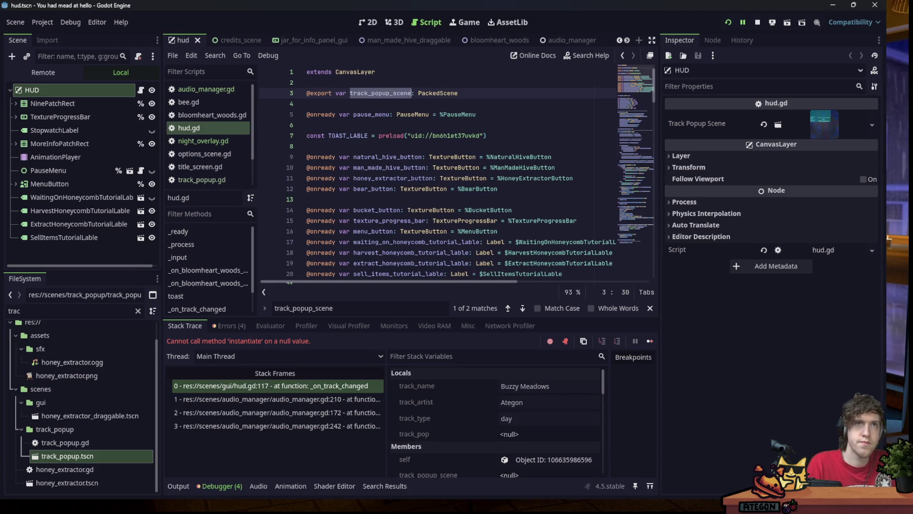
key("F8")
left_click(392, 153)
left_click(349, 148)
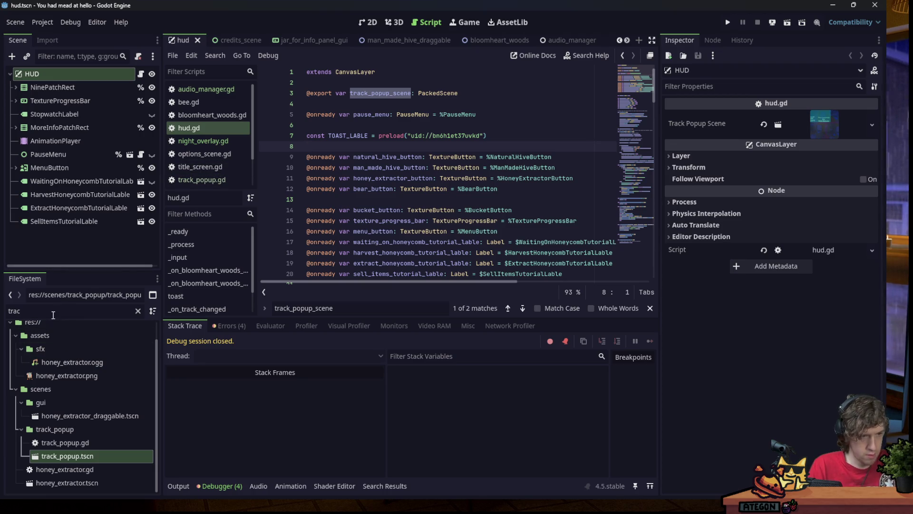
Step: Open bloomheart_woods.tscn in the 2D view and select its NightOverlay node
type("bloom")
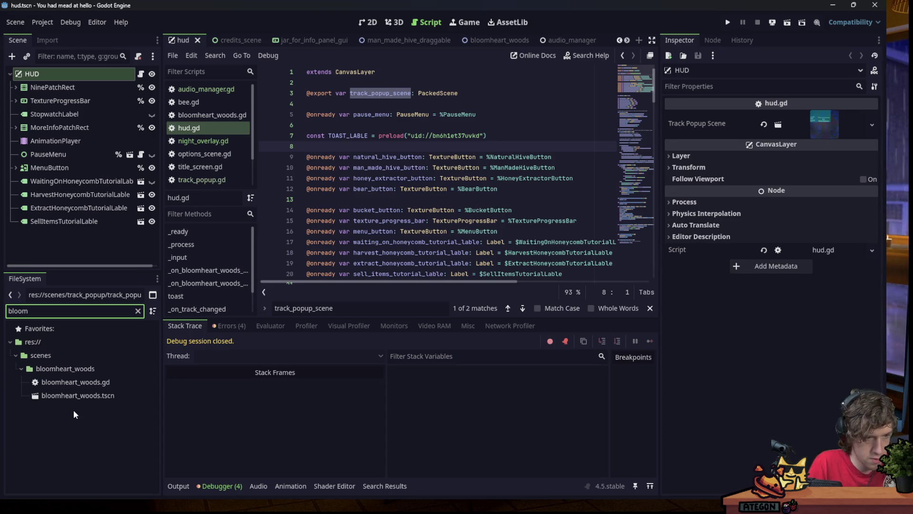
left_click(80, 397)
double_click(81, 396)
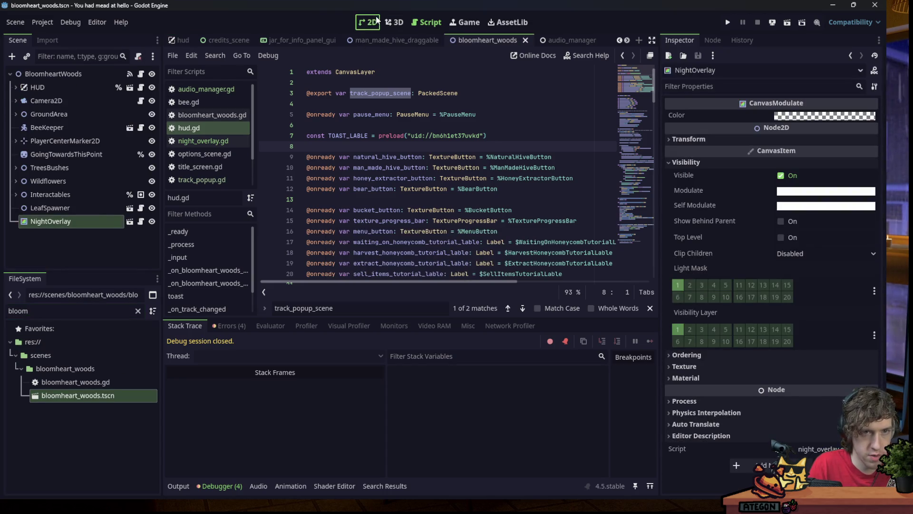
left_click(377, 19)
scroll(318, 158, "up", 5)
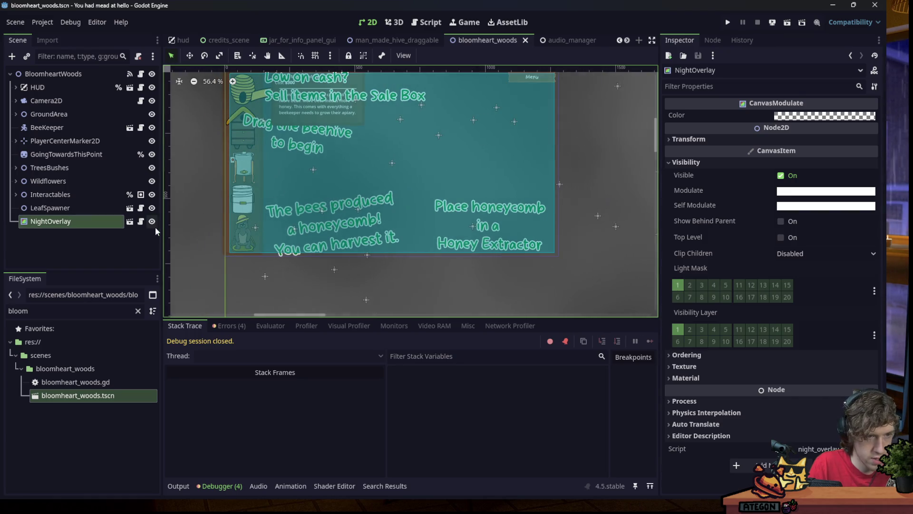
left_click(153, 222)
left_click(152, 223)
double_click(102, 224)
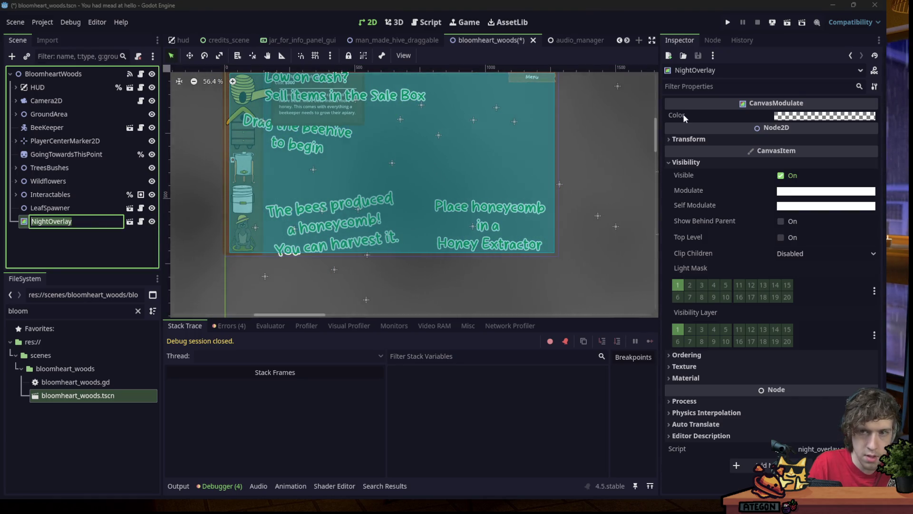
key("Return")
Step: Give NightOverlay's colour a blue night tint and save the woods scene
left_click(803, 117)
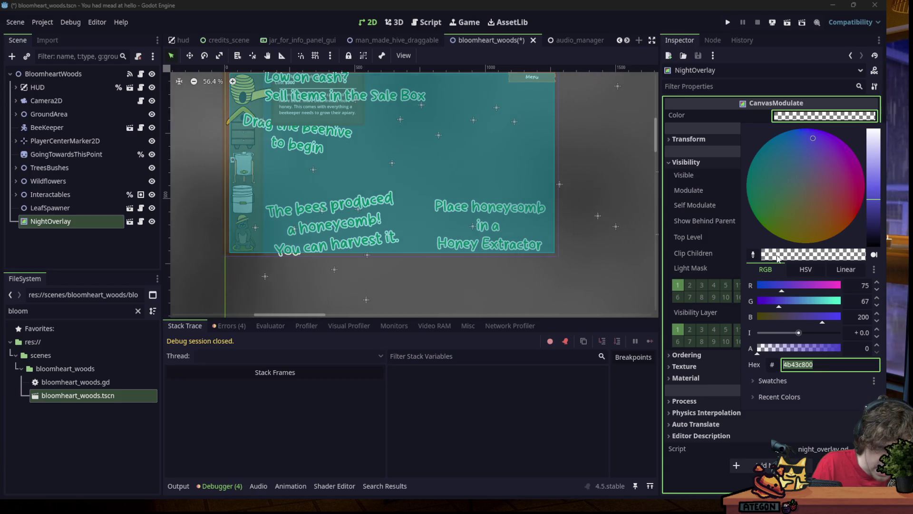
mouse_move(782, 348)
left_mouse_down()
mouse_move(849, 346)
mouse_move(809, 348)
mouse_move(839, 354)
left_mouse_up()
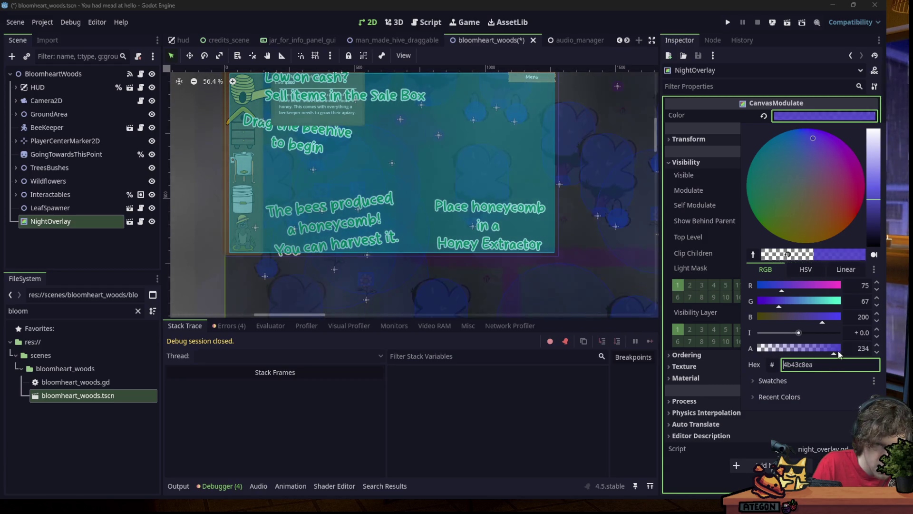
left_click(105, 258)
key("ctrl+s")
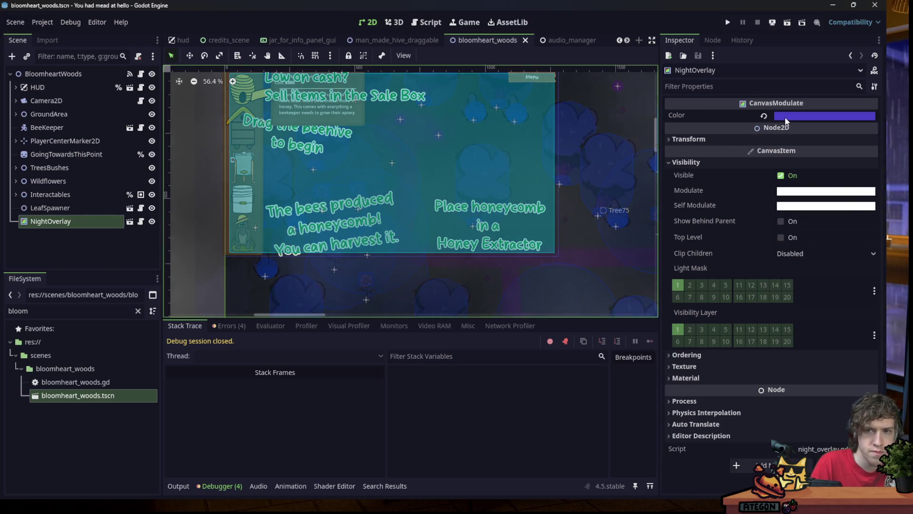
Step: Set the woods NightOverlay colour back to white ffffff, revert it, and save the scene
left_click(785, 116)
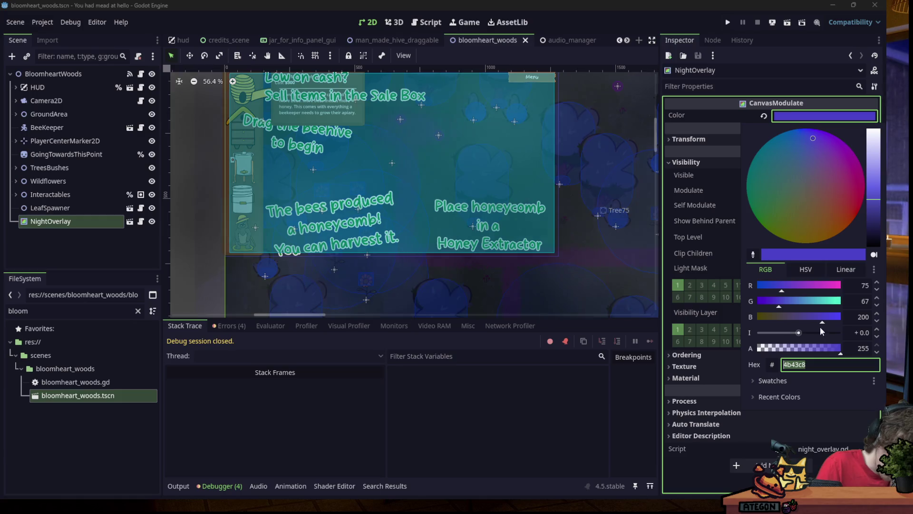
left_click(843, 360)
key("BackSpace")
key("BackSpace")
key("BackSpace")
type("ffffff")
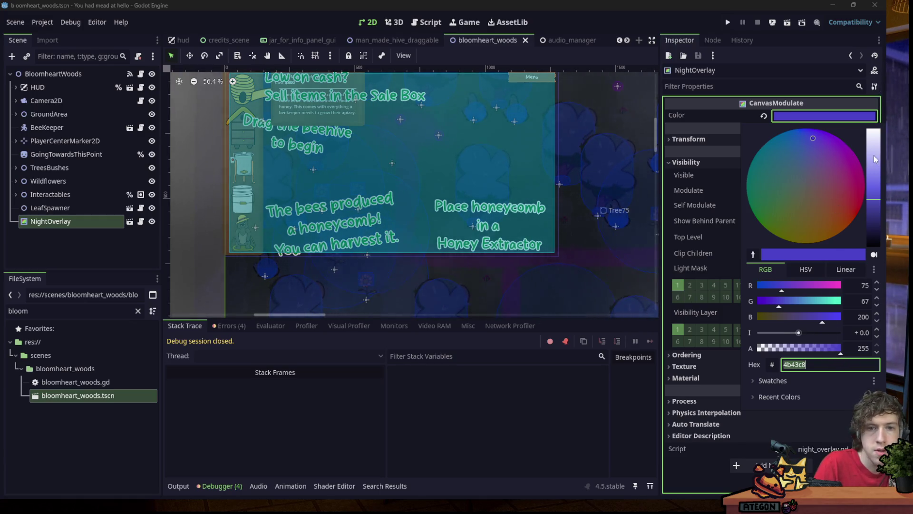
key("Return")
left_click(762, 114)
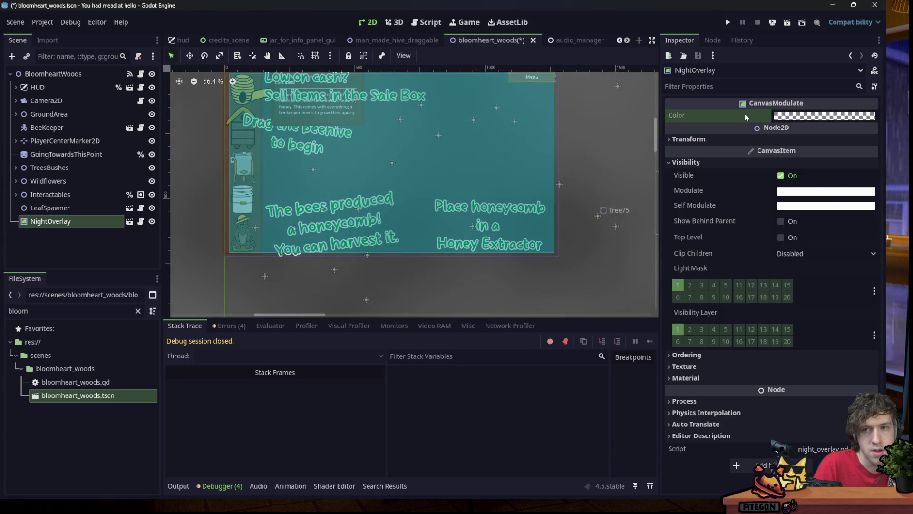
left_click_drag(873, 146, 862, 100)
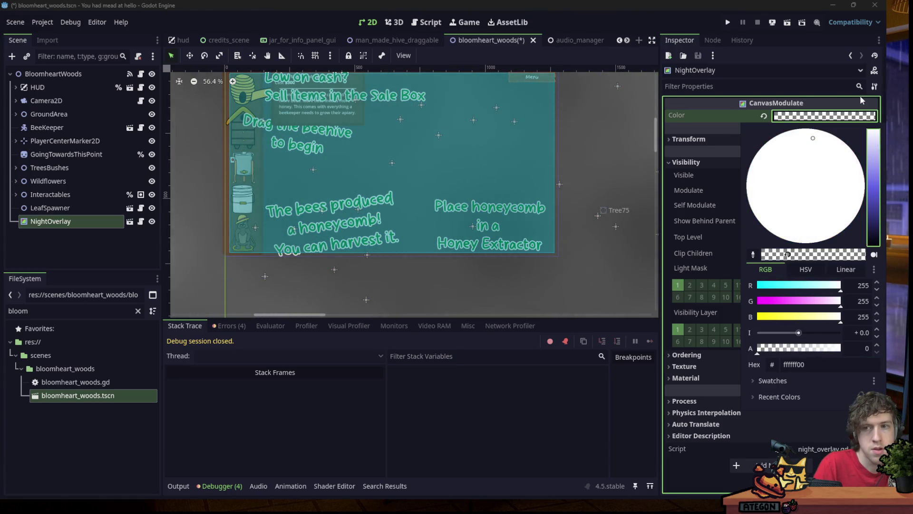
left_click(769, 118)
key("ctrl+s")
Step: Open NightOverlay's own scene and its colour setting
left_click(132, 225)
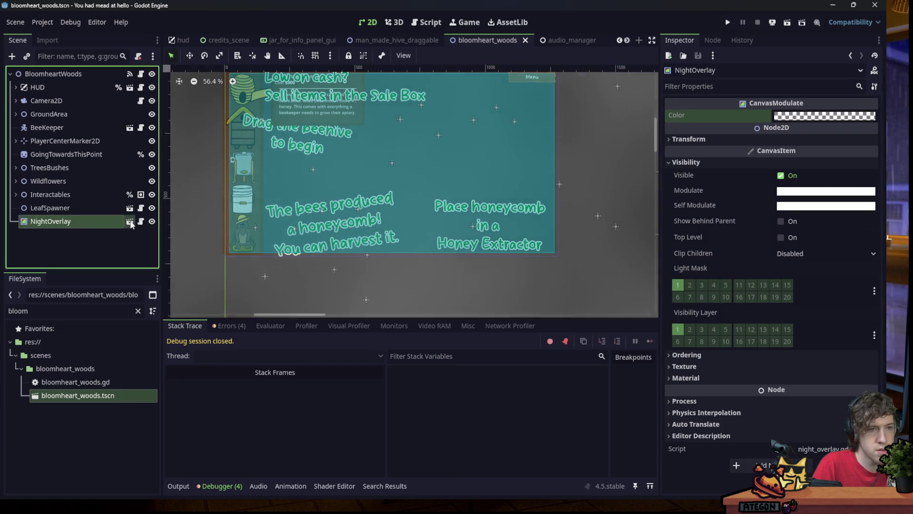
left_click(129, 222)
left_click(824, 116)
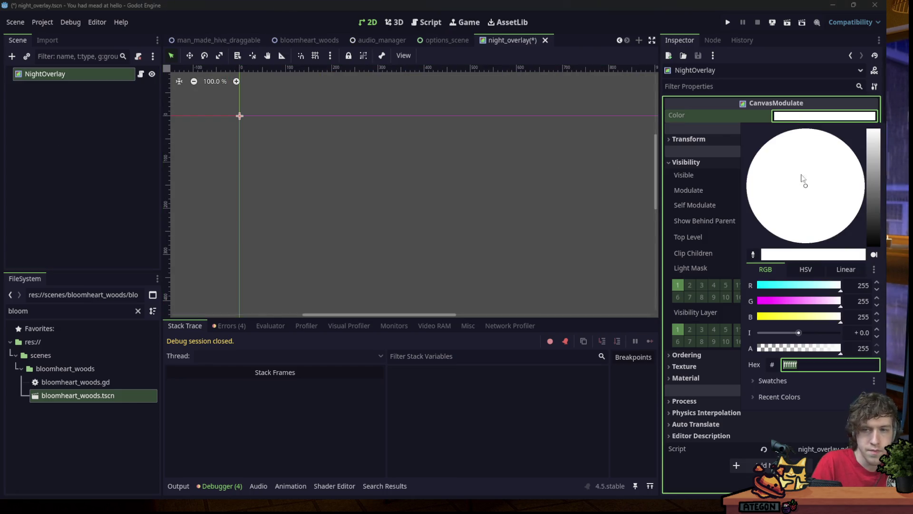
Step: In night_overlay.gd, begin declaring a NIGHT_COLOR constant on line 3
left_click(424, 22)
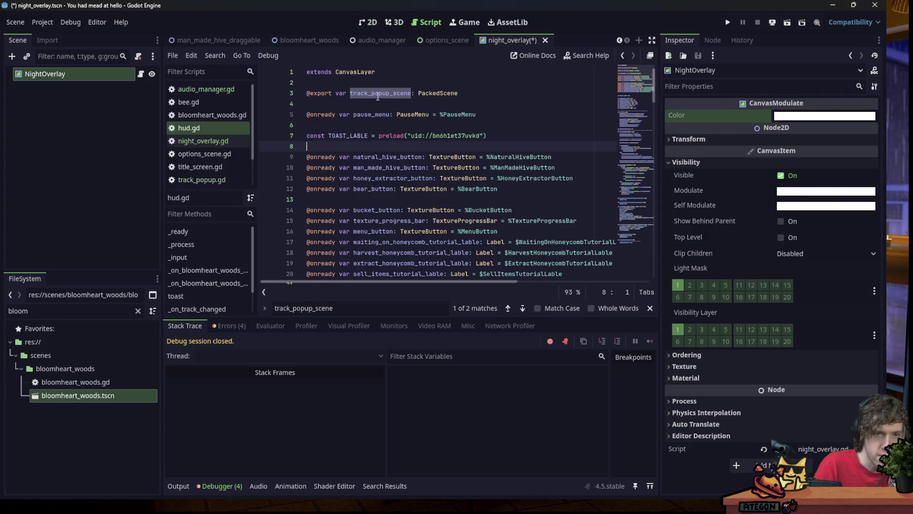
left_click(139, 75)
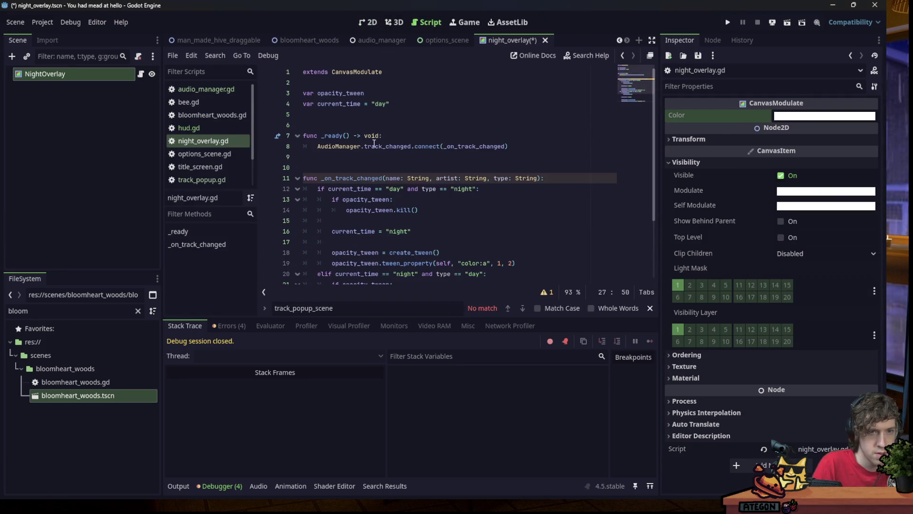
left_click(406, 83)
key("Return")
key("Up")
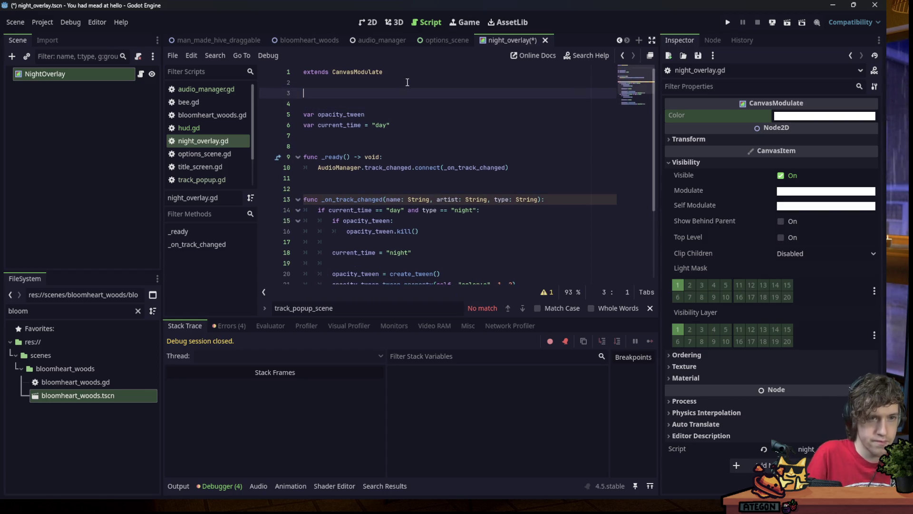
type("const")
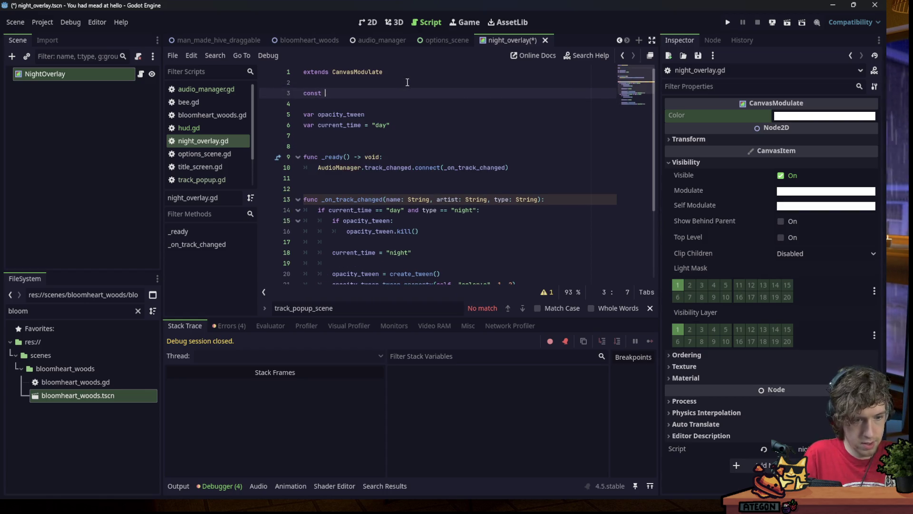
type("NIGHT_COL")
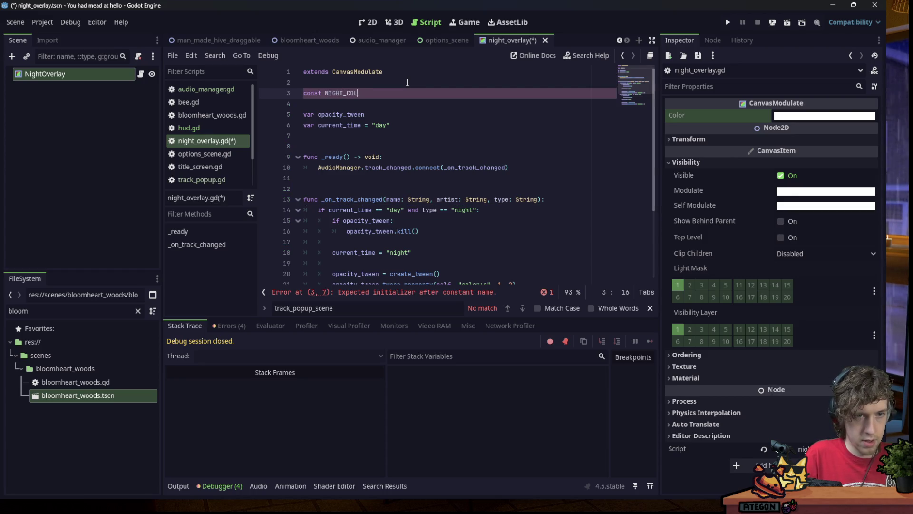
type("OR = Color.he")
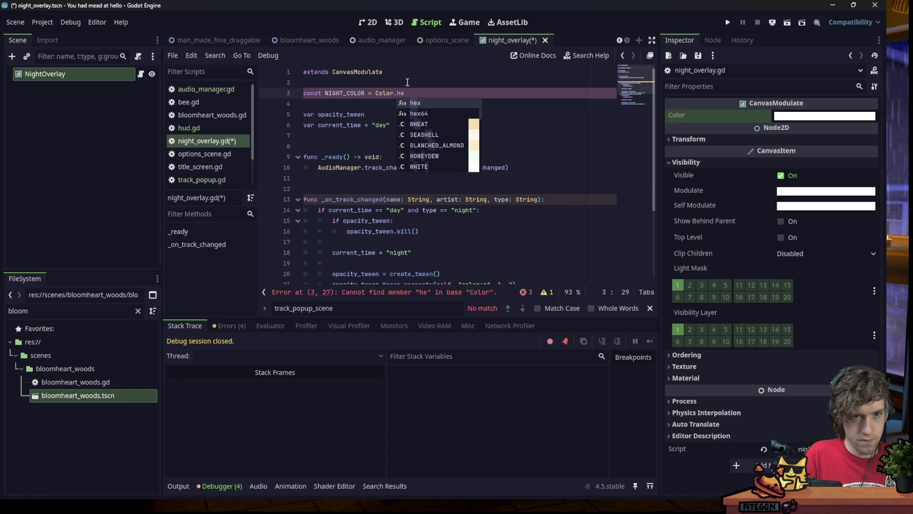
type("hs")
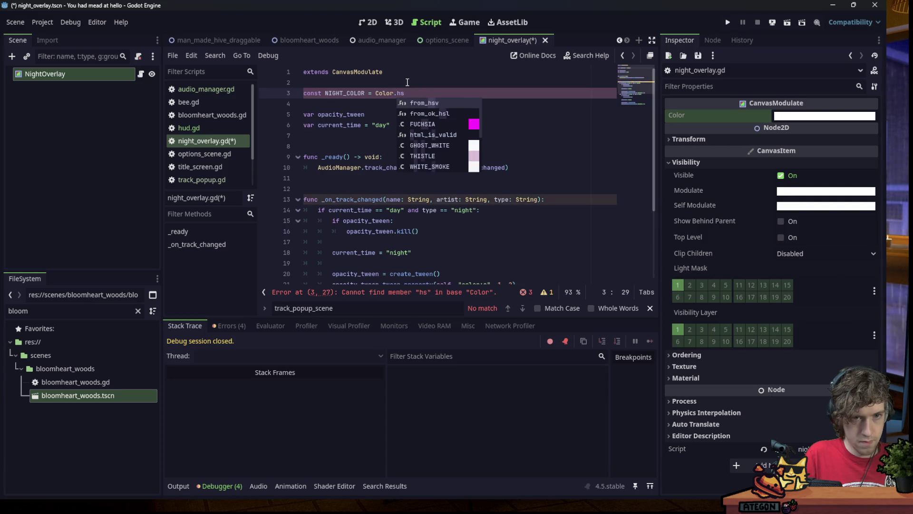
key("BackSpace")
key("BackSpace")
type("from")
Step: Complete NIGHT_COLOR as Color.html("4b43c8") using autocomplete
key("Down")
key("Down")
key("Down")
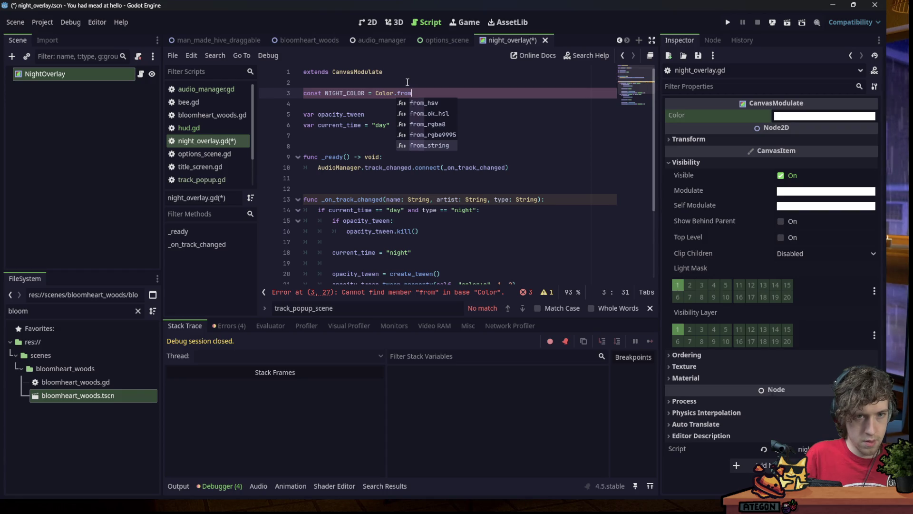
key("Up")
key("Up")
key("Up")
key("Return")
key("BackSpace")
key("BackSpace")
key("BackSpace")
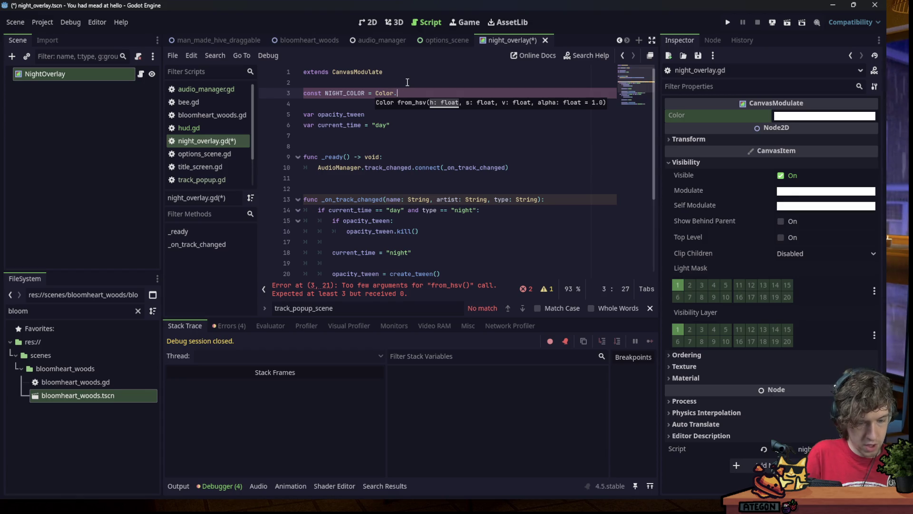
type("html")
key("Return")
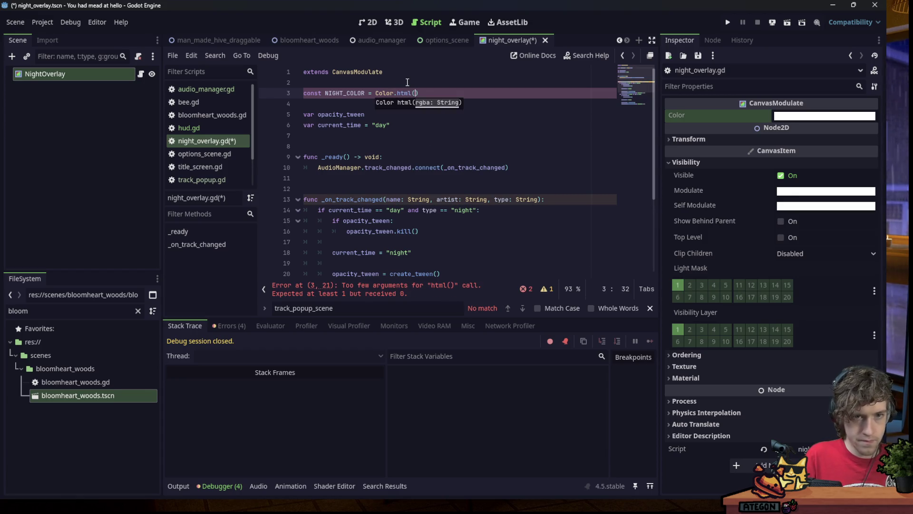
type("\"4b43c8\"")
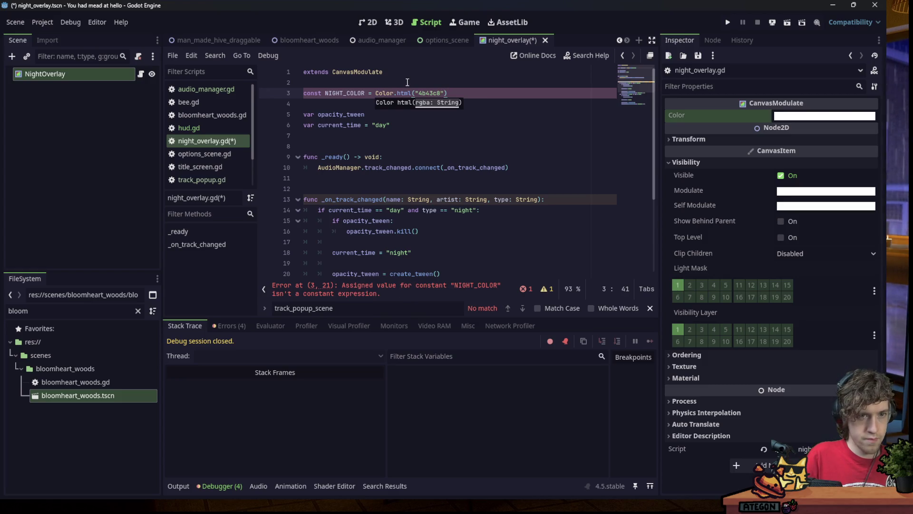
Step: Replace const with var on the night colour line to clear the constant-expression error
key("Return")
key("Up")
key("Delete")
key("BackSpace")
key("BackSpace")
key("BackSpace")
type("var")
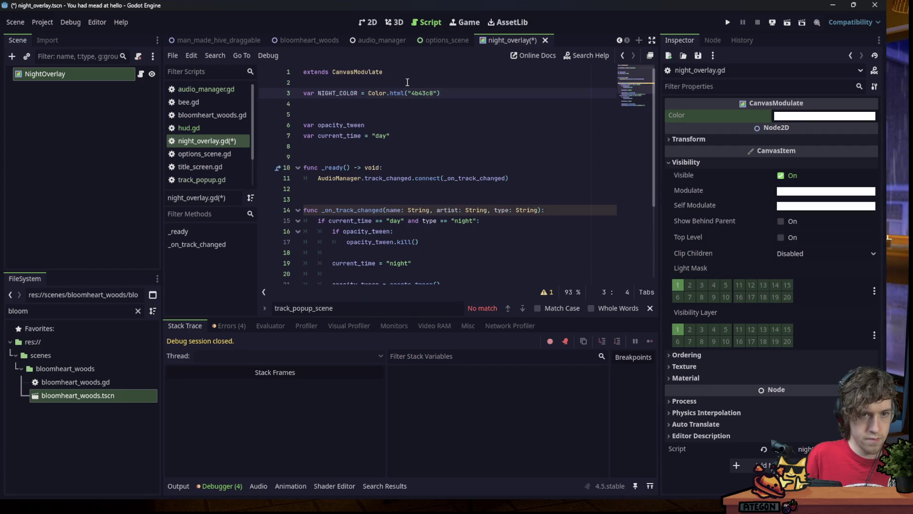
mouse_move(386, 93)
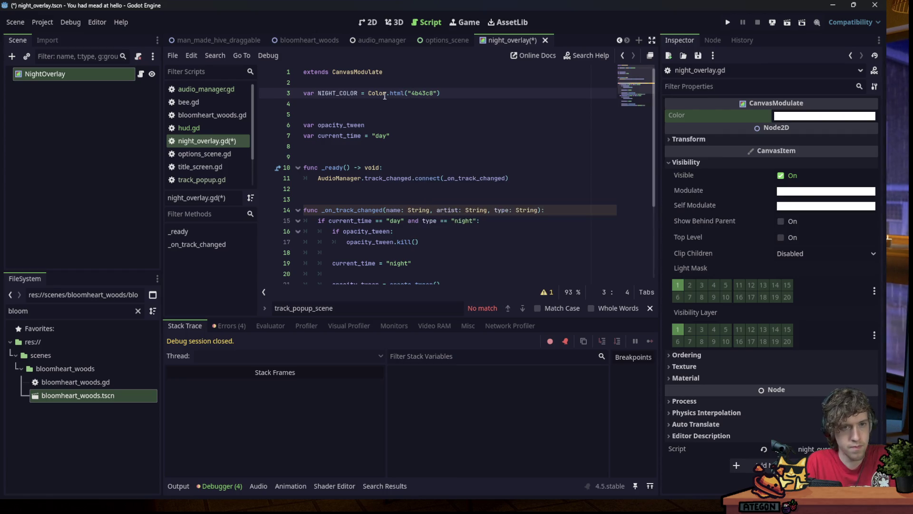
left_click(410, 93)
Step: Rename the #4b43c8 constant to night_color, add var day_color = Color.WHITE, and save the script
type("#")
left_click(337, 94)
double_click(337, 94)
type("night_color")
key("Down")
type("var day_color = Color.whi")
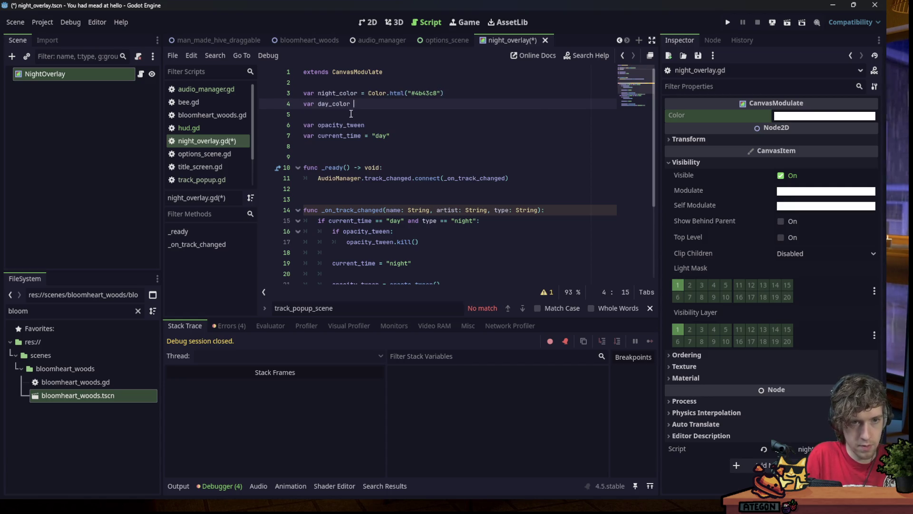
key("Return")
key("ctrl+s")
Step: Make the night tween animate the whole color property to night_color instead of alpha 1
left_click(337, 95)
double_click(337, 94)
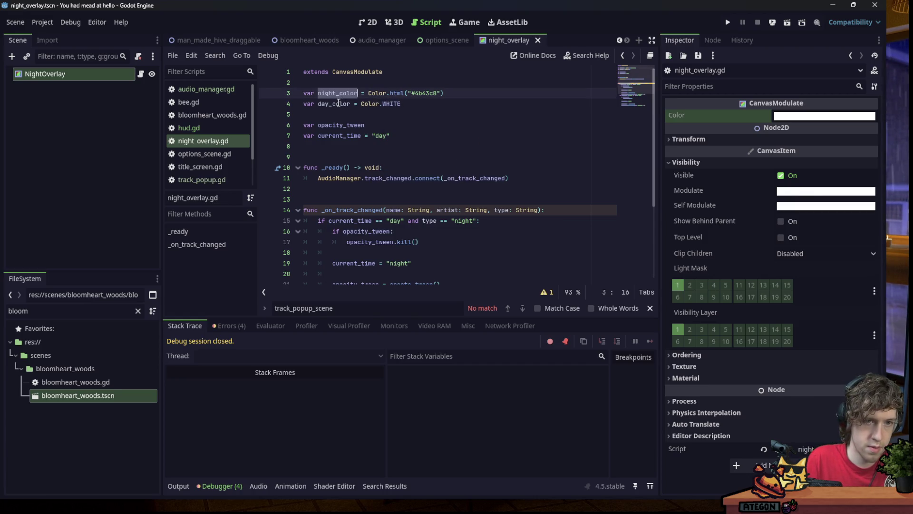
scroll(349, 125, "down", 2)
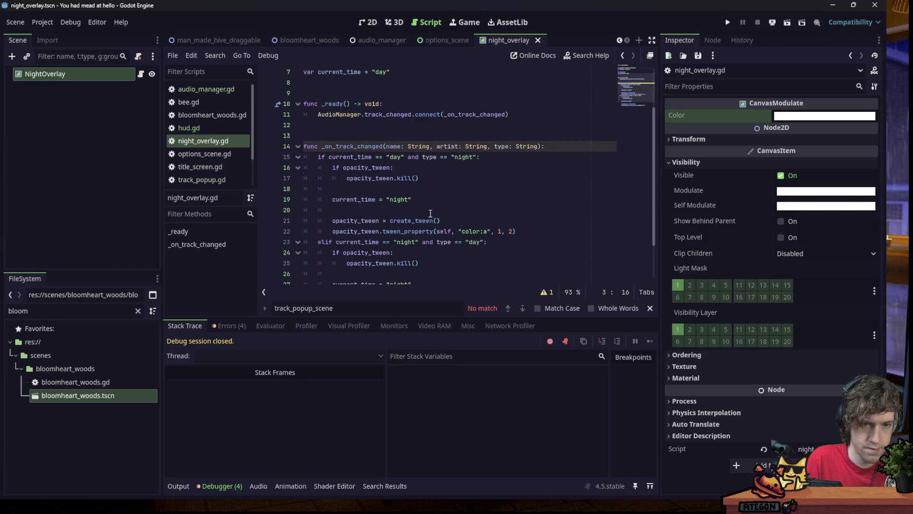
left_click(486, 231)
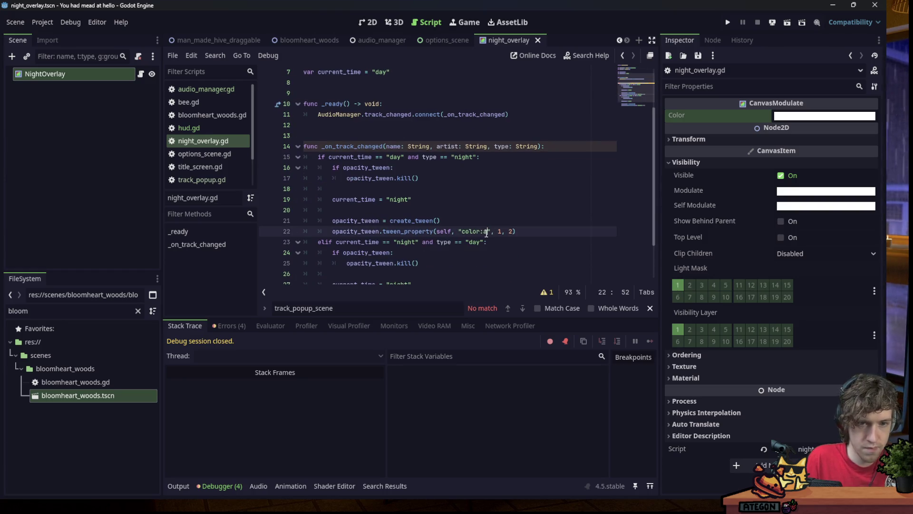
key("BackSpace")
key("BackSpace")
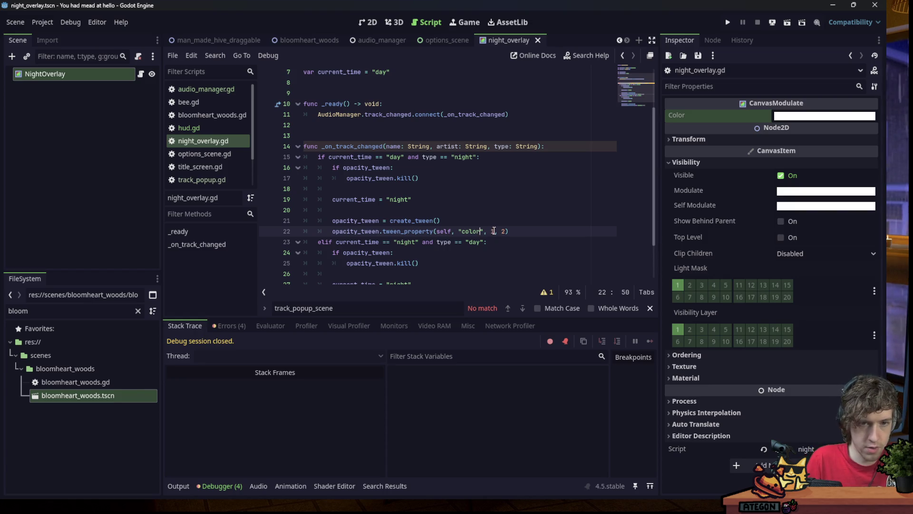
double_click(494, 231)
type("night_color")
Step: Make the day tween animate color to day_color and set current_time to "day" in the elif
scroll(431, 224, "down", 2)
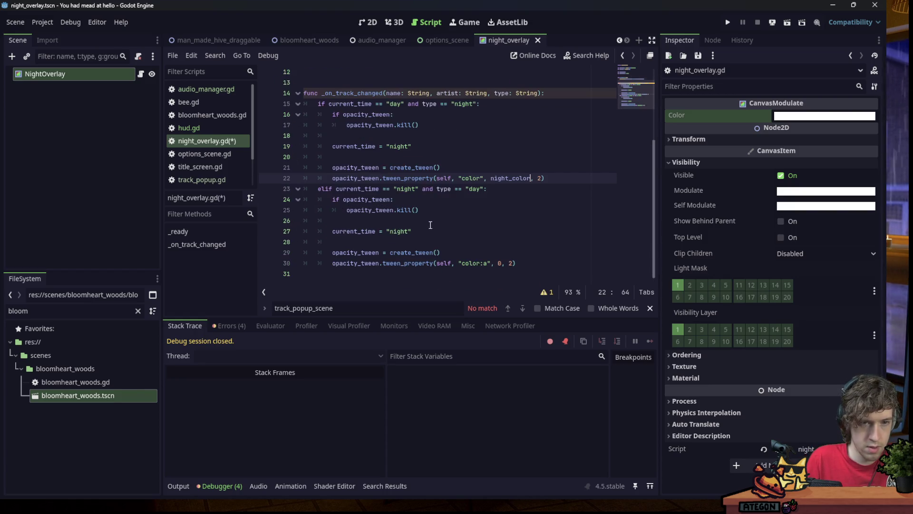
left_click(491, 263)
key("BackSpace")
key("BackSpace")
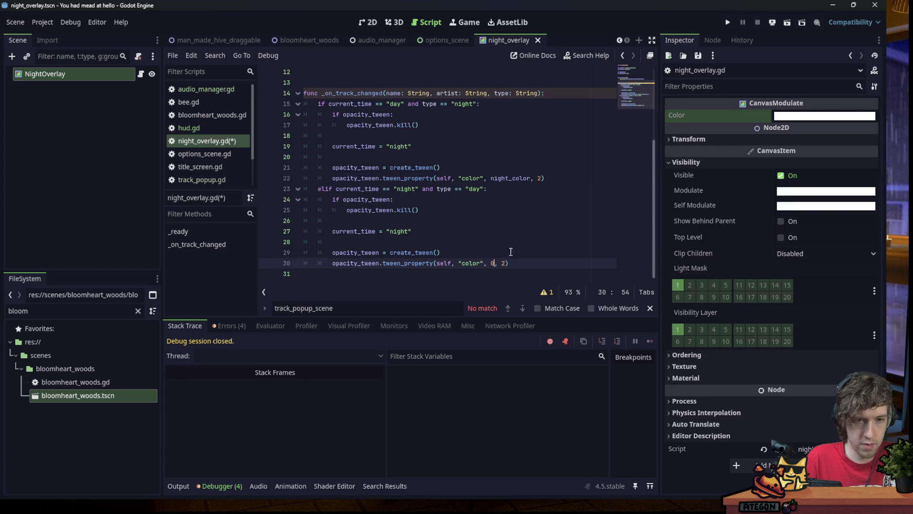
type("da")
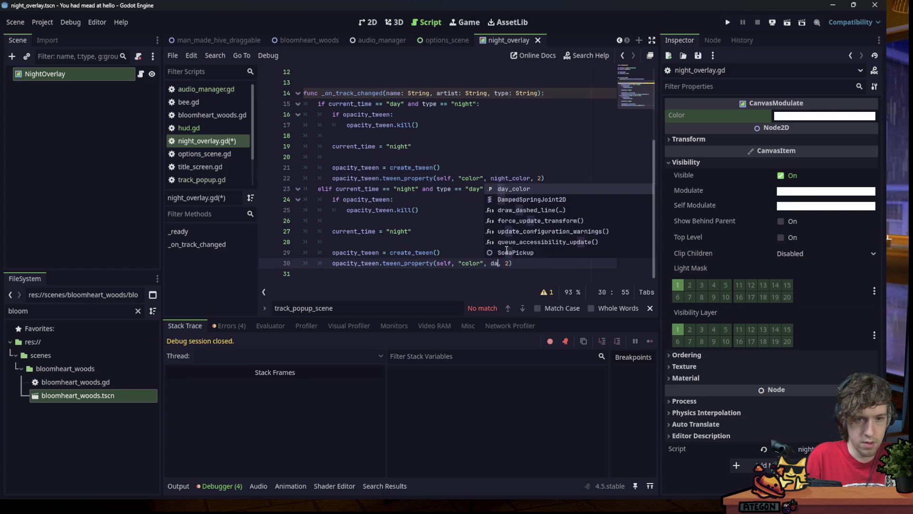
key("BackSpace")
key("BackSpace")
type("da")
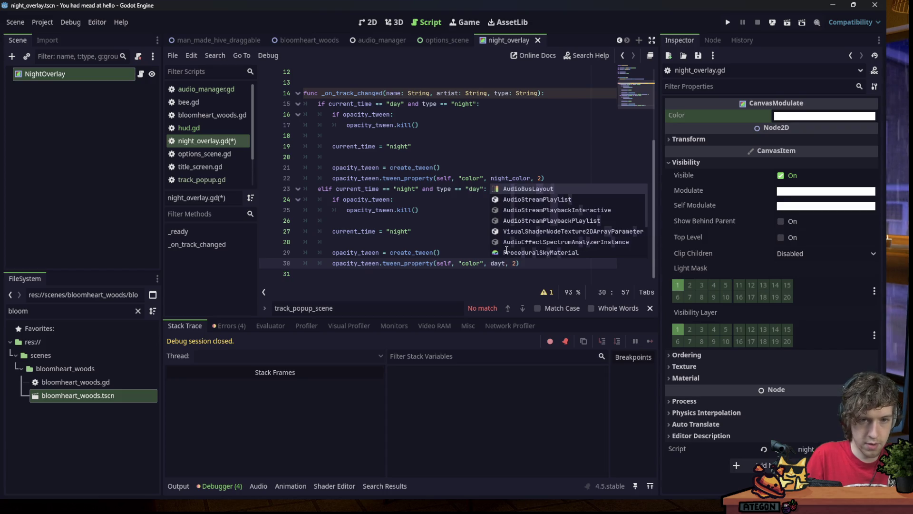
key("Return")
double_click(399, 231)
type("day")
key("Escape")
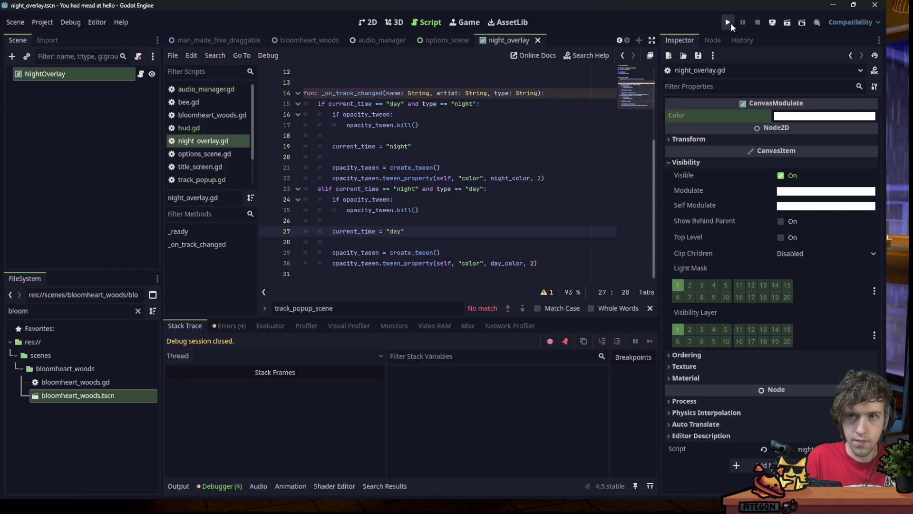
Step: Test-run the game via New Game into the woods scene, then return to night_overlay.gd line 18
left_click(727, 22)
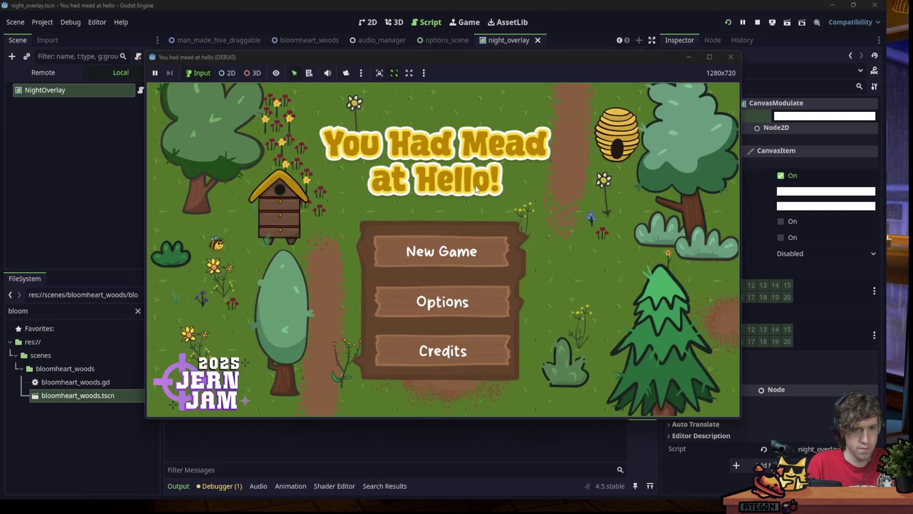
left_click(451, 250)
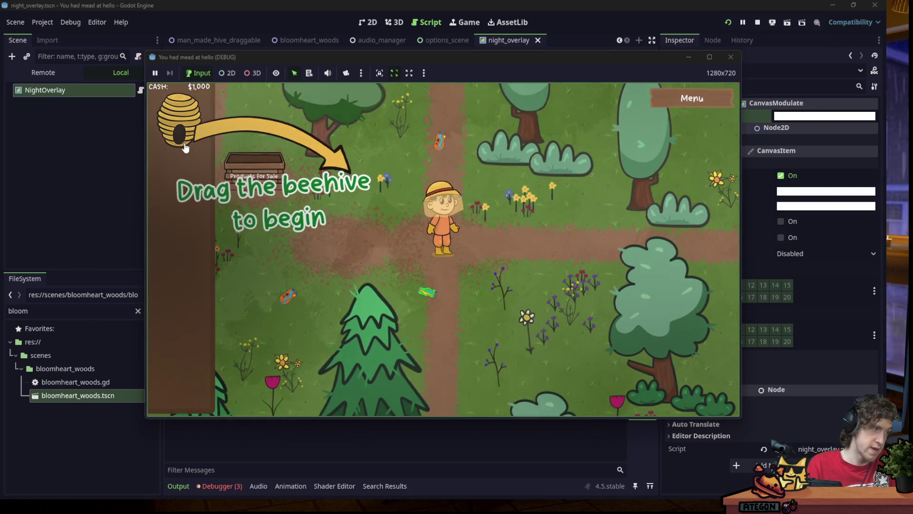
left_click(393, 70)
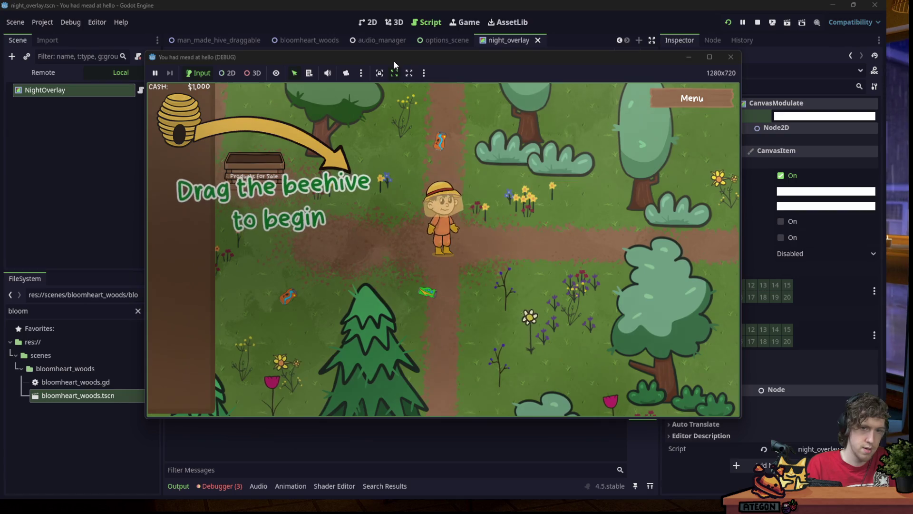
mouse_move(395, 55)
left_mouse_down()
mouse_move(372, 130)
mouse_move(380, 0)
left_mouse_up()
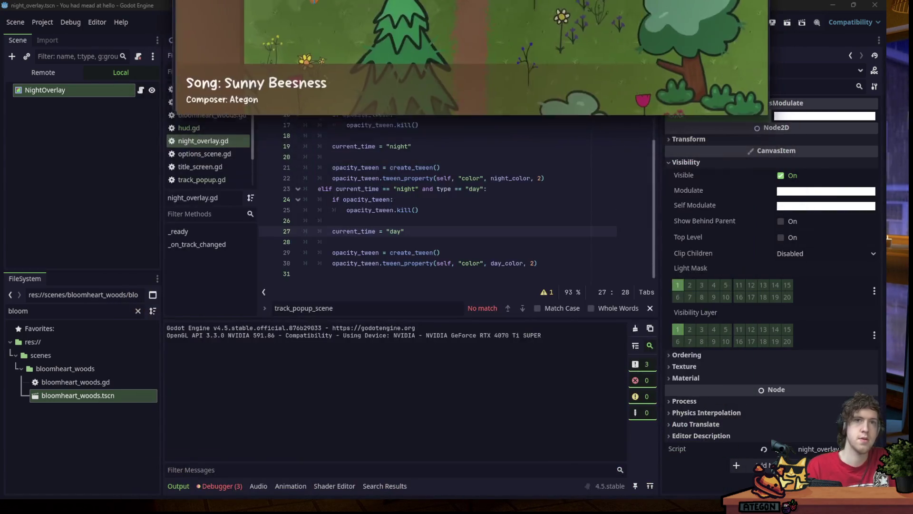
left_click(425, 125)
key("Down")
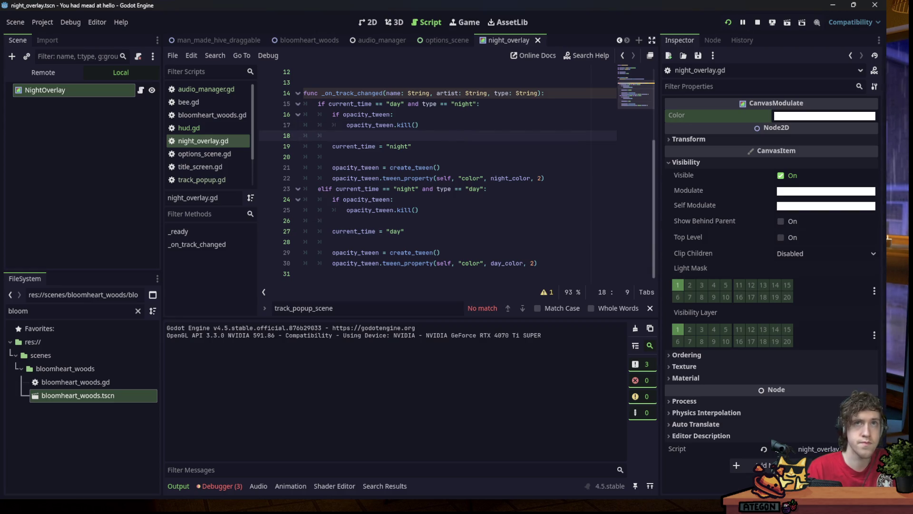
left_click(343, 157)
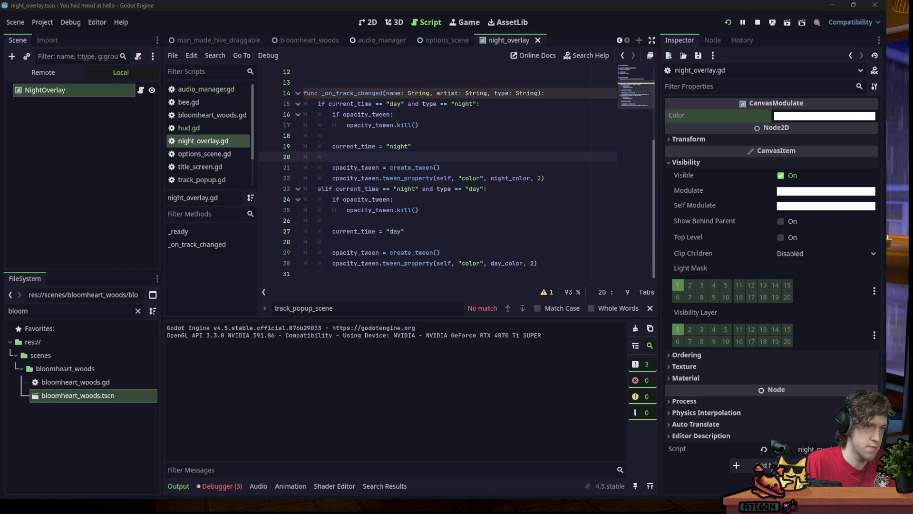
left_click(477, 133)
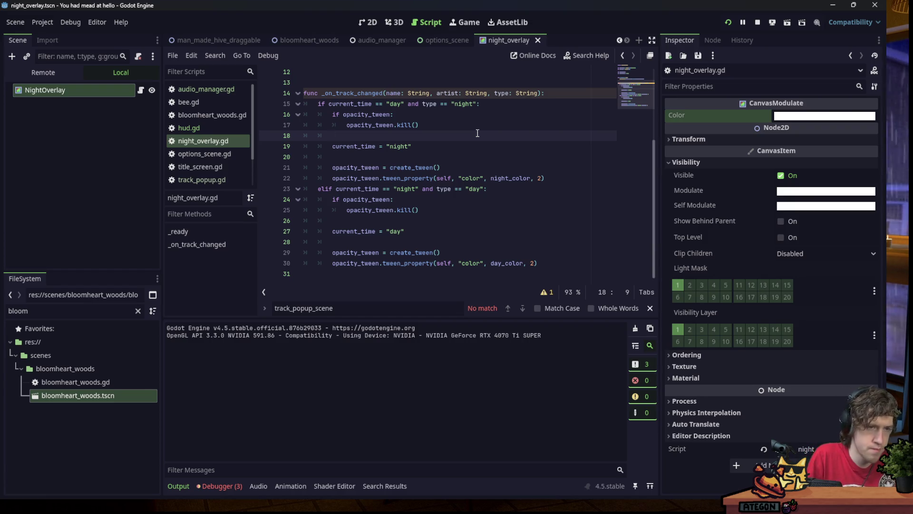
scroll(212, 133, "down", 3)
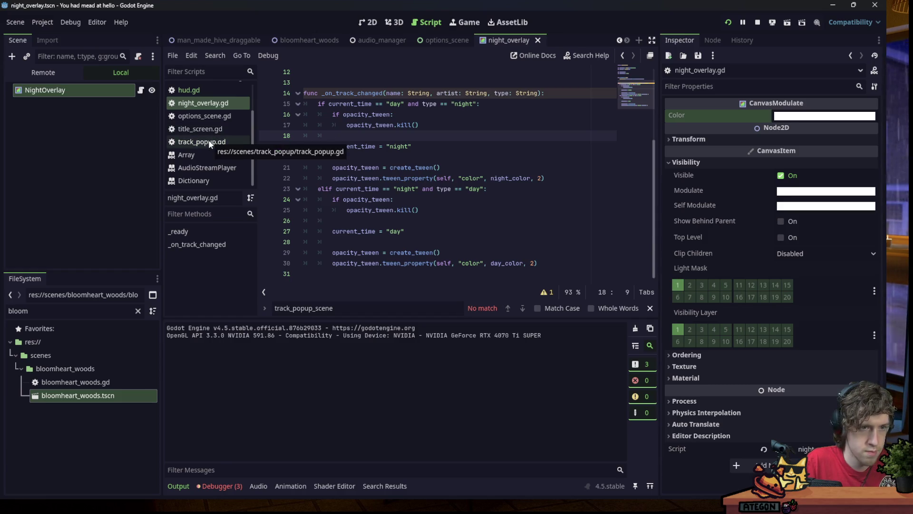
left_click(210, 142)
left_click(210, 104)
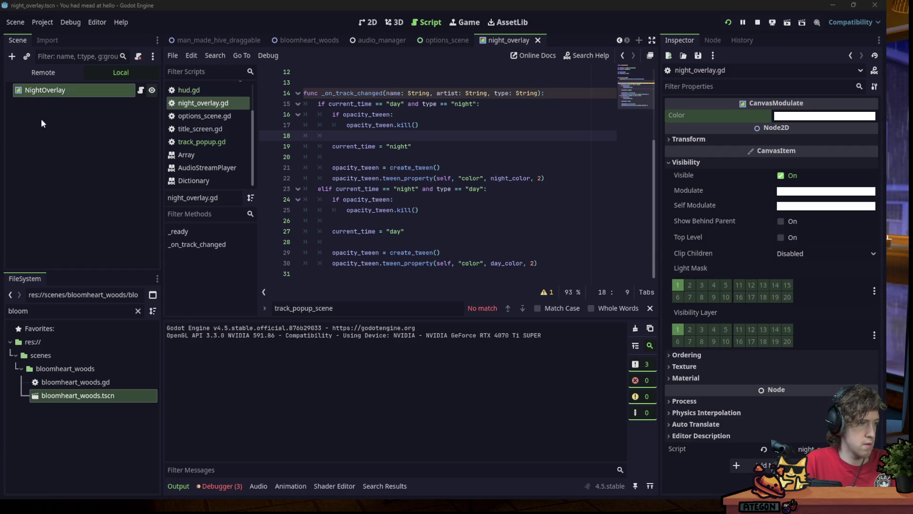
left_click(439, 129)
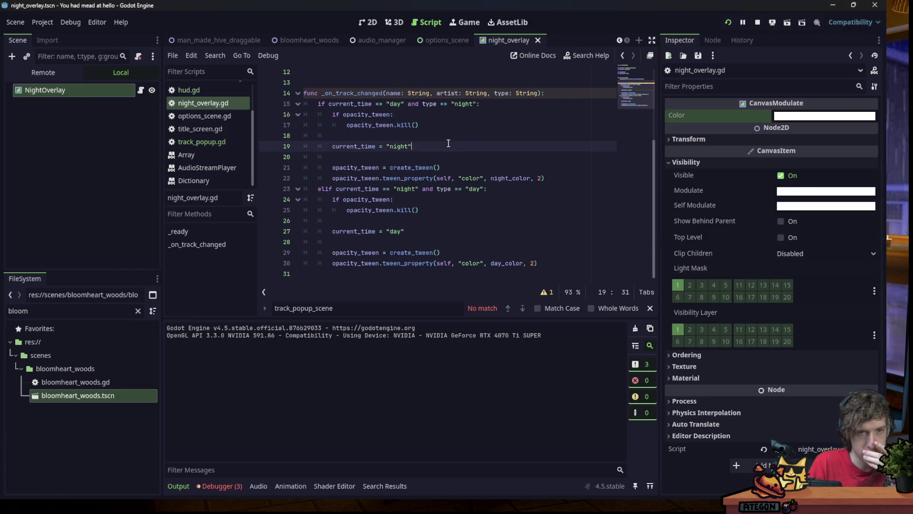
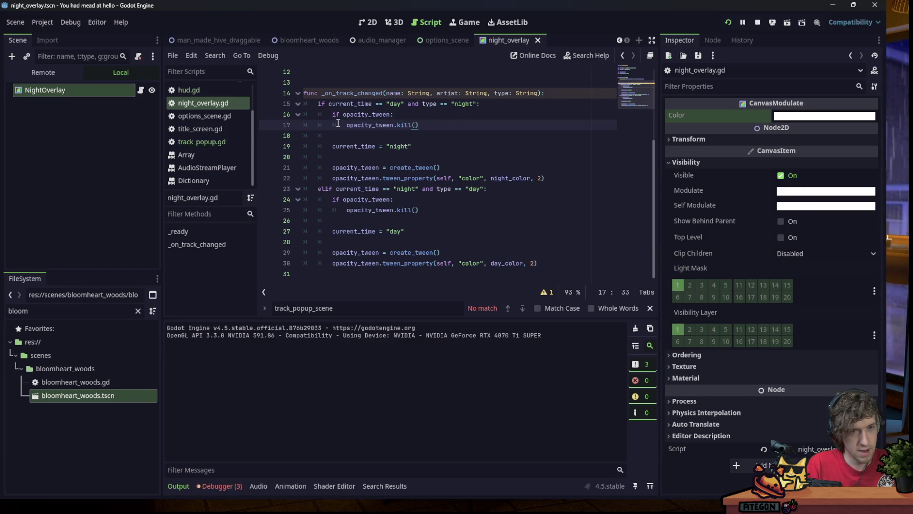
Step: Look over hud.gd and night_overlay.gd, checking the handler and the current_time variable
left_click(189, 90)
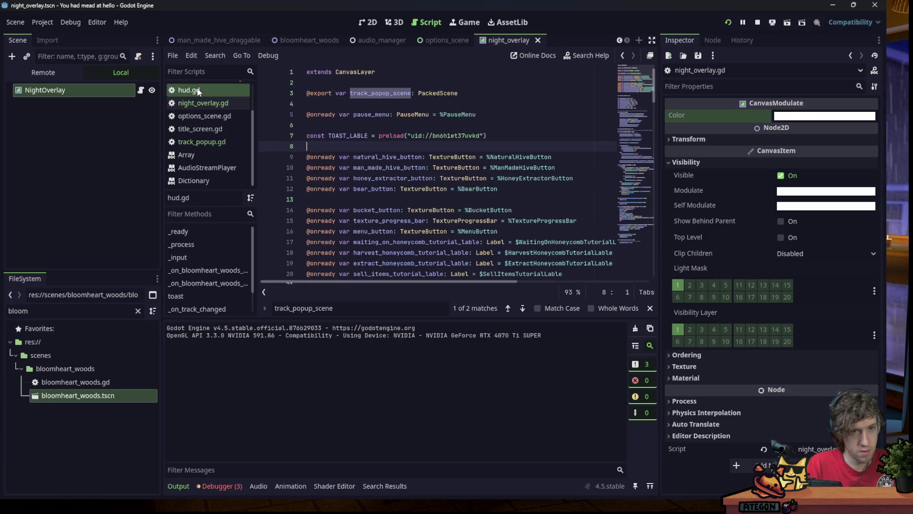
left_click(212, 142)
left_click(209, 104)
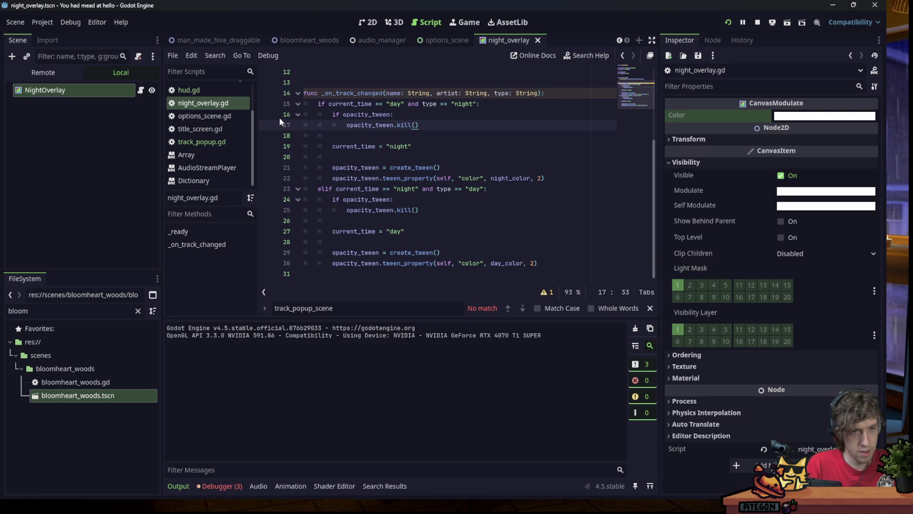
left_click(571, 260)
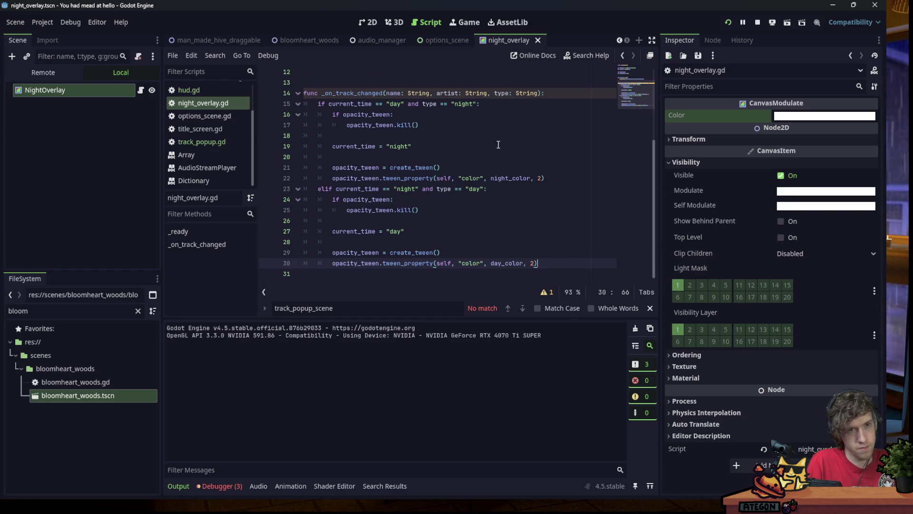
scroll(501, 143, "up", 3)
left_click(416, 106)
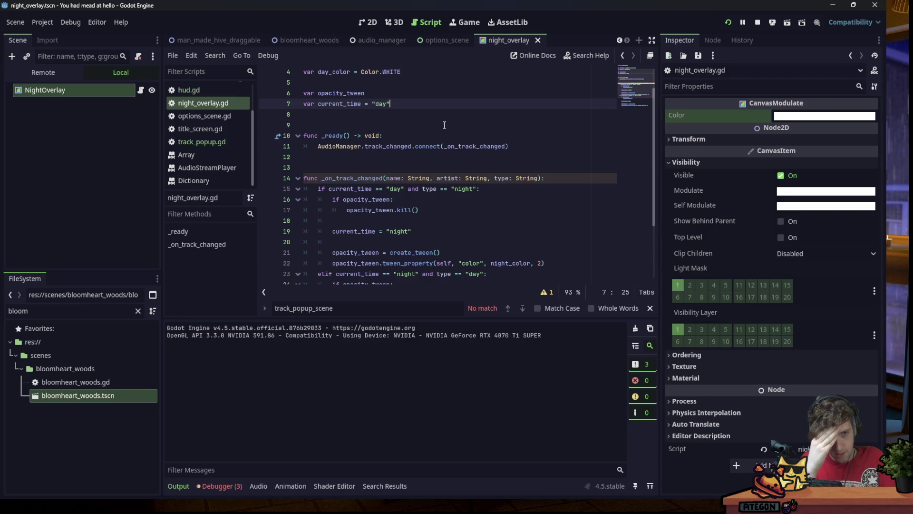
scroll(418, 69, "up", 2)
Step: Add a 'var rain_color = Color.html' line below night_color and select the 4b43c8 hex code
left_click(449, 94)
key("Return")
type("var ")
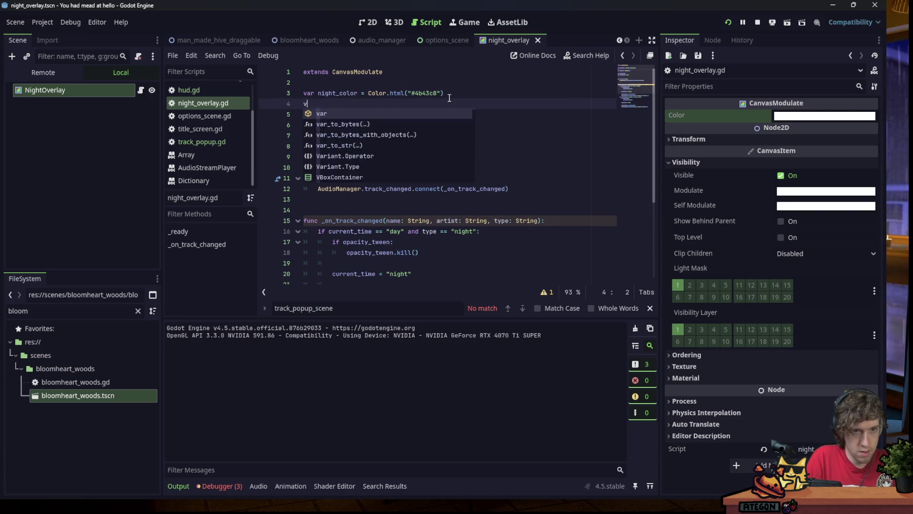
type("rain")
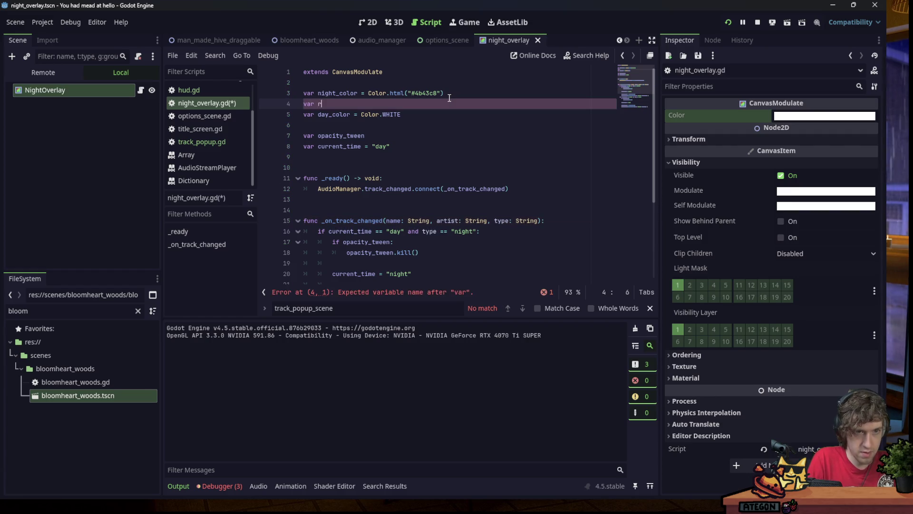
type("_color ")
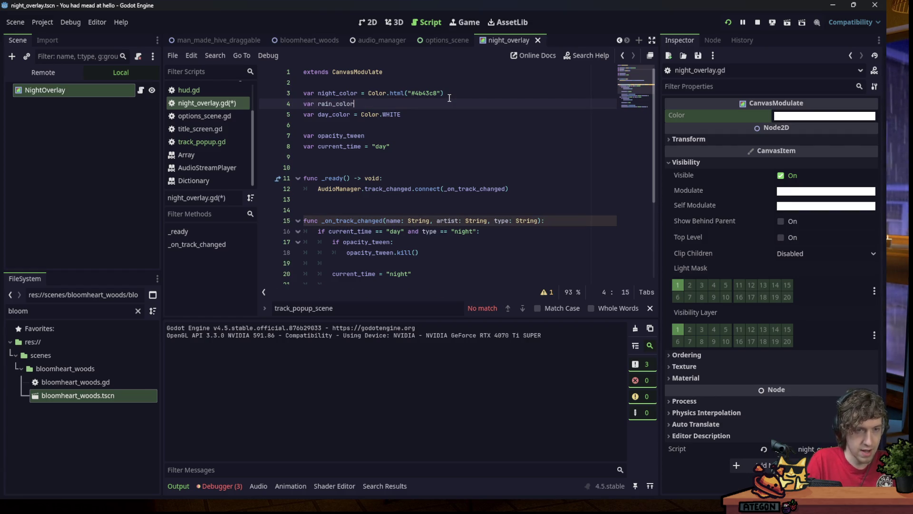
type("= Color")
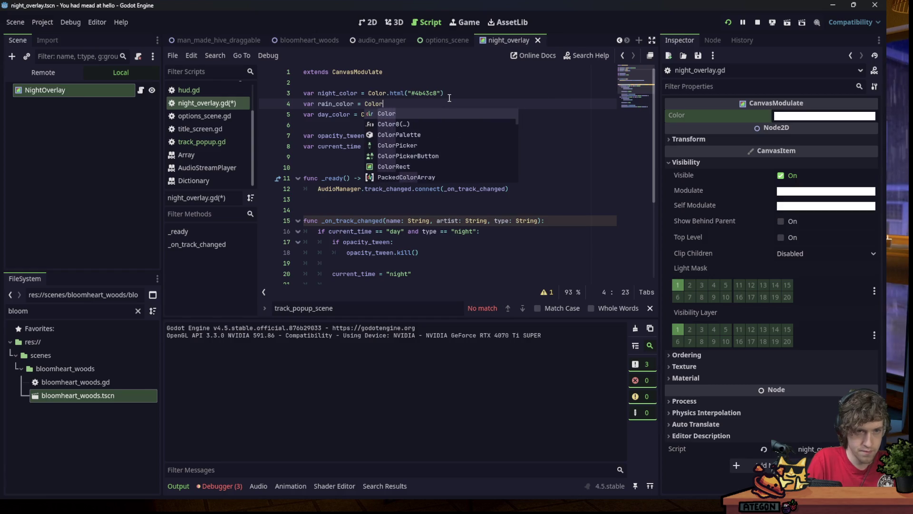
type(".html")
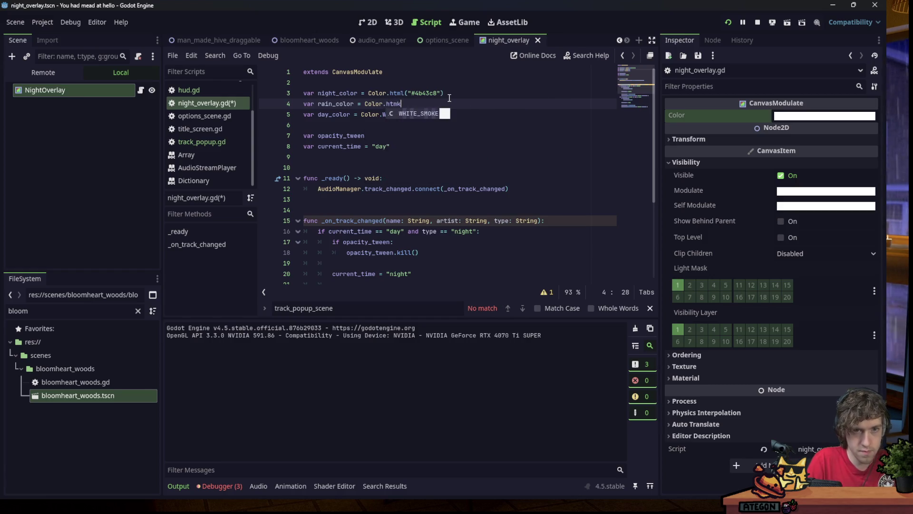
left_click(436, 93)
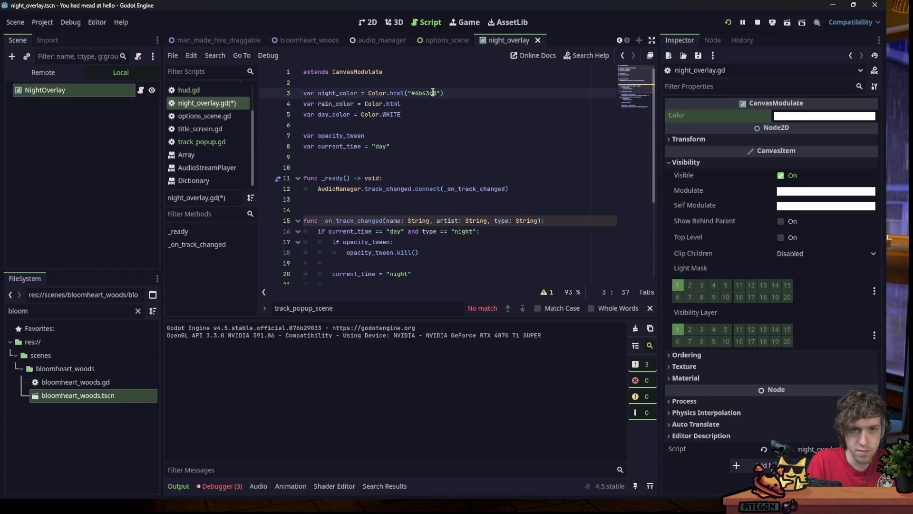
double_click(427, 93)
key("ctrl+c")
left_click(824, 116)
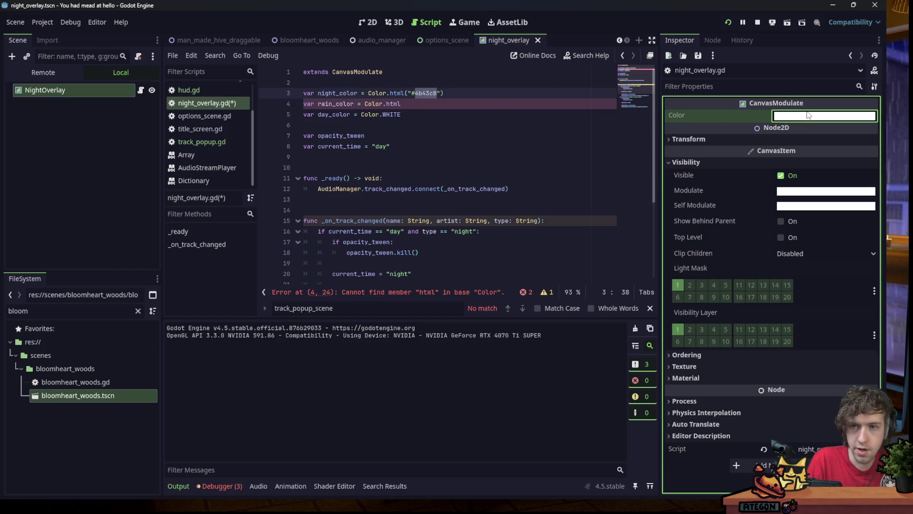
Step: Paste 4b43c8 into the overlay's Color picker and lighten it to a lavender #959be5
key("ctrl+v")
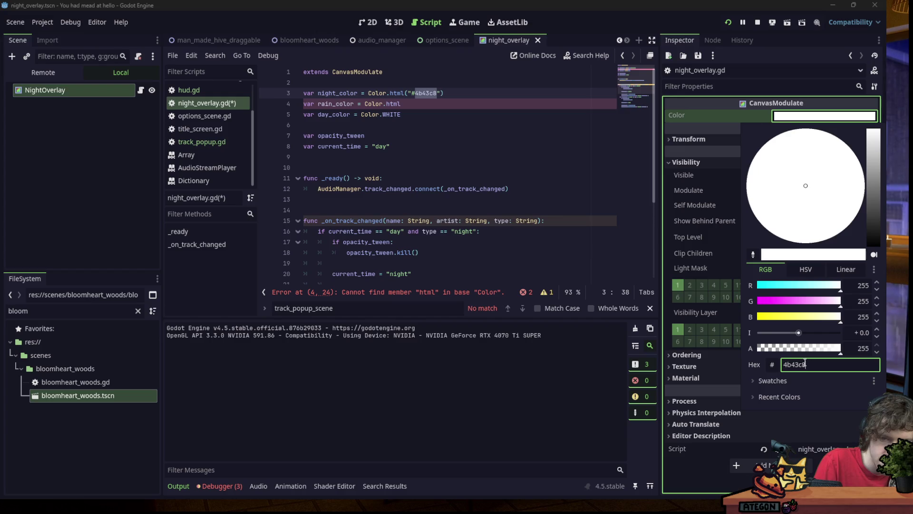
left_click(800, 113)
left_click(802, 114)
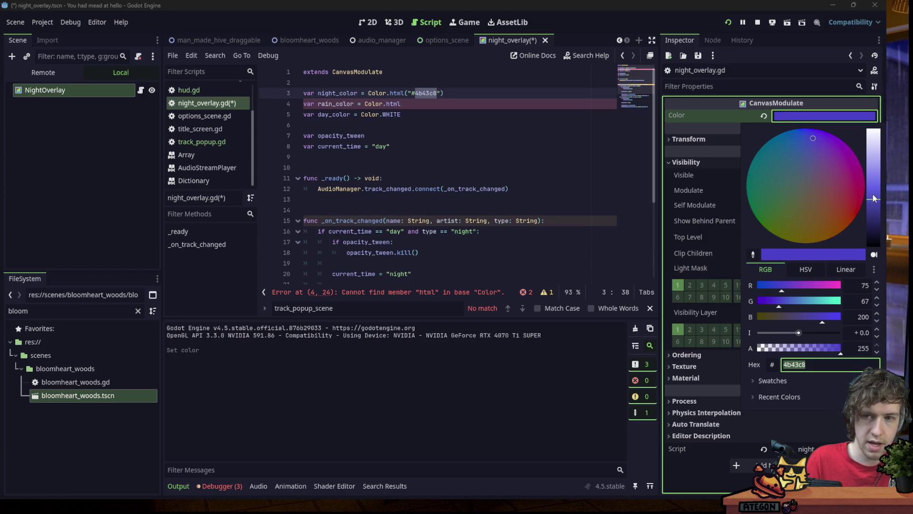
left_click_drag(873, 209, 872, 189)
left_click_drag(812, 141, 812, 148)
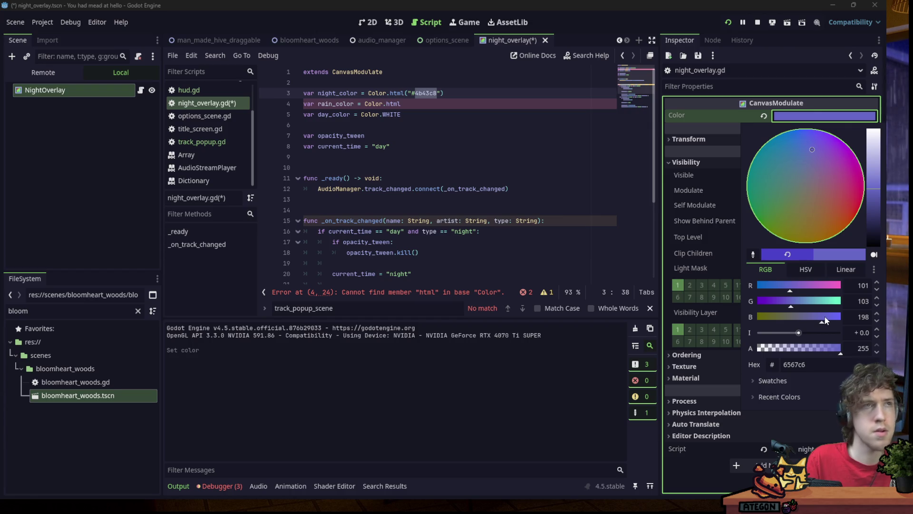
mouse_move(875, 178)
left_mouse_down()
mouse_move(873, 141)
mouse_move(871, 159)
left_mouse_up()
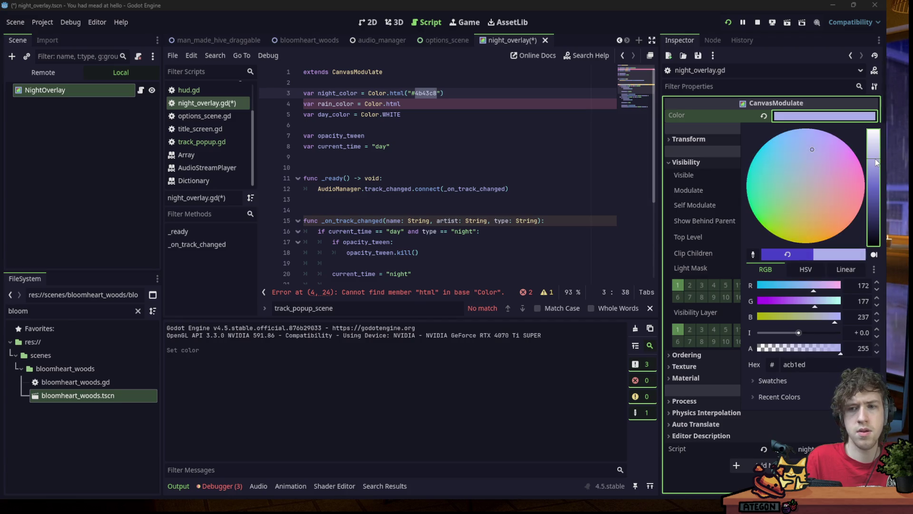
left_click(821, 121)
left_click(811, 121)
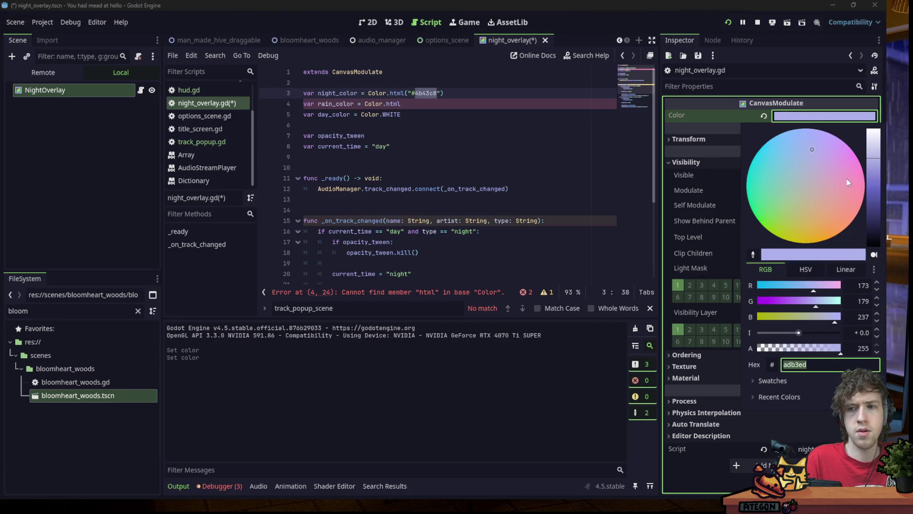
left_click(844, 118)
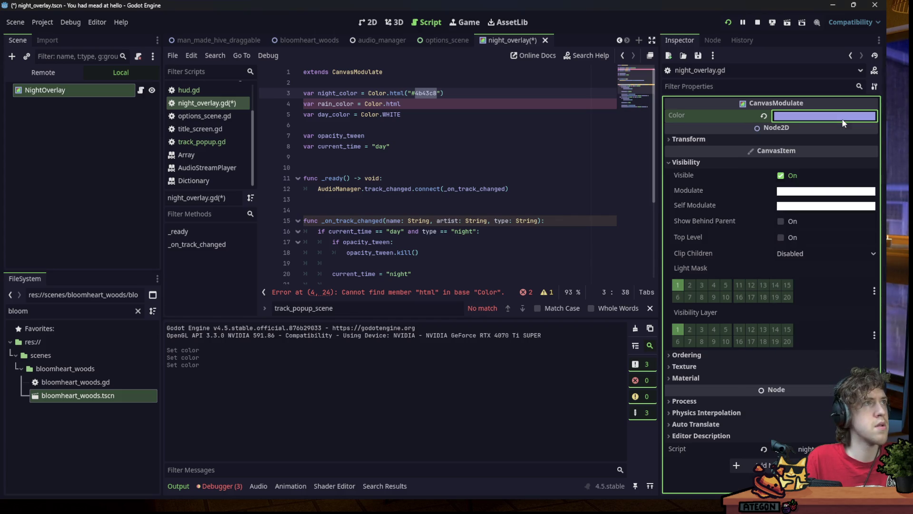
left_click(843, 118)
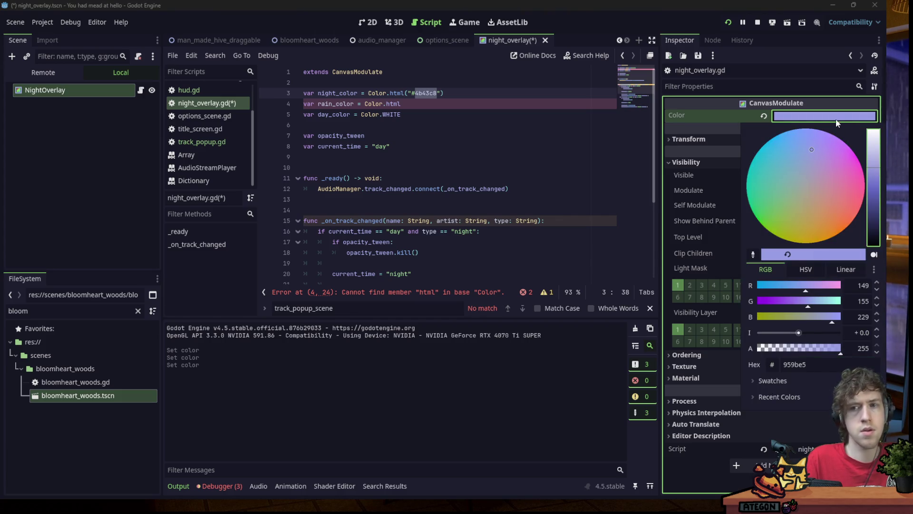
left_click(836, 118)
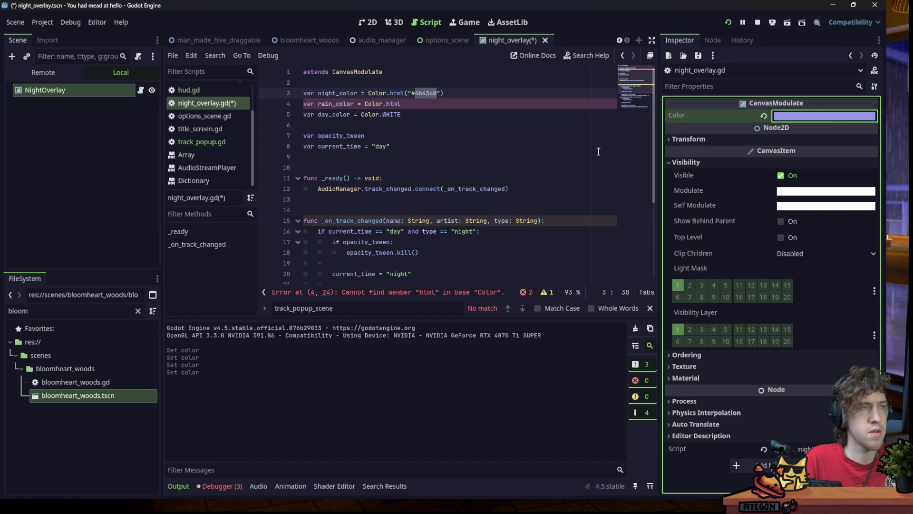
Step: Reset the overlay Color to white, set rain_color to Color.html("#959be5") and save
left_click(456, 156)
left_click(455, 104)
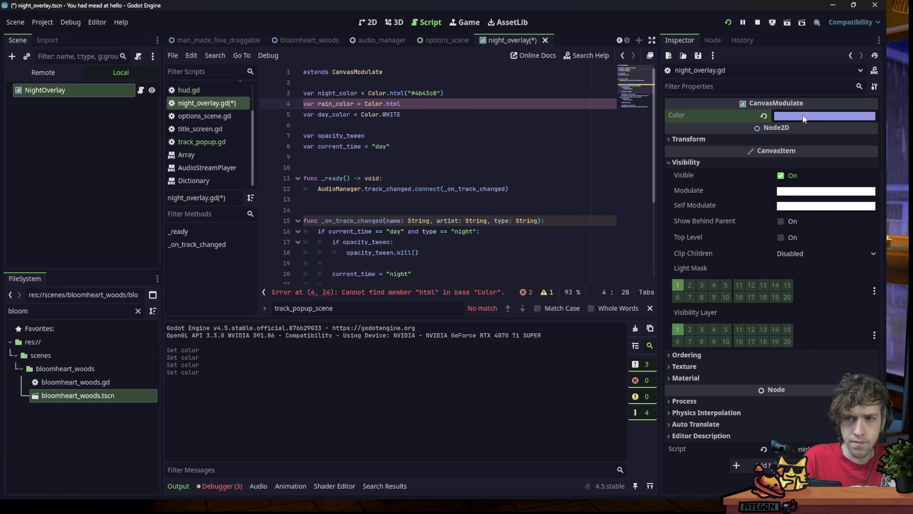
left_click(825, 115)
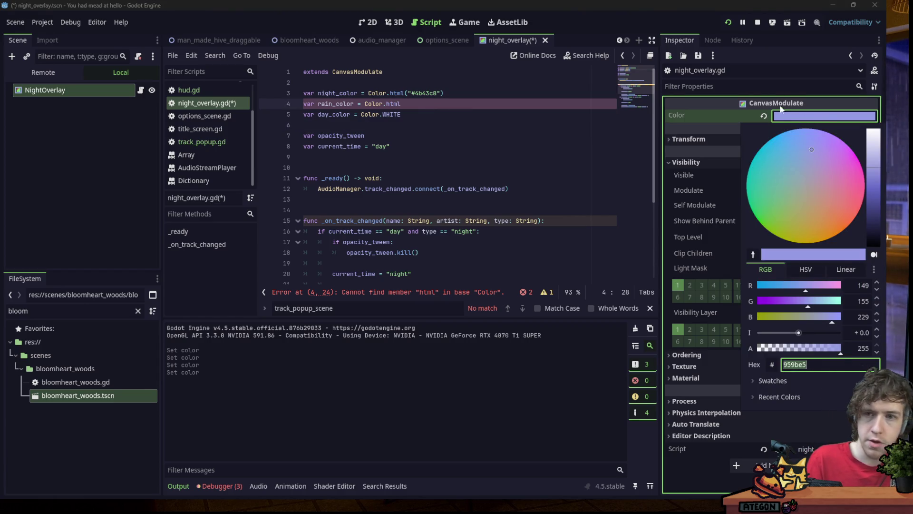
left_click(763, 115)
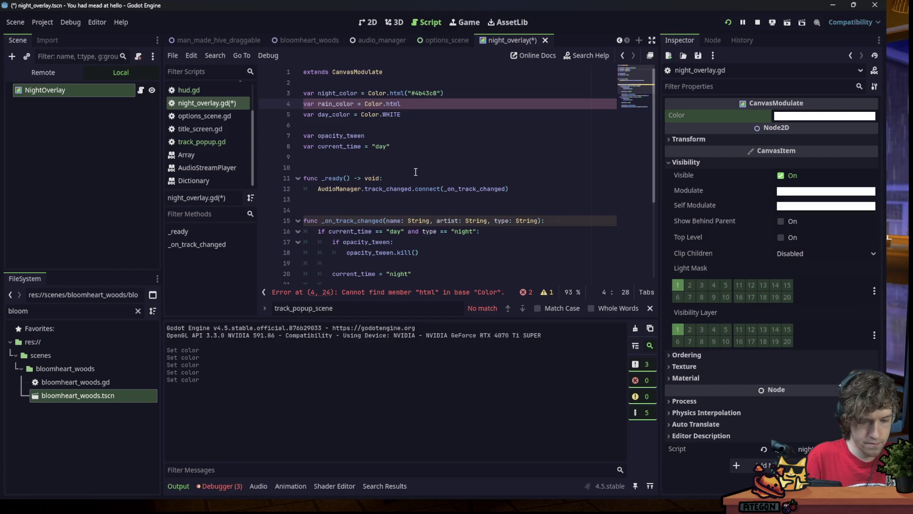
type("(\"#959be5")
key("ctrl+s")
left_click(428, 157)
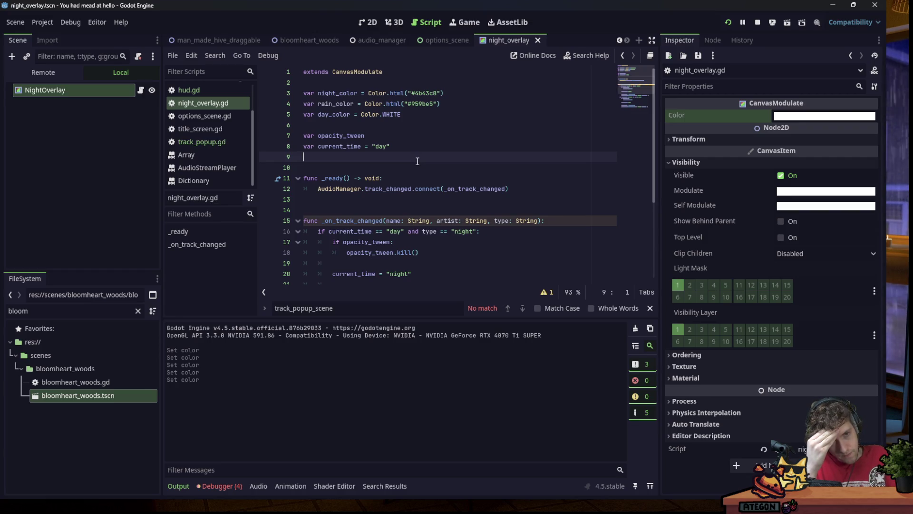
Step: Rename current_time to current_type and make the first condition check current_type != type
left_click(361, 147)
key("BackSpace")
key("BackSpace")
key("BackSpace")
type("rent_type")
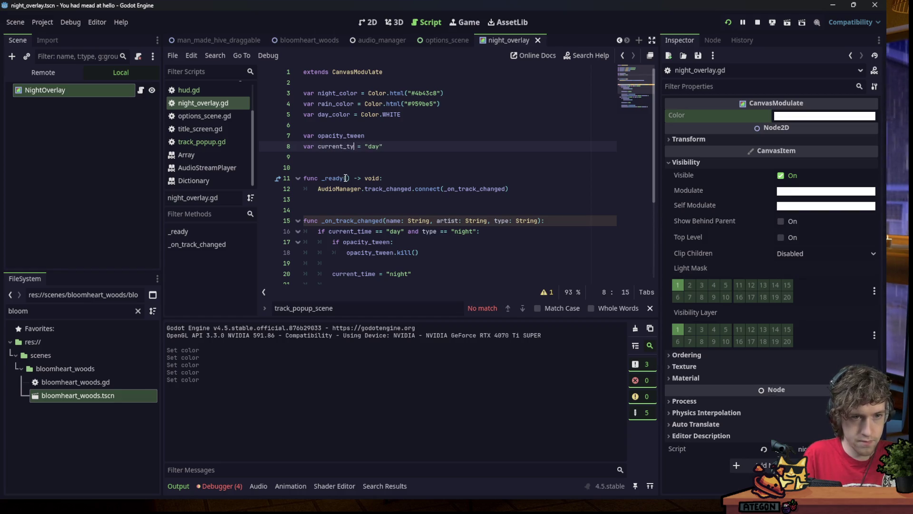
scroll(399, 190, "down", 1)
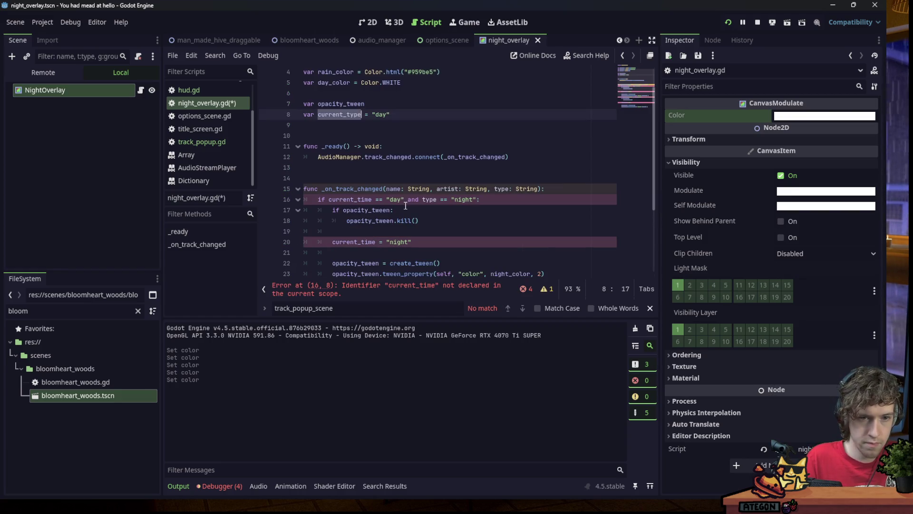
scroll(391, 183, "down", 1)
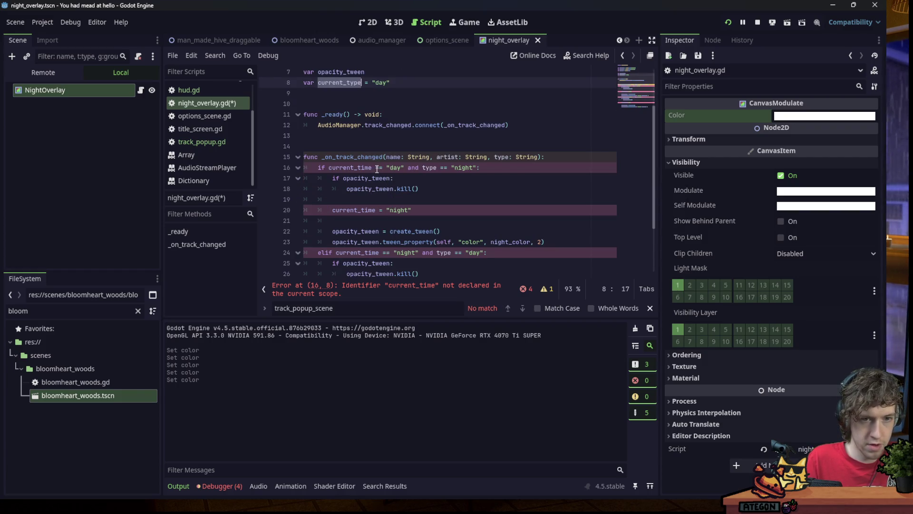
left_click(377, 168)
left_click_drag(366, 168, 477, 169)
type("type != type:")
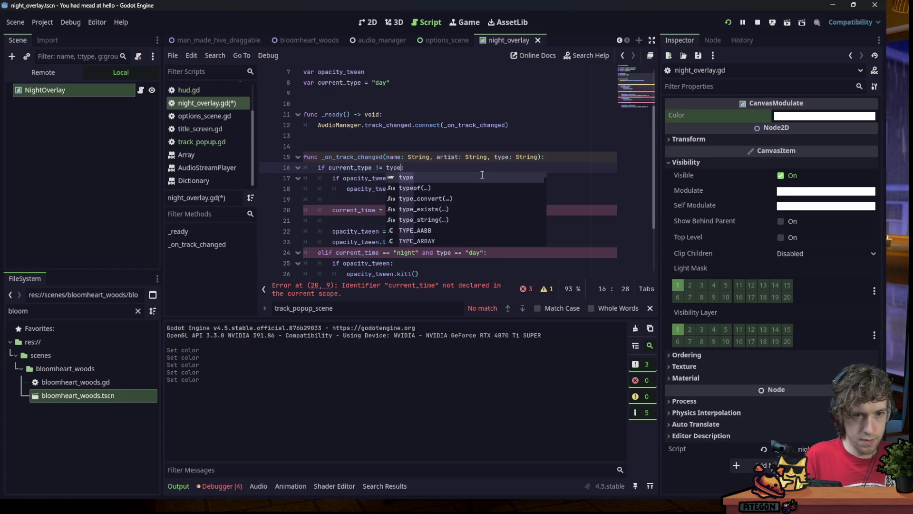
key("Escape")
Step: Change line 20 to assign current_type = type instead of the "night" string
scroll(423, 191, "down", 1)
double_click(355, 178)
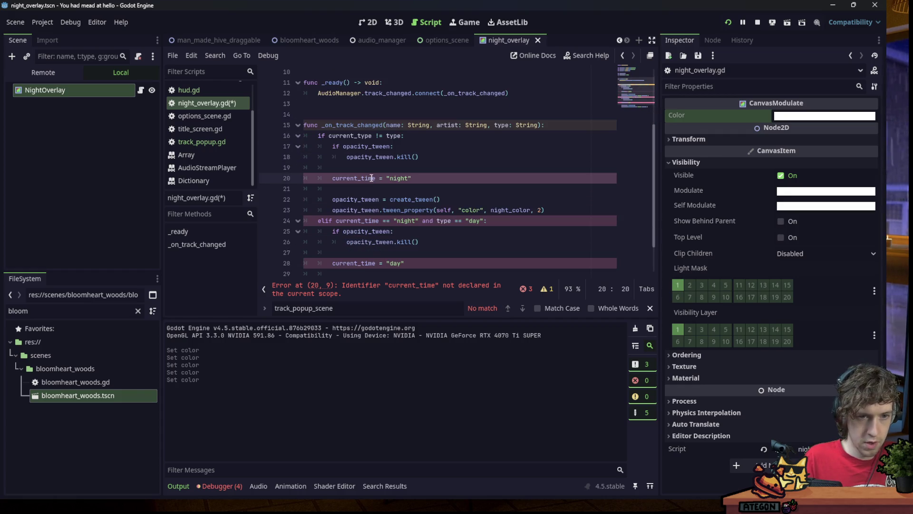
type("cur")
key("Return")
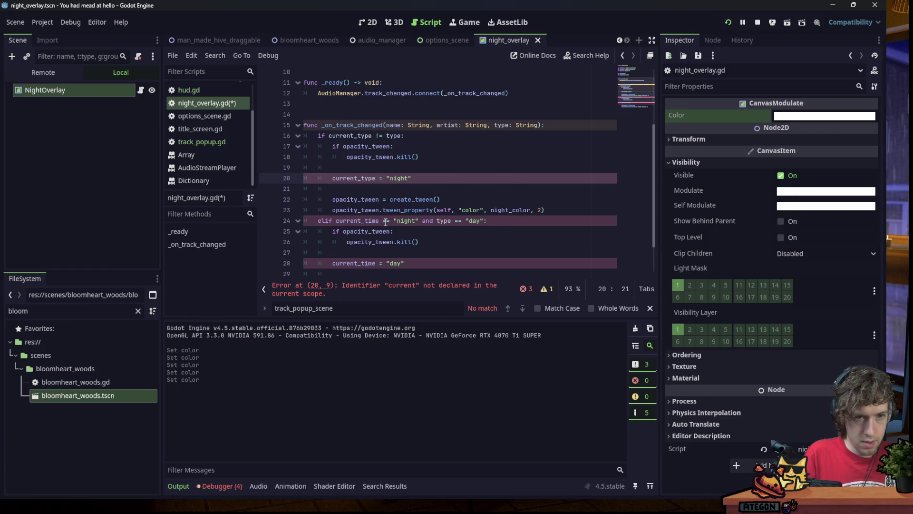
left_click_drag(387, 178, 437, 176)
type("type")
Step: Make the tween colour night_color if type == "night" else day_color if type == "day"
left_click(438, 167)
scroll(492, 191, "down", 1)
double_click(506, 179)
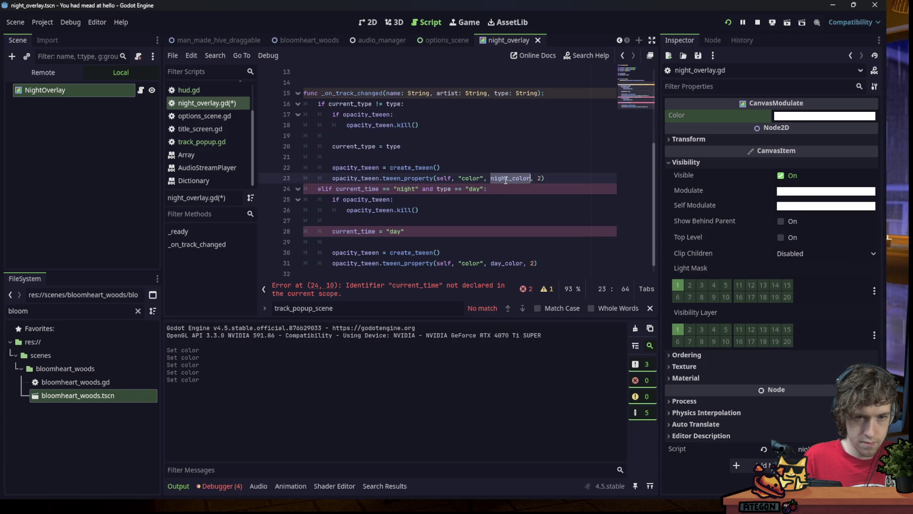
key("Right")
type("i")
scroll(537, 184, "up", 1)
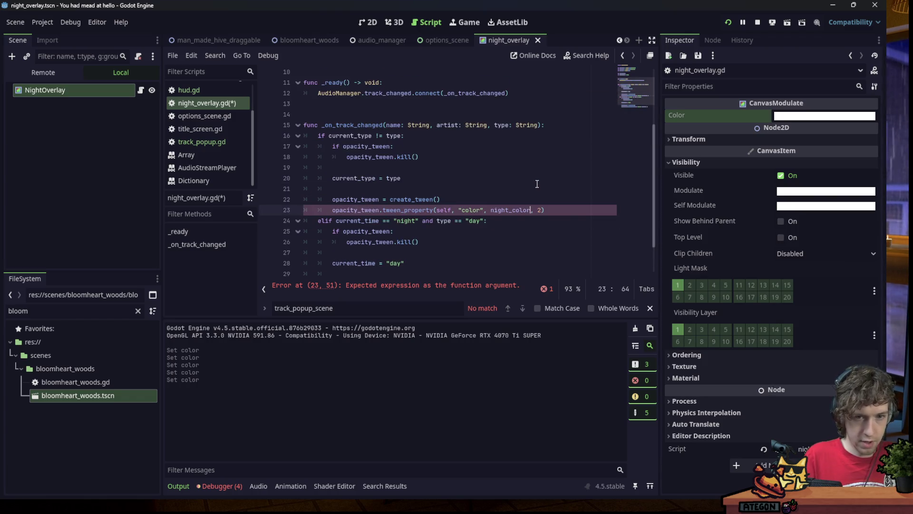
type("f type == \"")
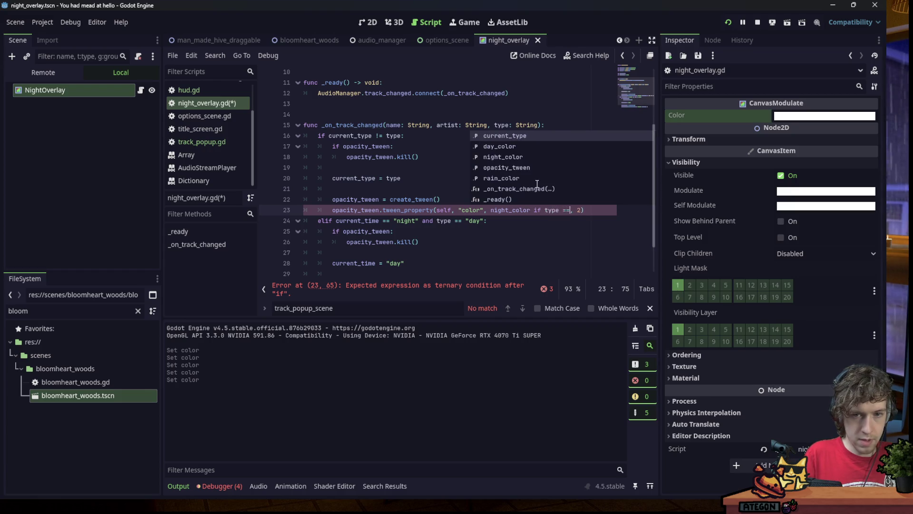
type("night\" ")
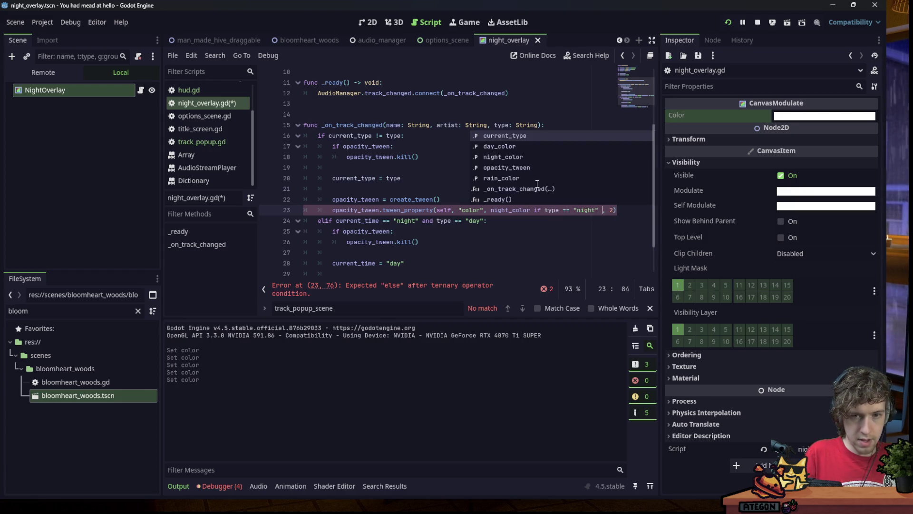
type("else ")
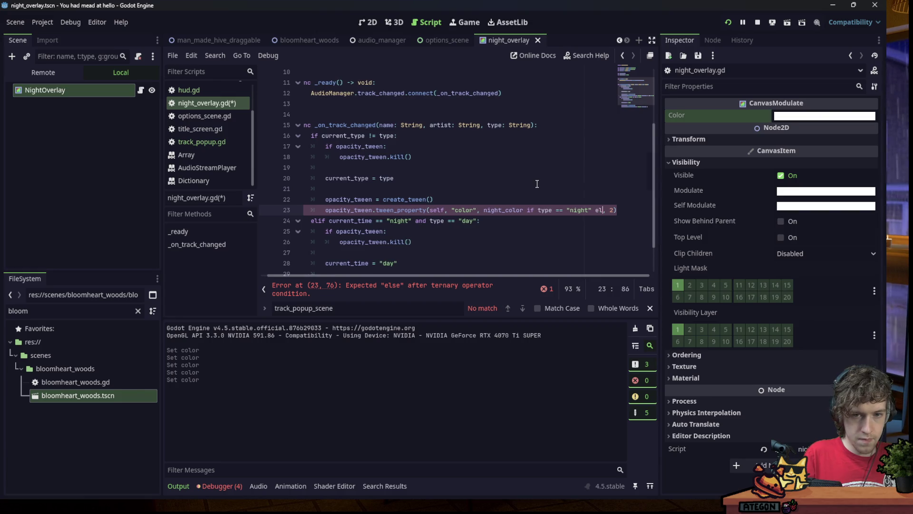
type("day_color ")
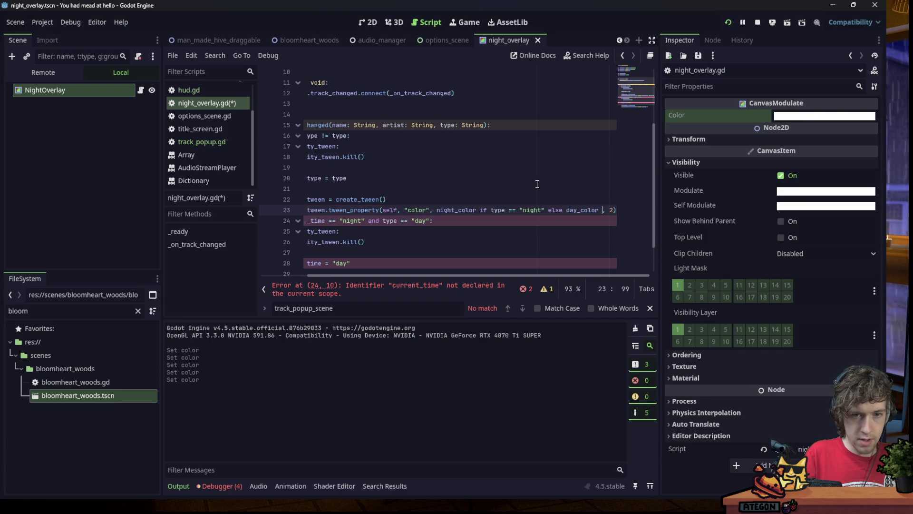
type("if typ")
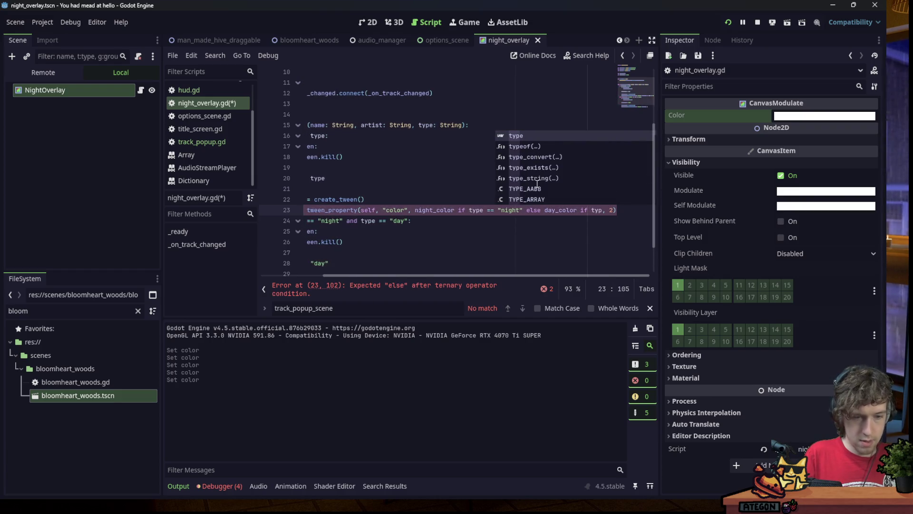
type("e == \"day")
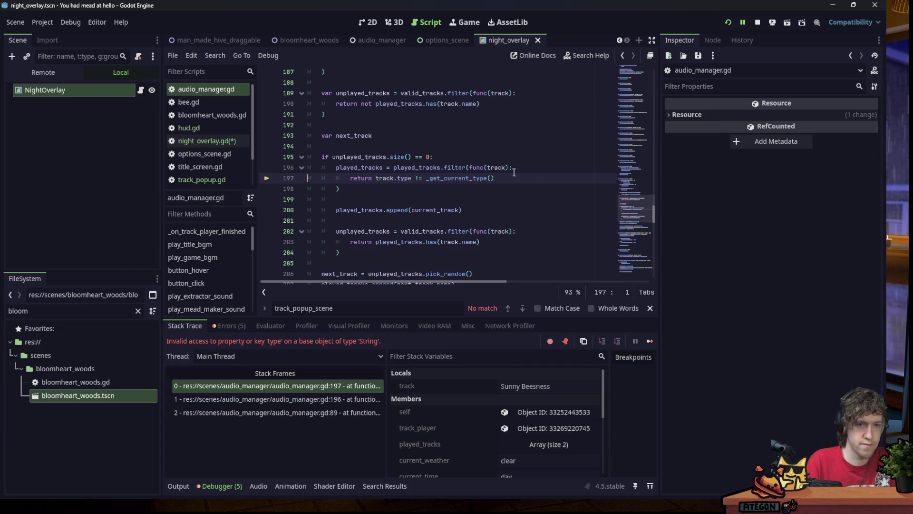
Step: Inspect the filter's uses of track, then return to the failing line 197 in audio_manager.gd
scroll(425, 152, "down", 6)
scroll(419, 154, "up", 10)
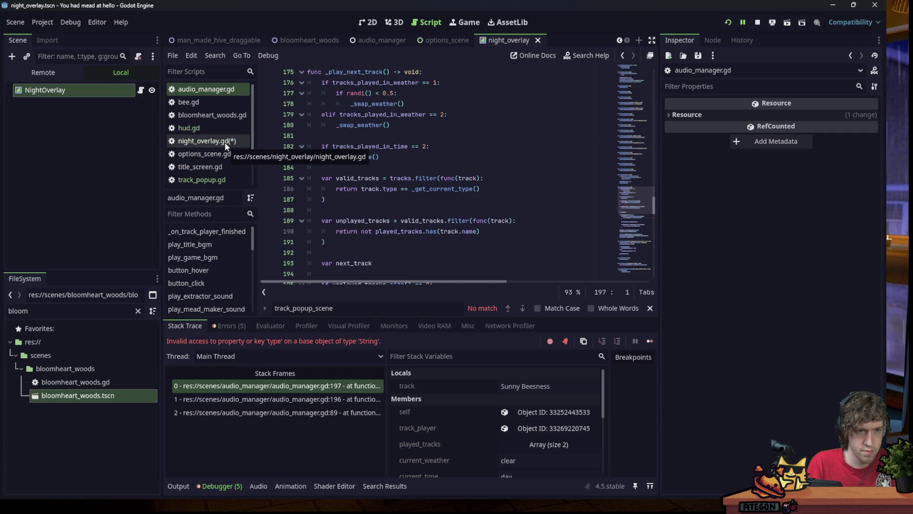
scroll(372, 147, "down", 6)
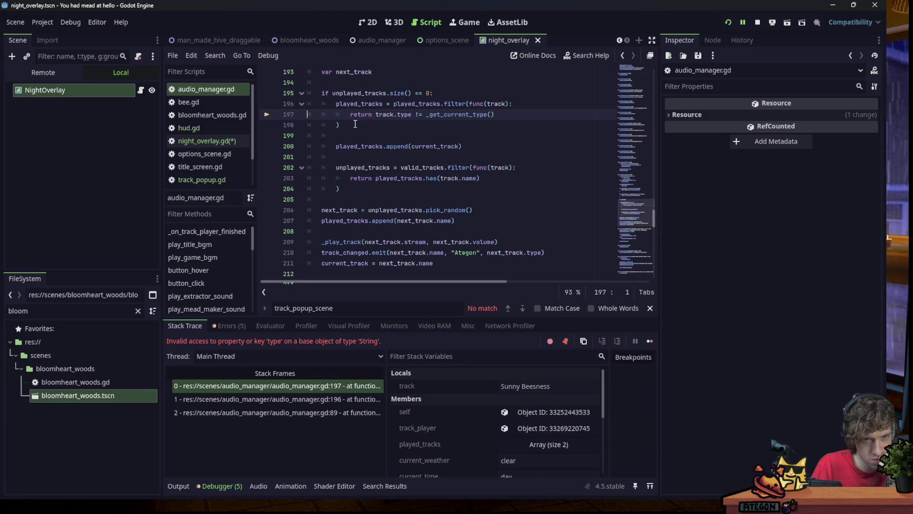
double_click(390, 116)
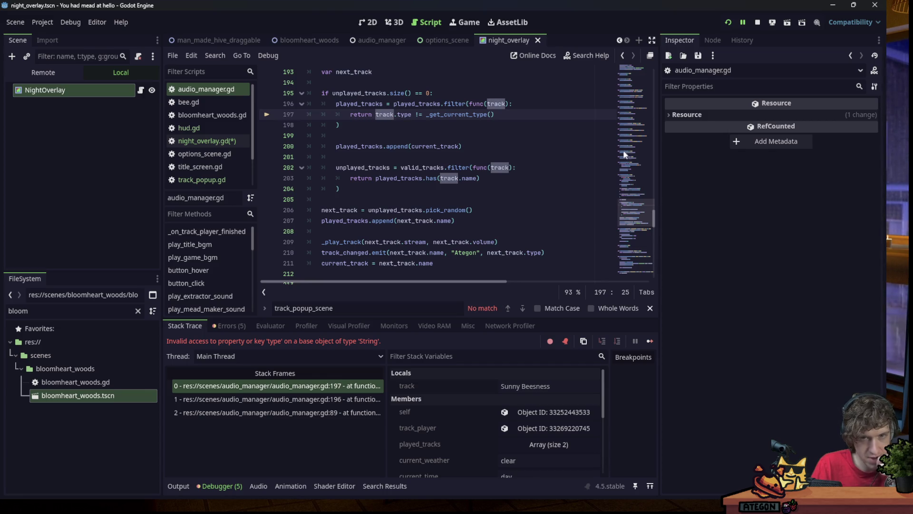
mouse_move(645, 212)
left_mouse_down()
mouse_move(636, 79)
mouse_move(635, 188)
left_mouse_up()
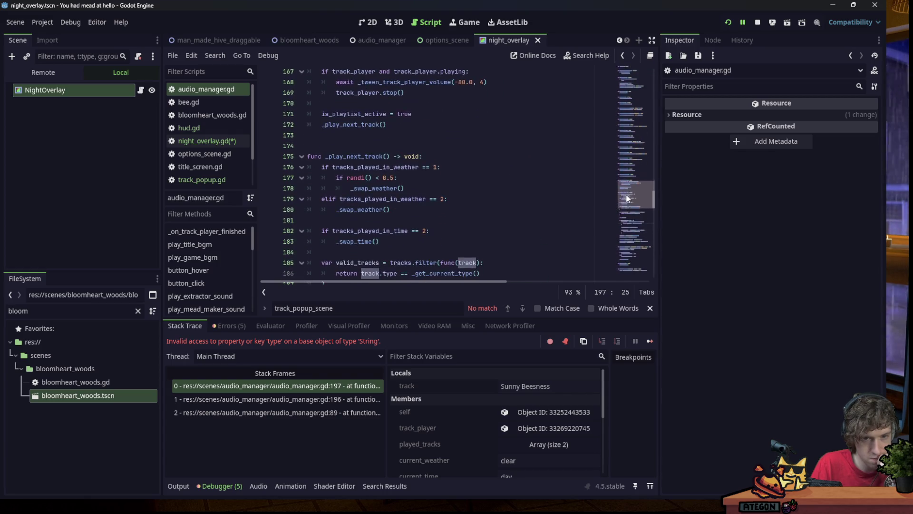
scroll(440, 417, "down", 1)
scroll(443, 418, "down", 5)
scroll(445, 415, "up", 7)
left_click(295, 385)
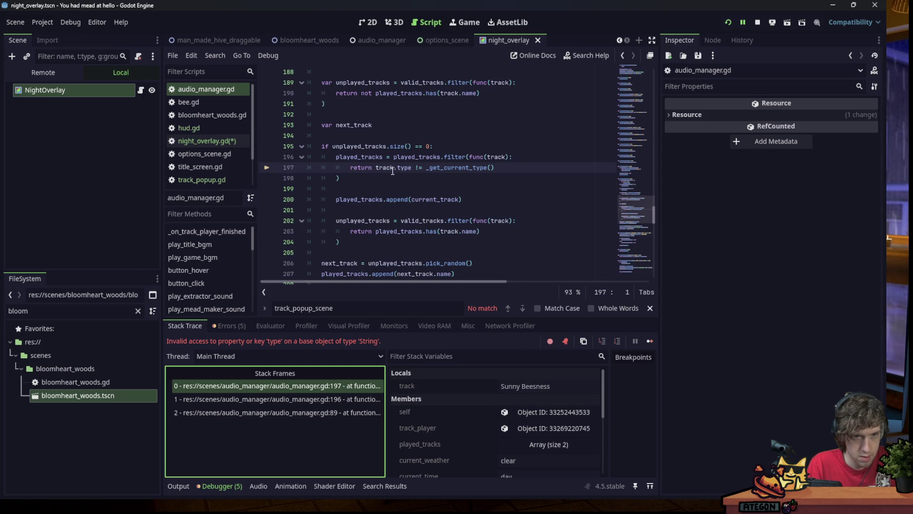
double_click(461, 166)
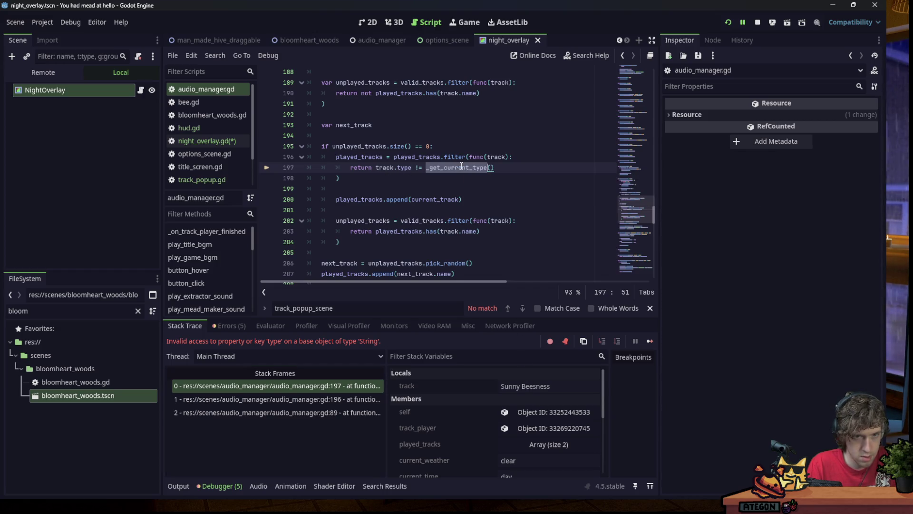
double_click(381, 169)
mouse_move(381, 168)
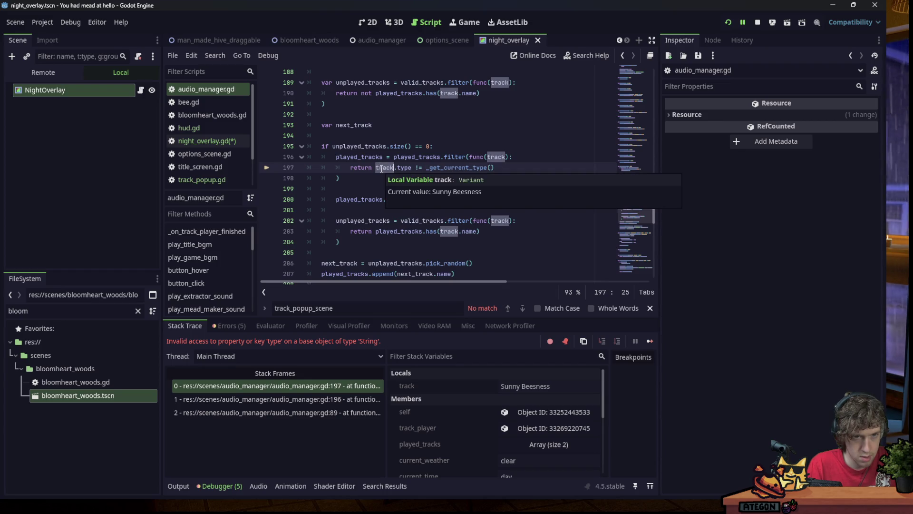
double_click(433, 156)
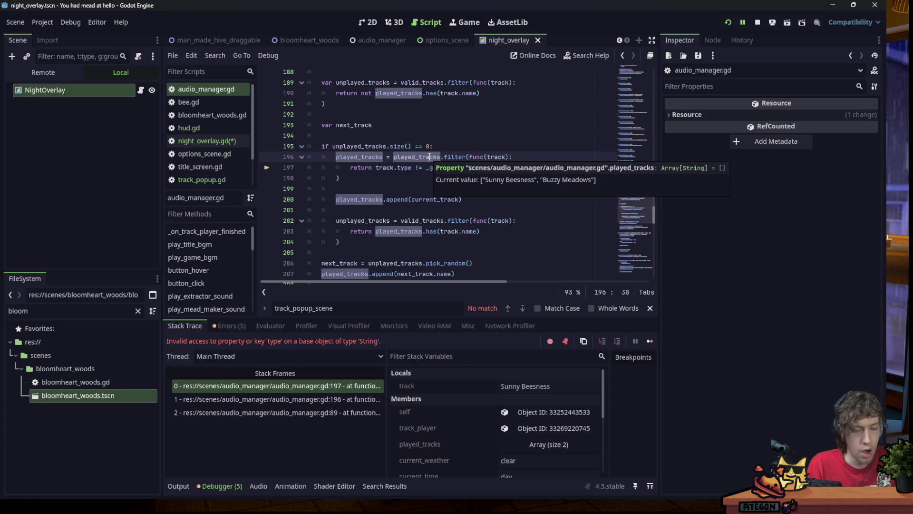
double_click(404, 168)
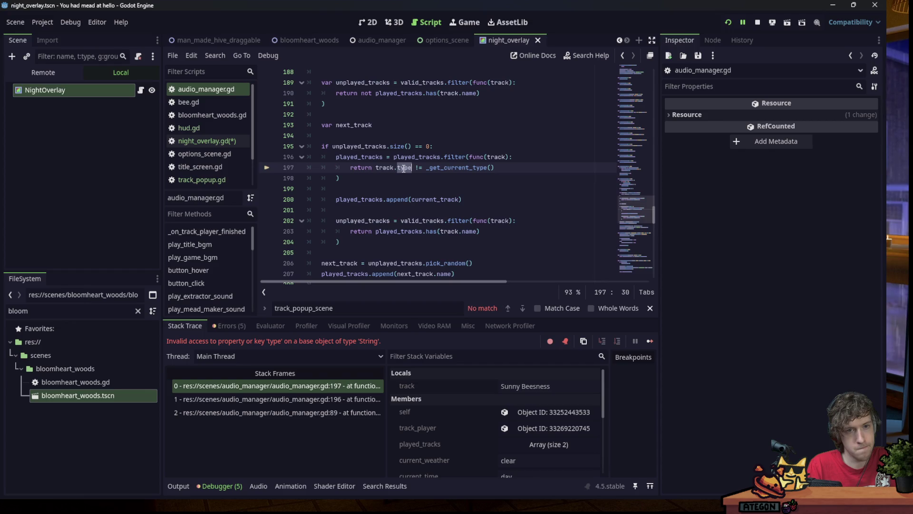
double_click(412, 158)
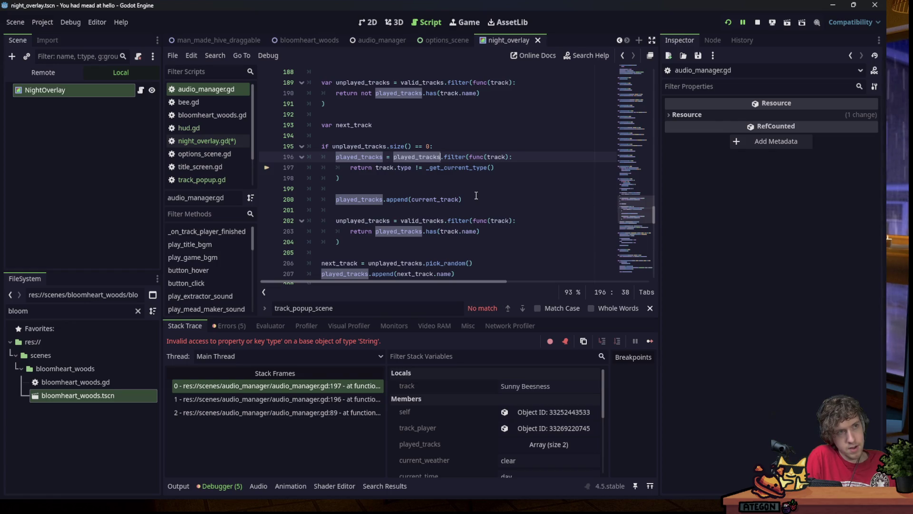
left_click(644, 130)
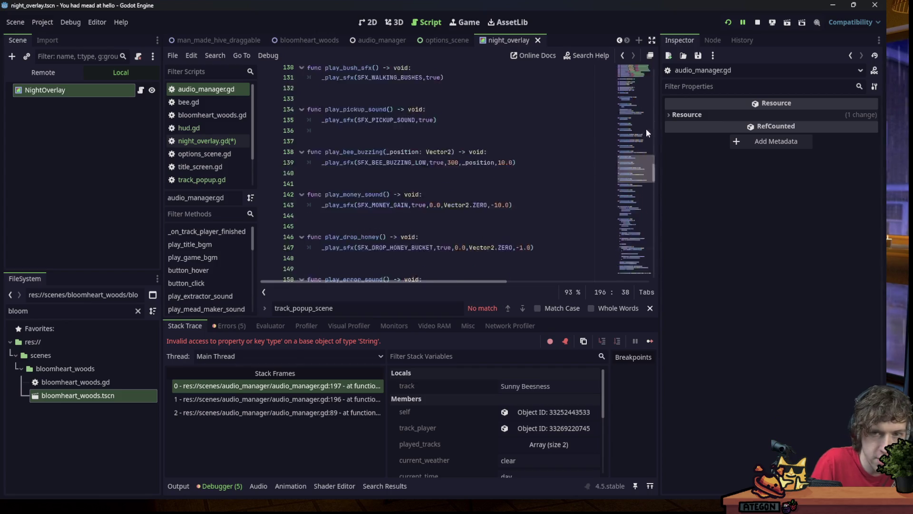
Step: Change played_tracks on line 74 from Array[String] = [] to Dictionary = {}
double_click(389, 215)
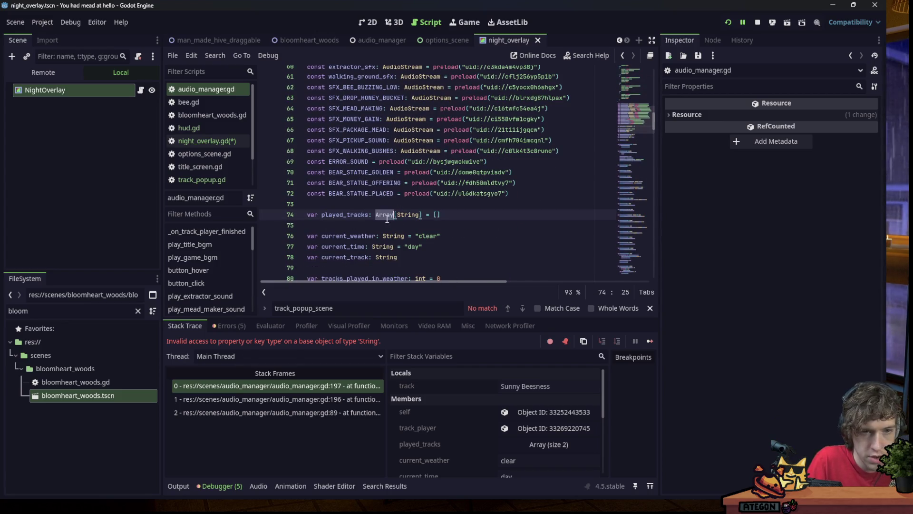
type("Dicti")
key("Return")
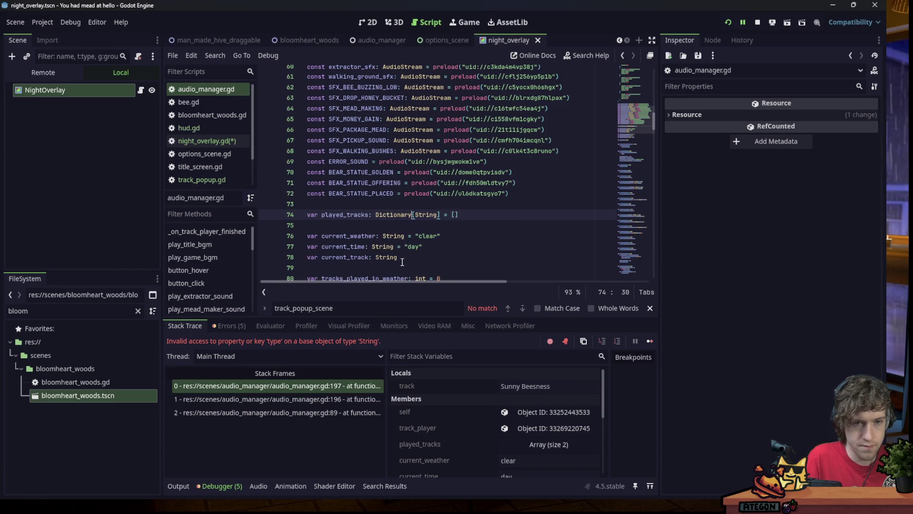
left_click_drag(412, 215, 442, 215)
key("BackSpace")
left_click(435, 215)
key("BackSpace")
key("BackSpace")
type("{")
Step: Search for played_tracks and step through its uses, ending on line 196
right_click(358, 217)
key("Escape")
double_click(345, 220)
key("ctrl+f")
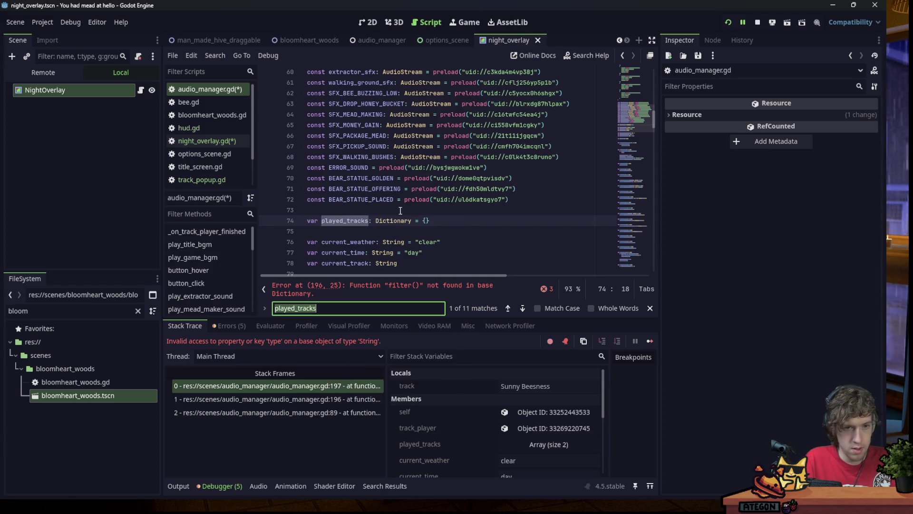
key("Return")
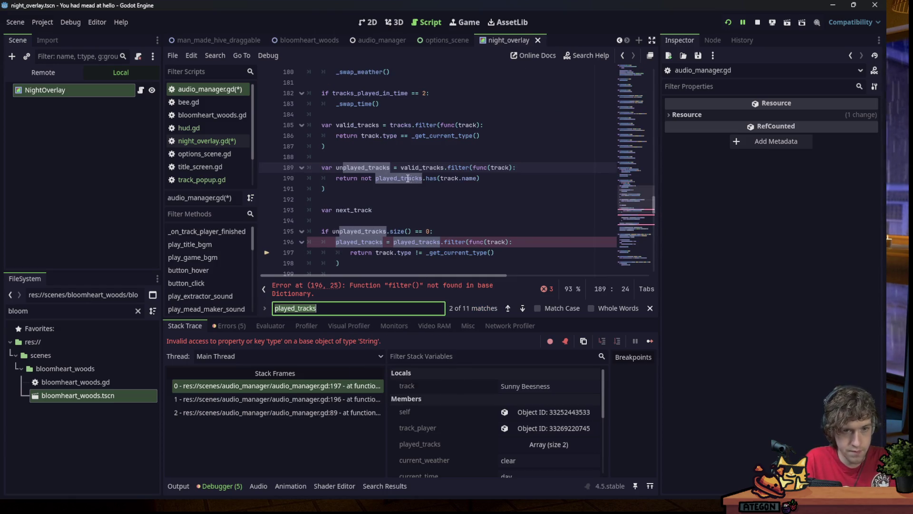
key("Return")
mouse_move(414, 169)
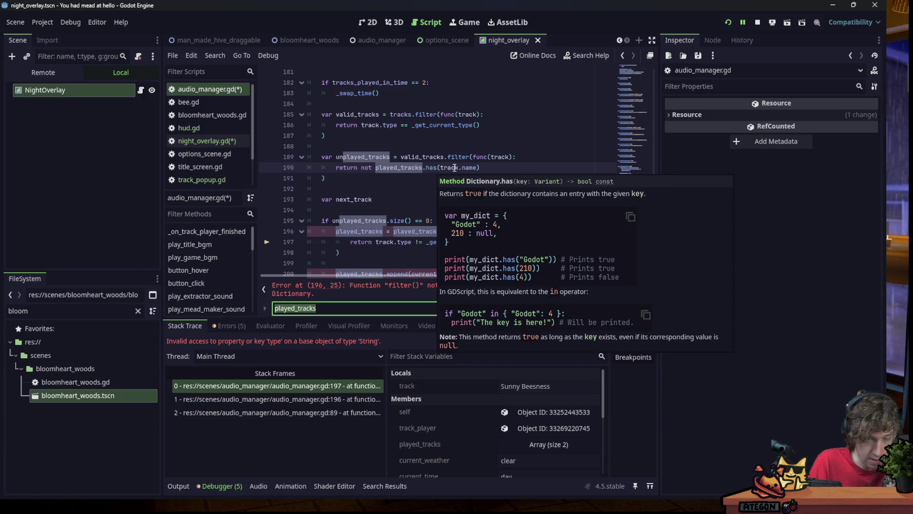
scroll(382, 195, "down", 1)
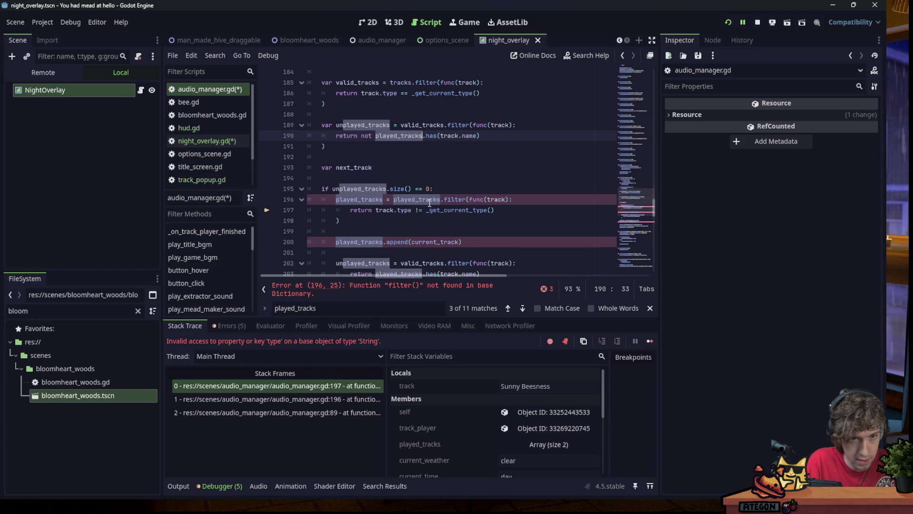
double_click(411, 200)
scroll(405, 202, "down", 1)
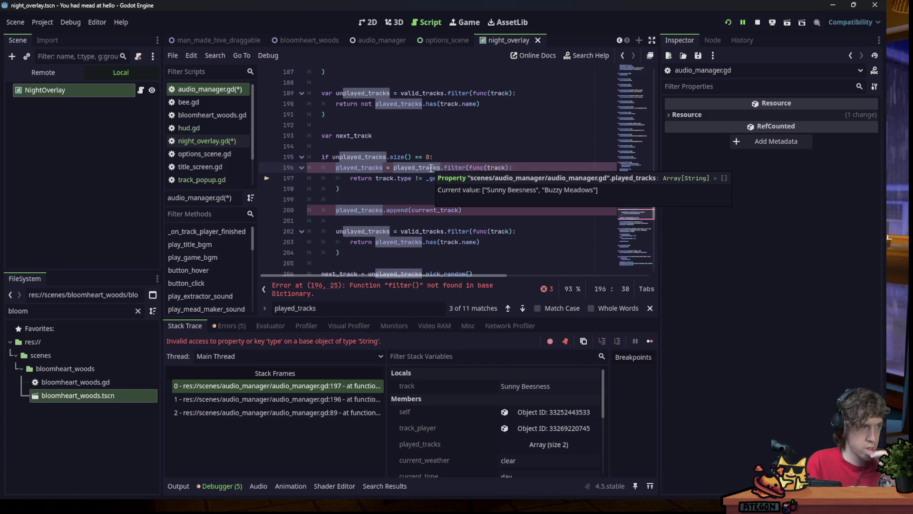
mouse_move(442, 210)
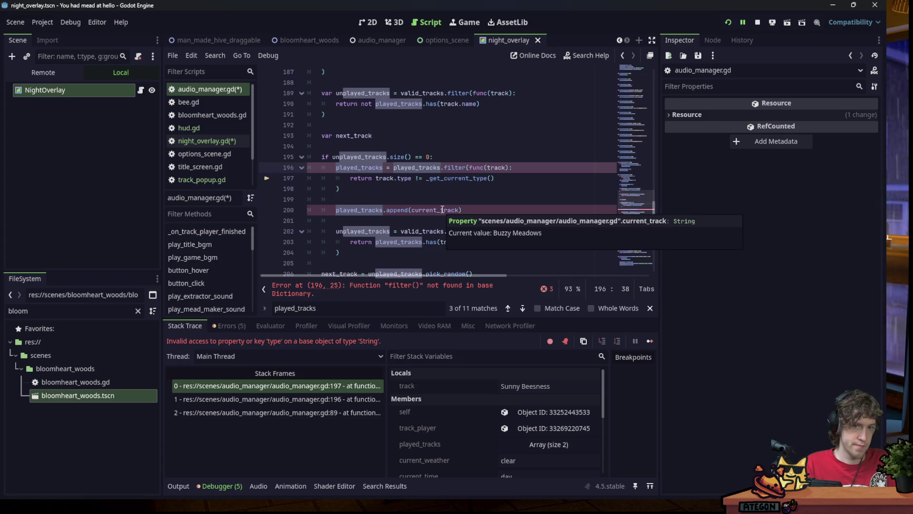
left_click(433, 184)
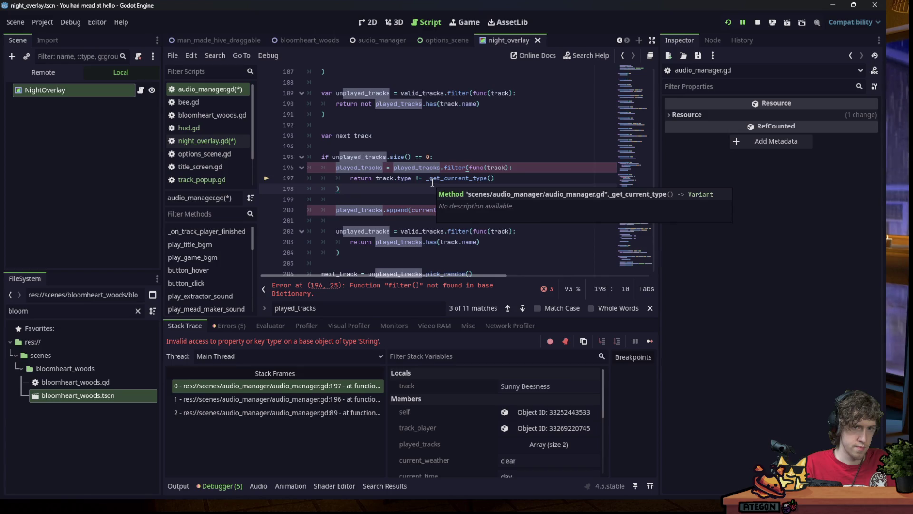
left_click(441, 168)
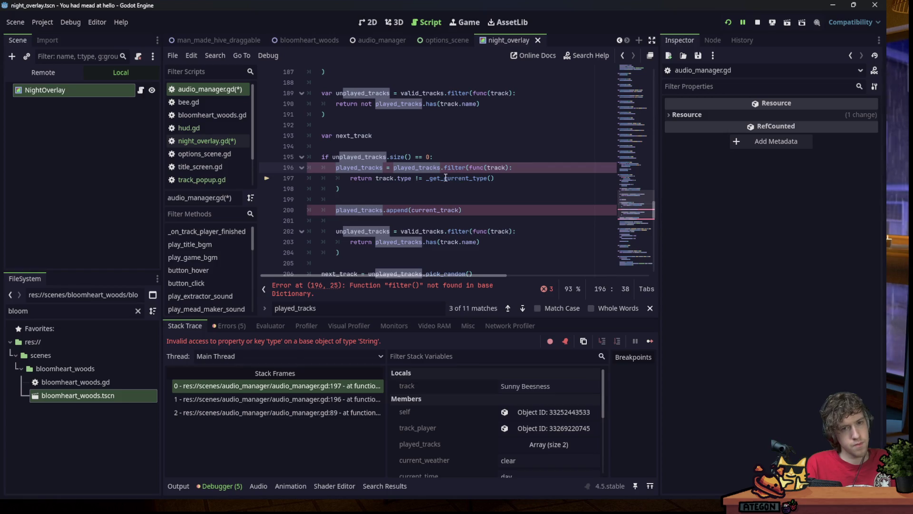
mouse_move(419, 167)
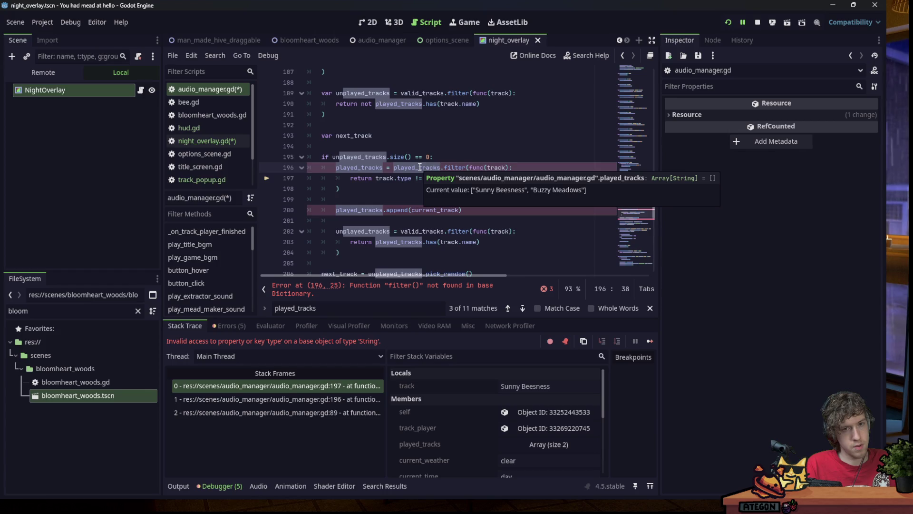
Step: After trying entries and values, make line 196 filter played_tracks.keys()
type(".")
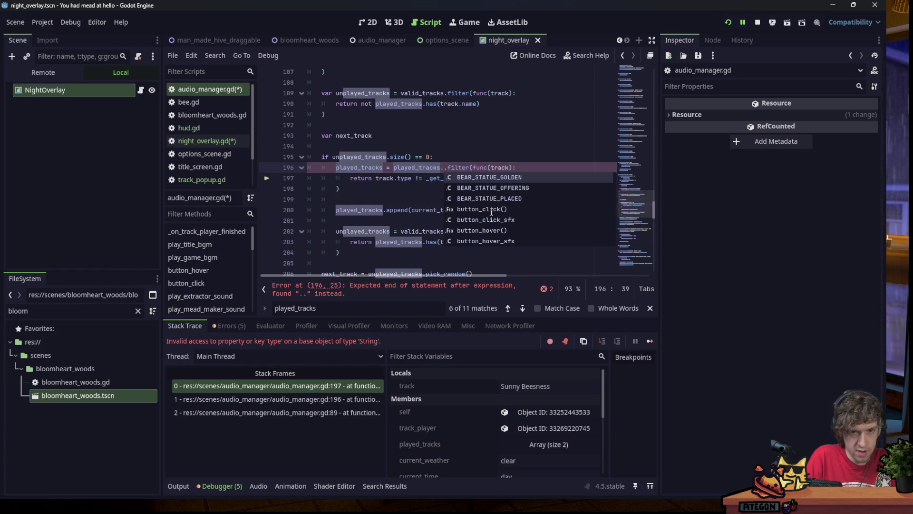
key("BackSpace")
key("BackSpace")
key("BackSpace")
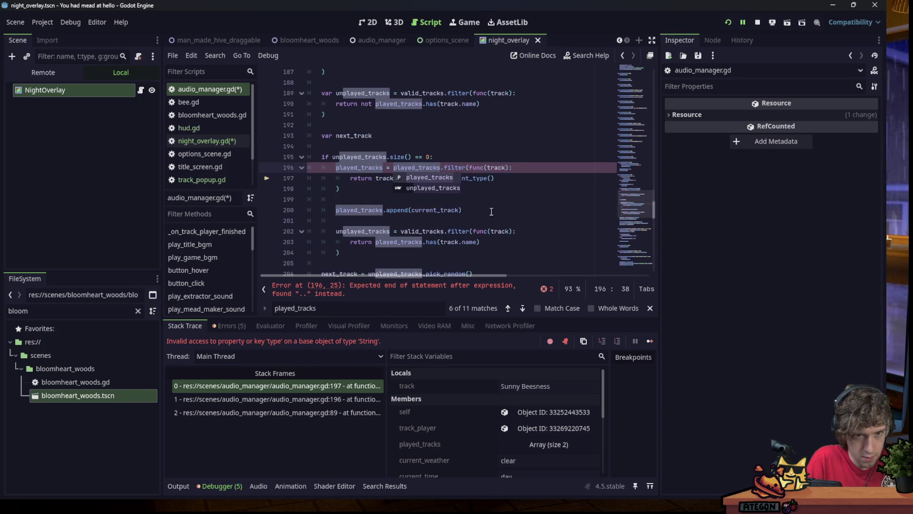
type("Object.entr")
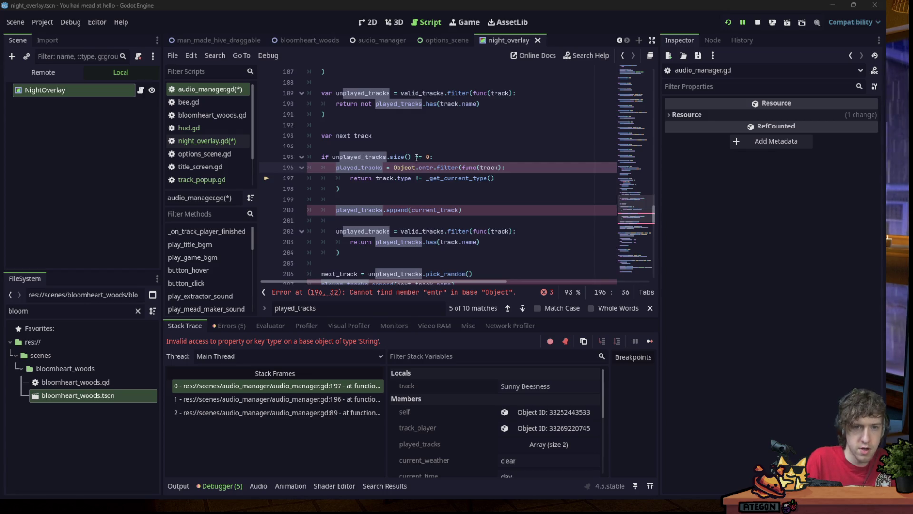
key("BackSpace")
key("BackSpace")
key("BackSpace")
type("played_t")
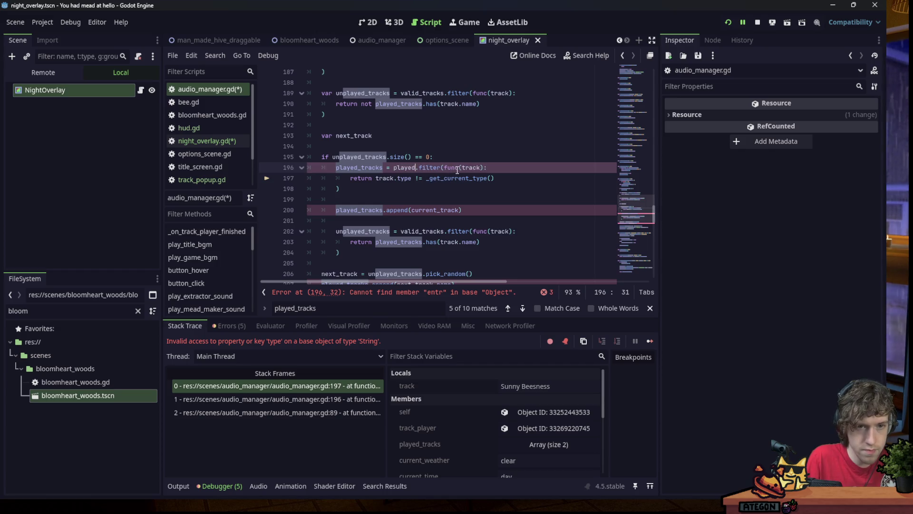
type("racks.va")
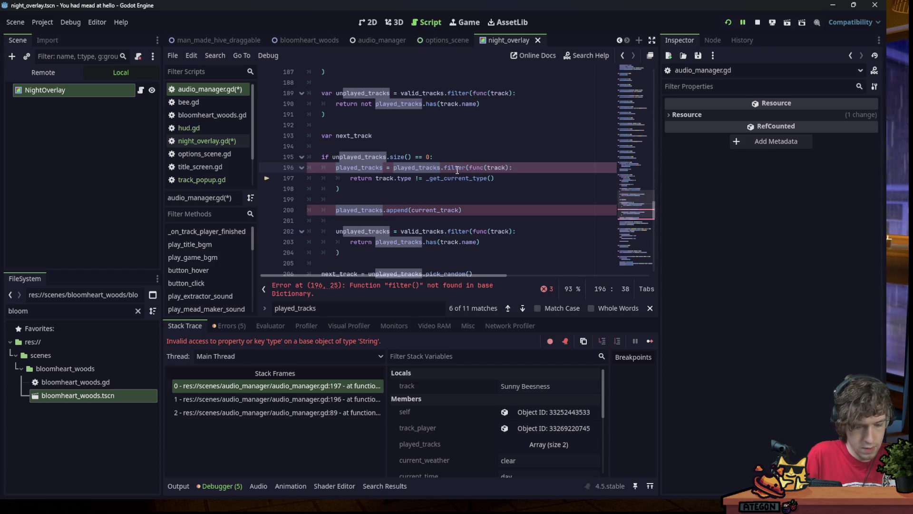
type("lu.")
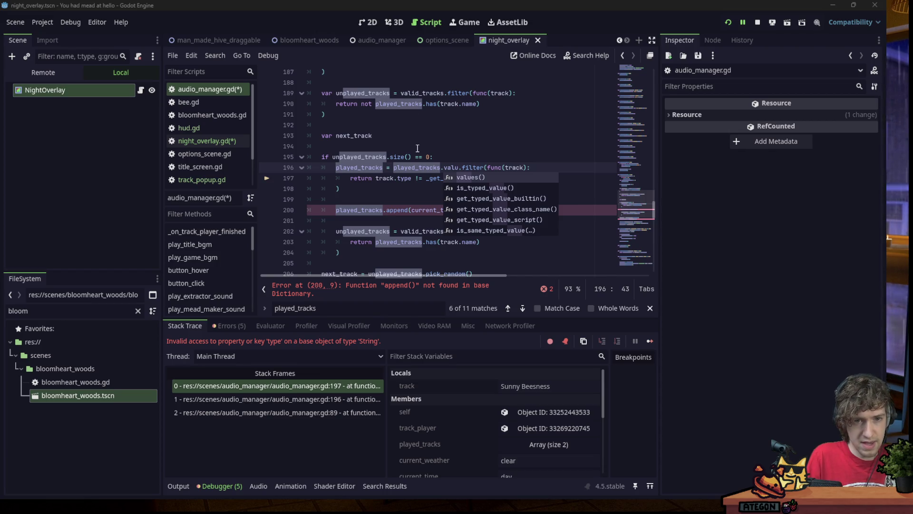
key("BackSpace")
key("BackSpace")
key("BackSpace")
type("keys")
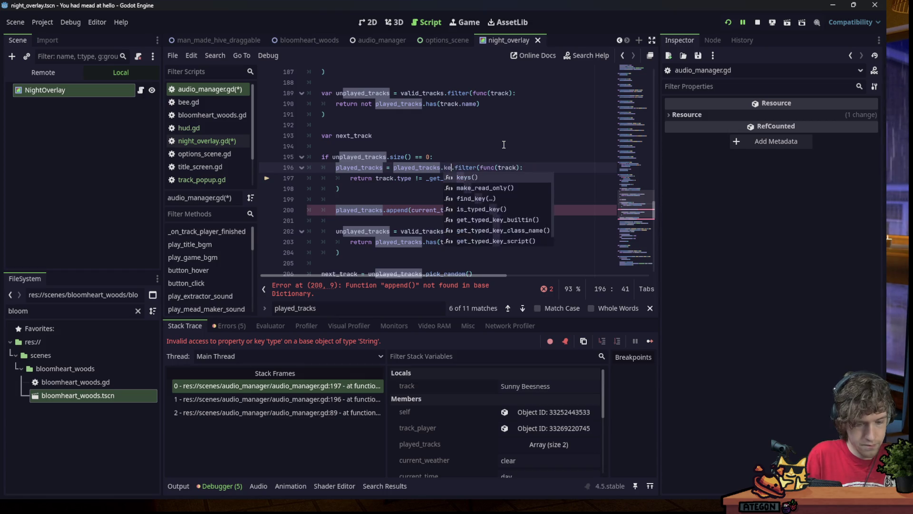
type("(")
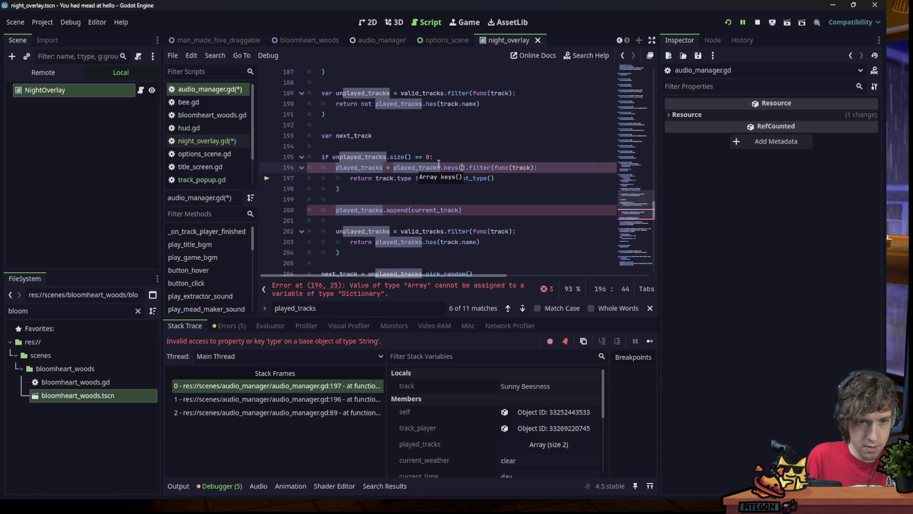
key("Left")
key("Left")
key("Left")
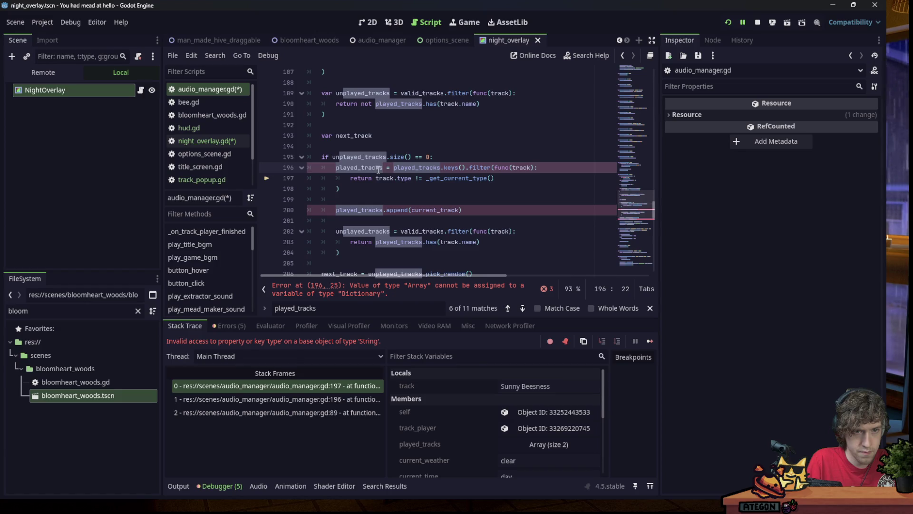
left_click(376, 139)
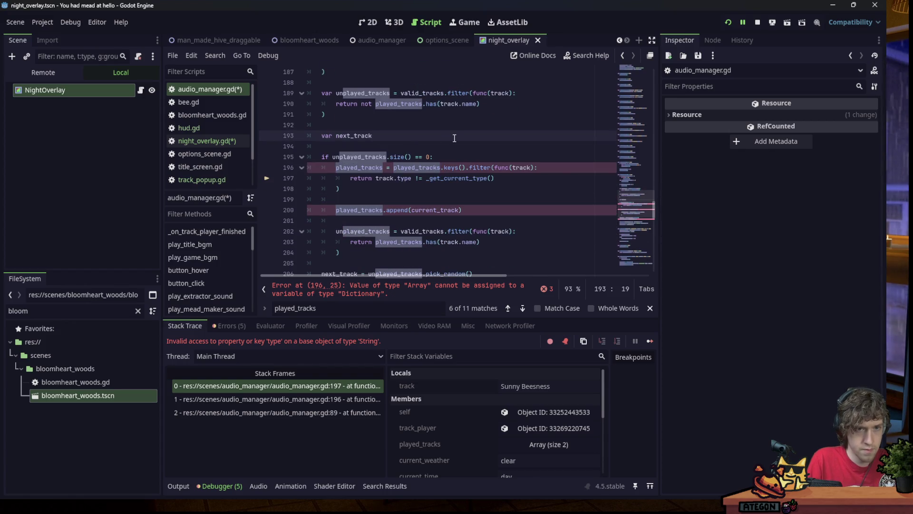
Step: Add 'var played_track_keys = played_tracks.keys()' below var next_track
key("Return")
type("var ")
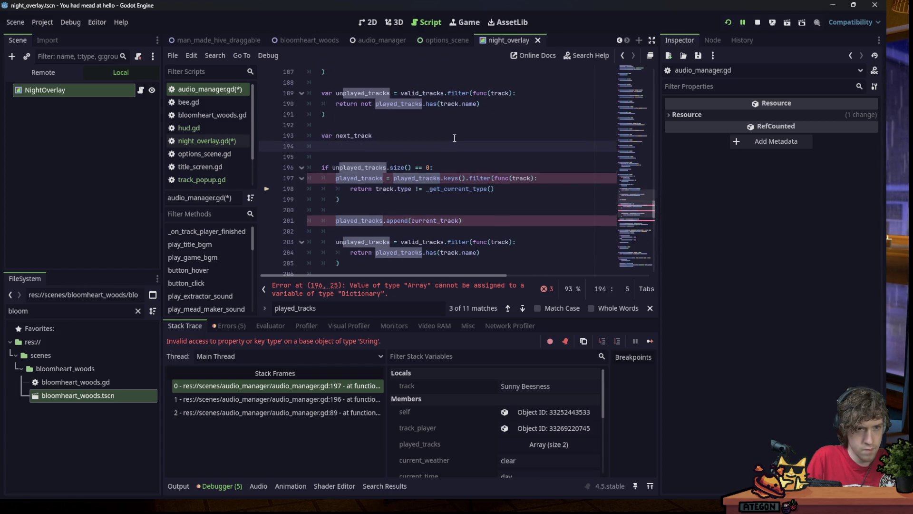
type("played_track_keys = []")
left_click(361, 146)
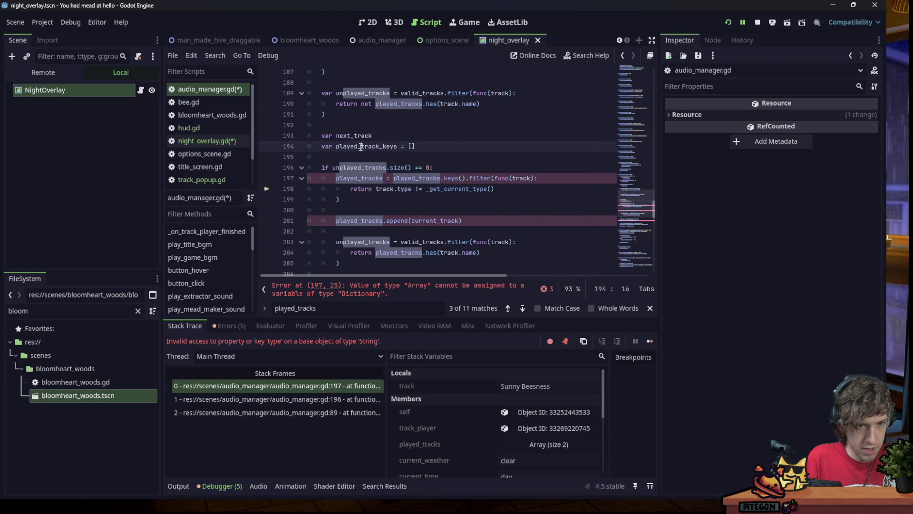
double_click(361, 147)
key("ctrl+c")
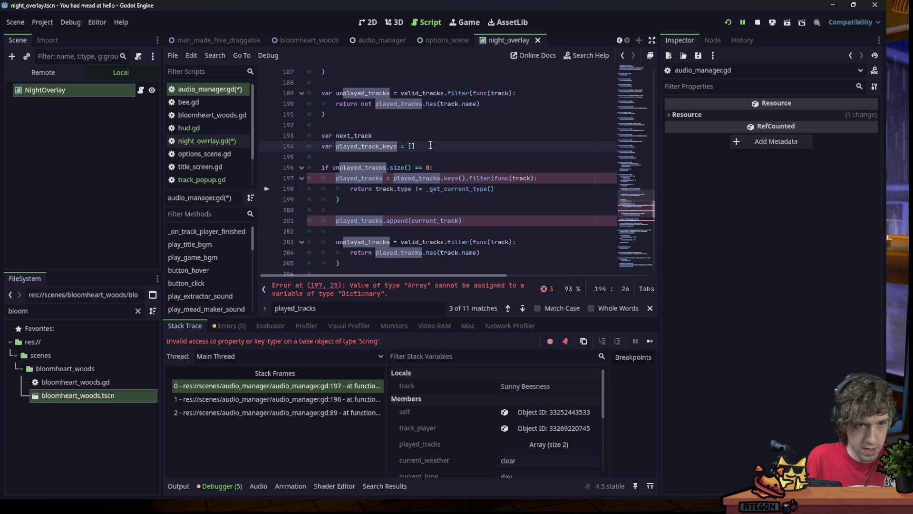
left_click(432, 146)
key("BackSpace")
key("BackSpace")
type("play")
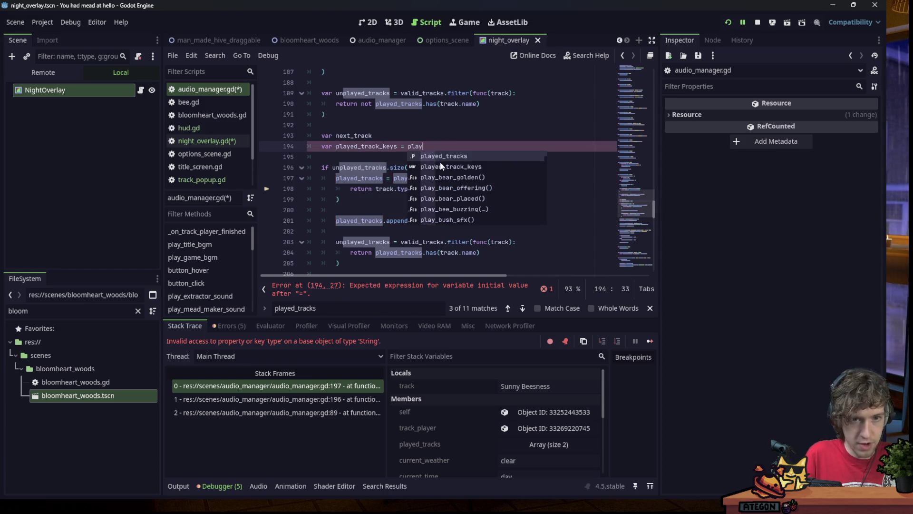
key("Return")
type(".ke")
key("Return")
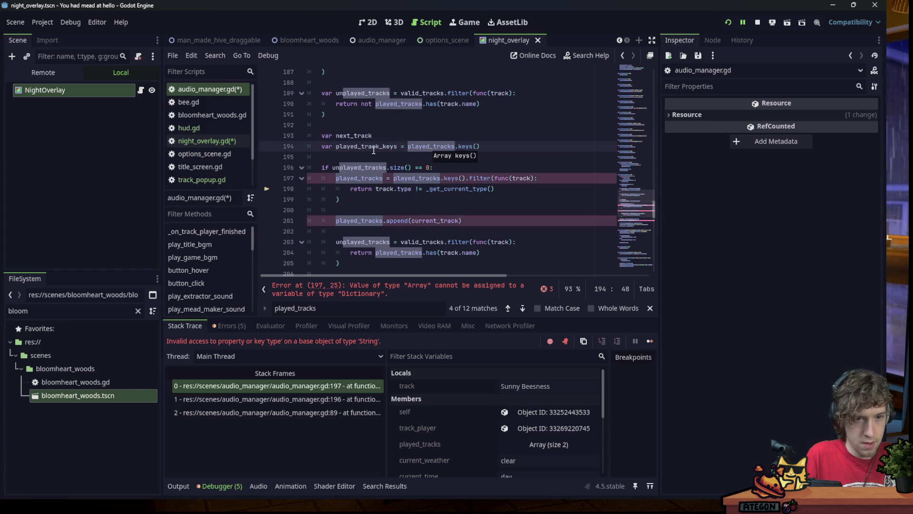
Step: Make line 197 filter and assign played_track_keys instead of played_tracks.keys()
left_click(464, 177)
left_click_drag(465, 178, 393, 178)
key("ctrl+v")
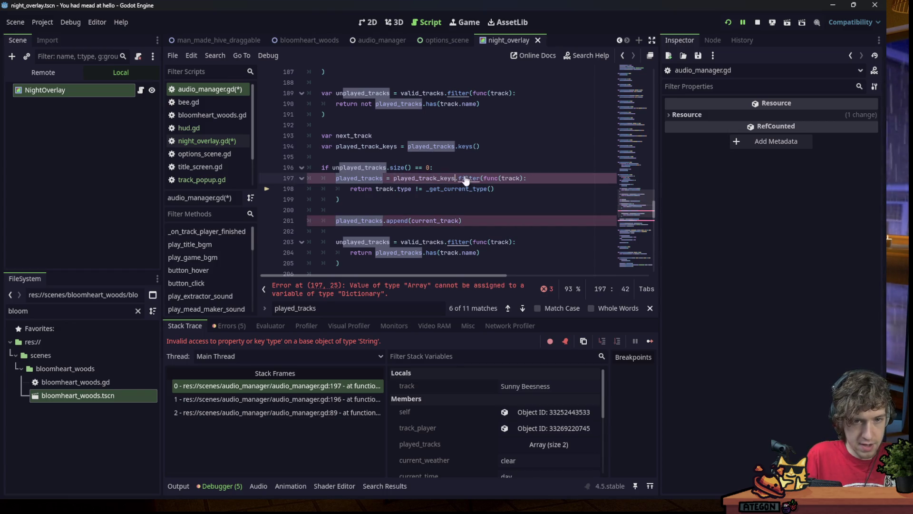
double_click(366, 178)
key("ctrl+v")
Step: Check line 201 and the append on line 208, leaving line 201 using played_tracks
double_click(379, 222)
key("ctrl+v")
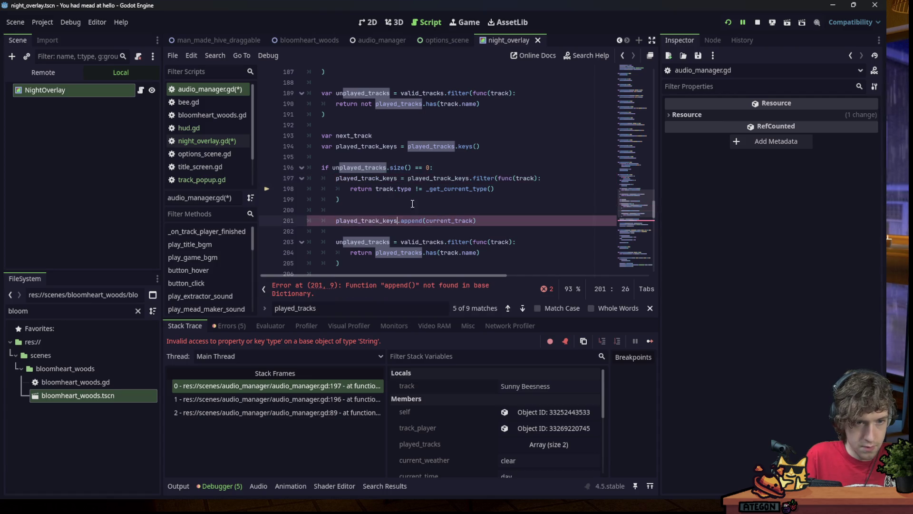
scroll(366, 223, "down", 2)
double_click(359, 229)
key("ctrl+c")
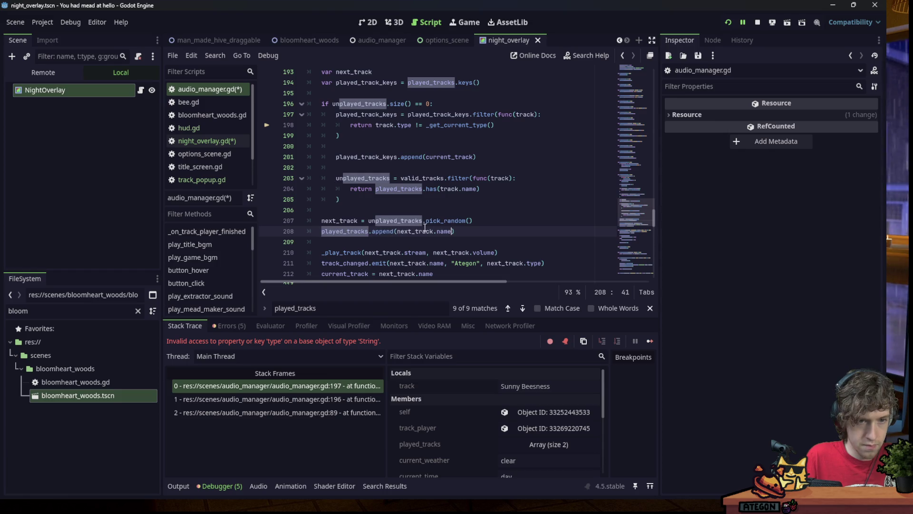
scroll(404, 223, "up", 2)
left_click(404, 167)
scroll(404, 163, "down", 1)
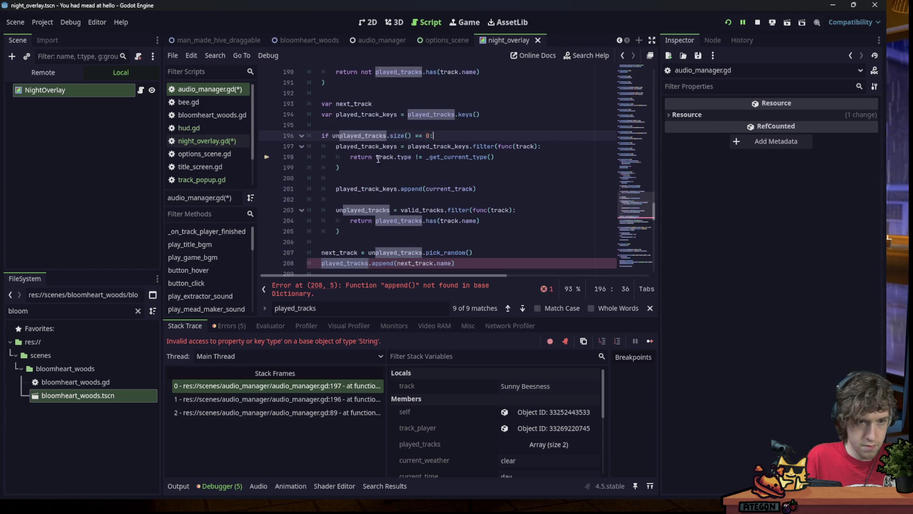
double_click(394, 189)
key("ctrl+v")
left_click(421, 167)
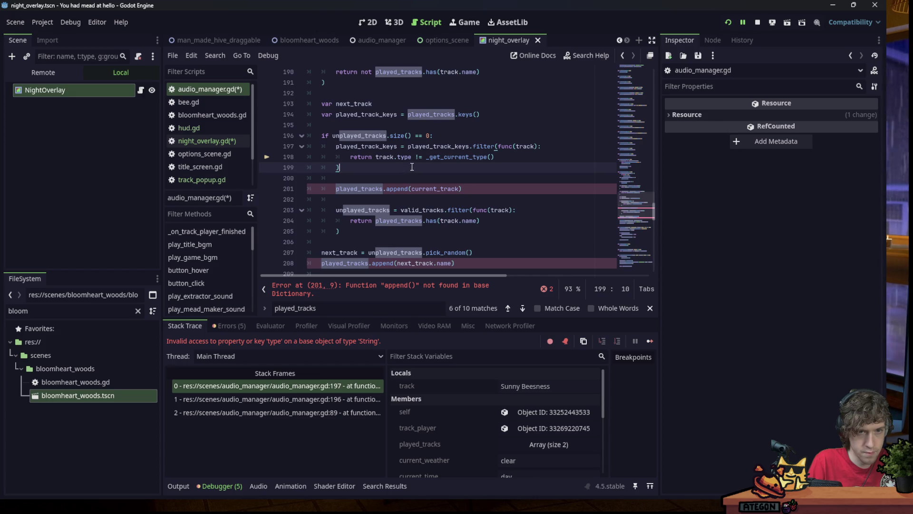
Step: Change the filter's return line to read played_tracks[track].type
left_click(394, 157)
key("ctrl+BackSpace")
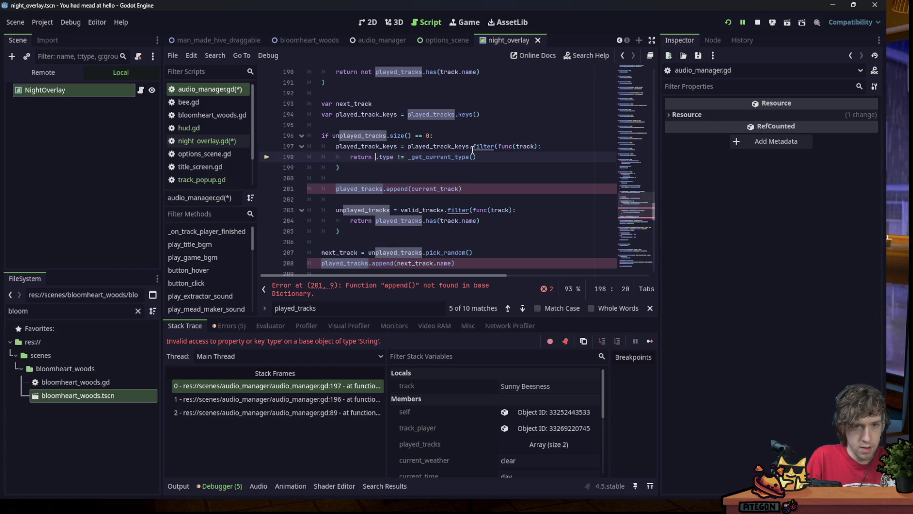
type("played")
key("Return")
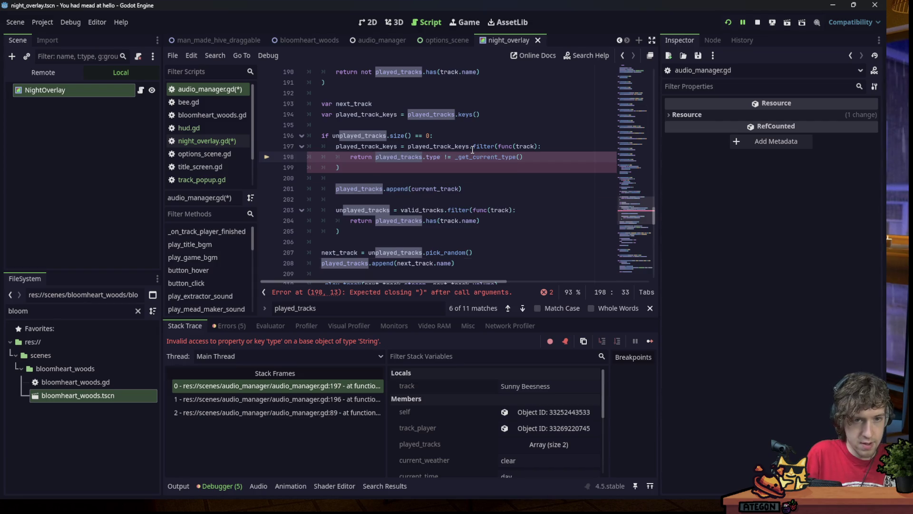
type("[")
type("track")
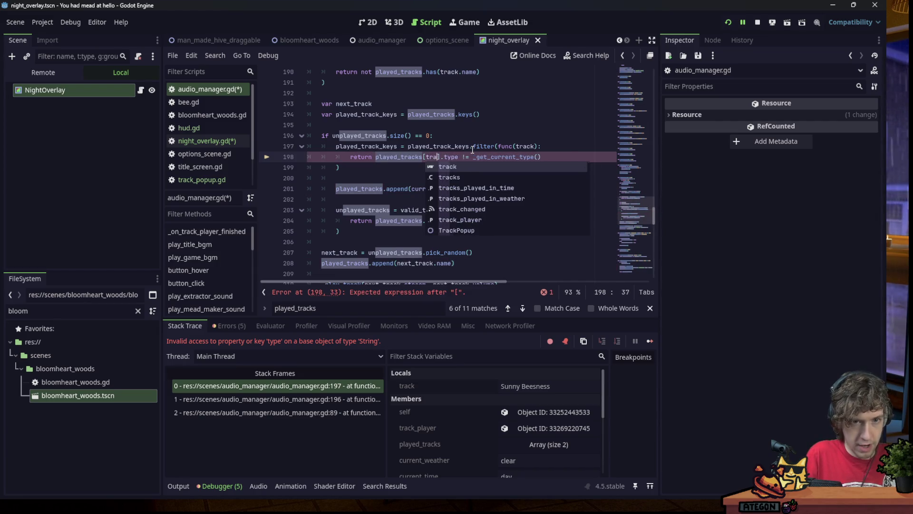
left_click(478, 146)
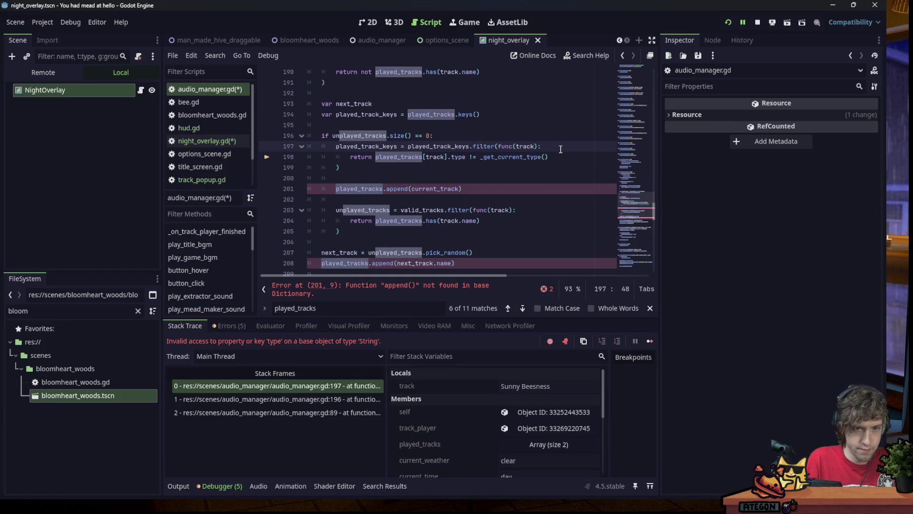
Step: Remove the .append(current_track) call from line 201
left_click(383, 188)
double_click(421, 190)
key("BackSpace")
left_click(385, 189)
key("shift+End")
Step: Make line 201 read 'played_tracks[current_track] =', dismissing the autocomplete list
type("[current_track] =")
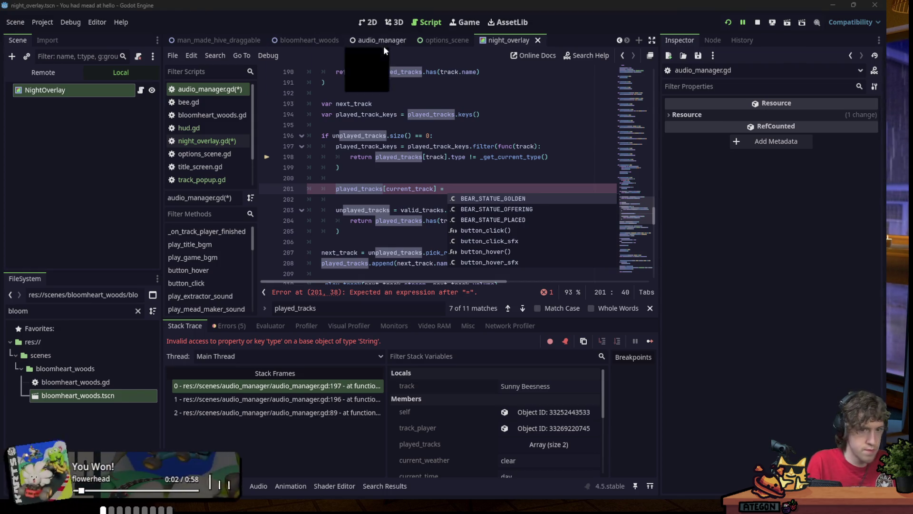
key("Escape")
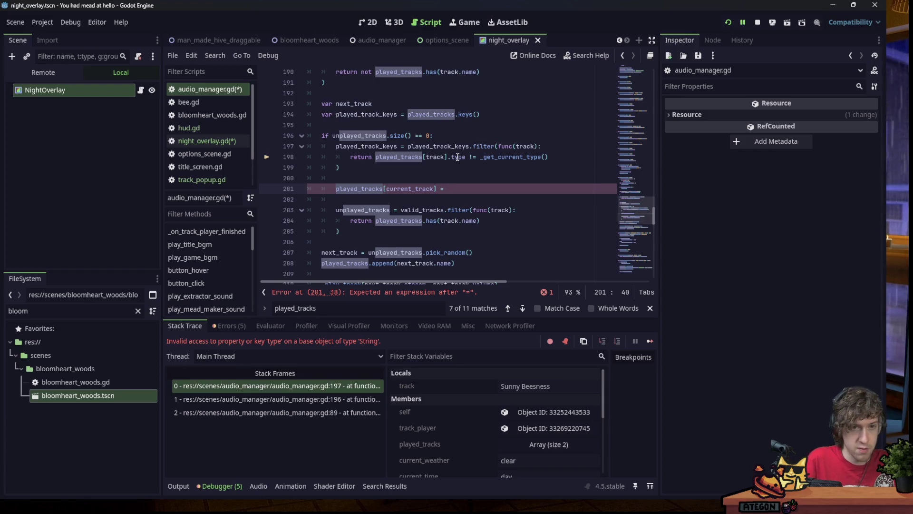
scroll(434, 152, "up", 2)
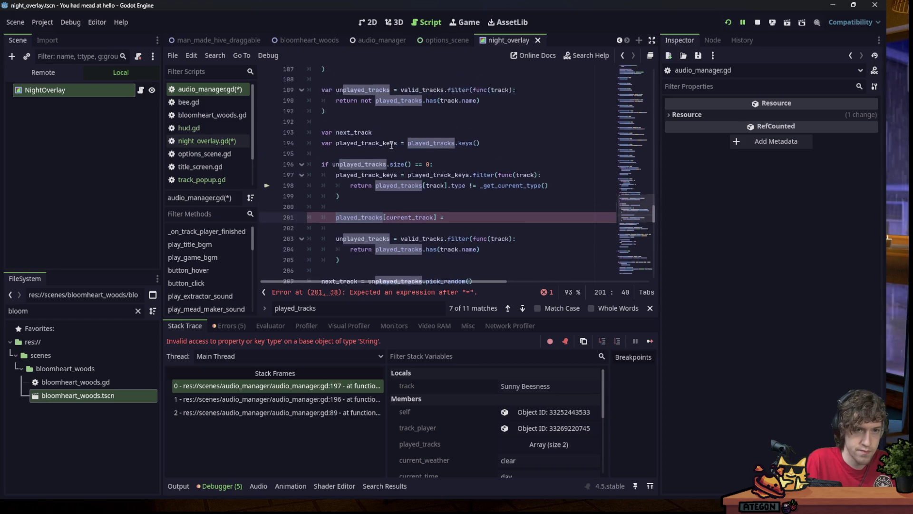
Step: Declare played_tracks on line 74 as Array[Dictionary] with an empty initial value
scroll(384, 181, "up", 3)
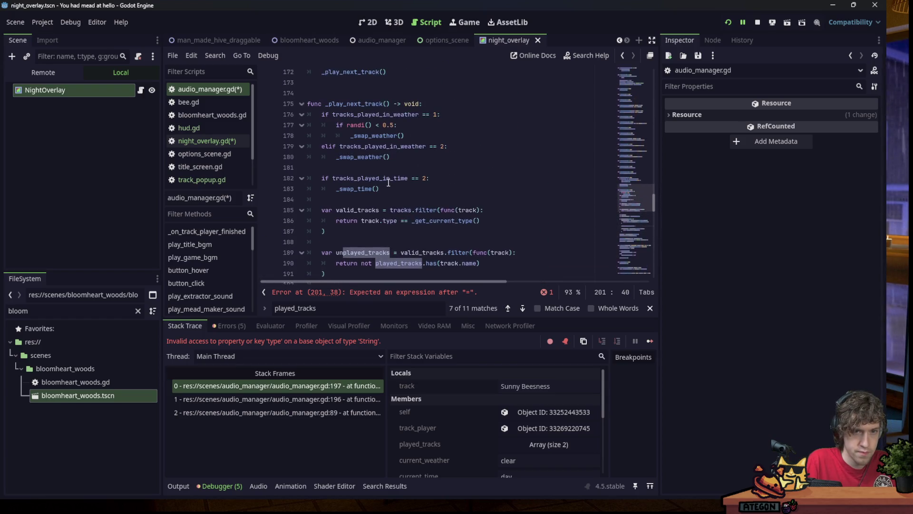
scroll(380, 181, "down", 1)
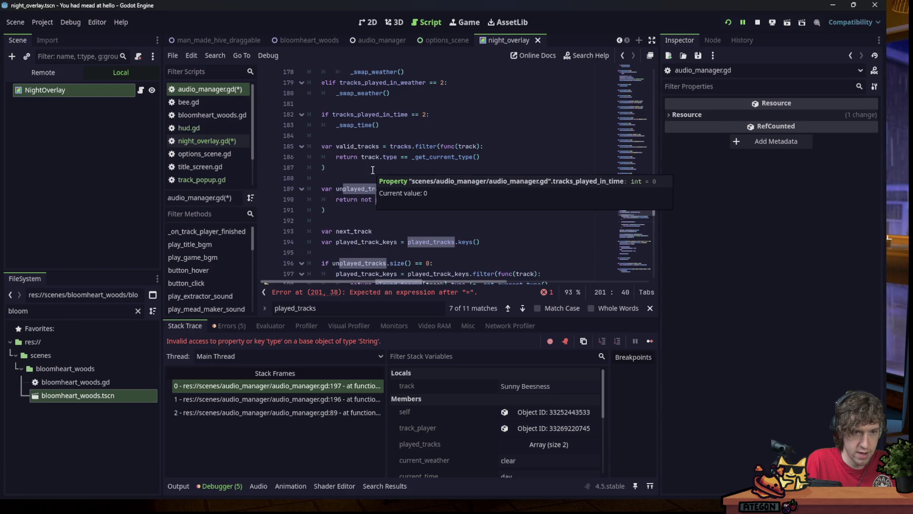
left_click(474, 145)
left_click_drag(639, 202, 641, 121)
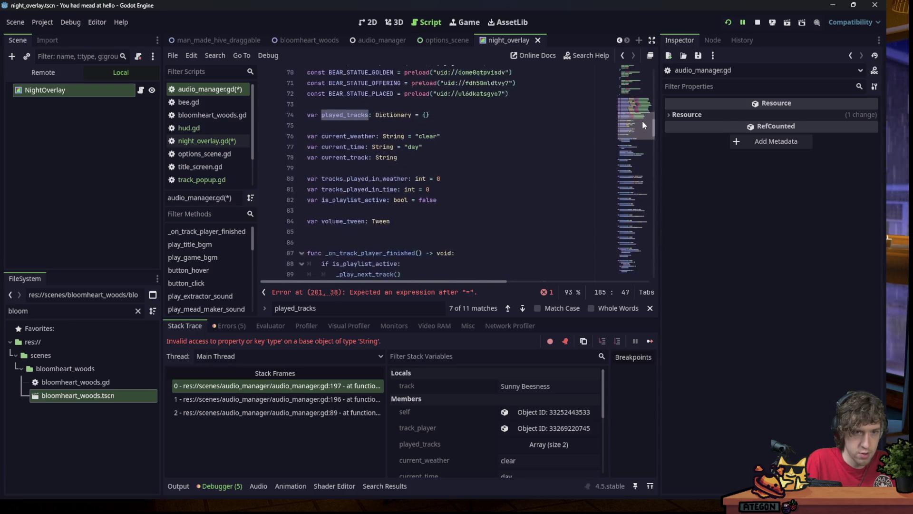
left_click(439, 193)
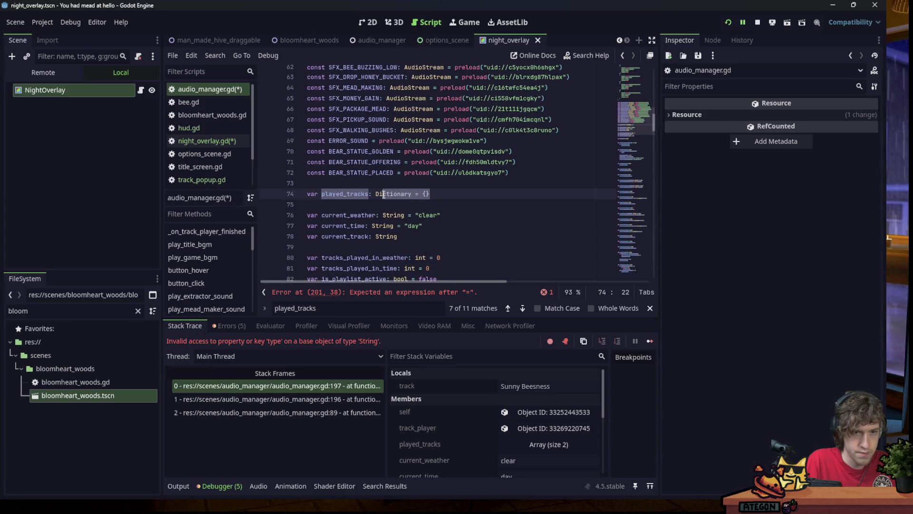
scroll(404, 200, "up", 1)
key("Down")
double_click(393, 225)
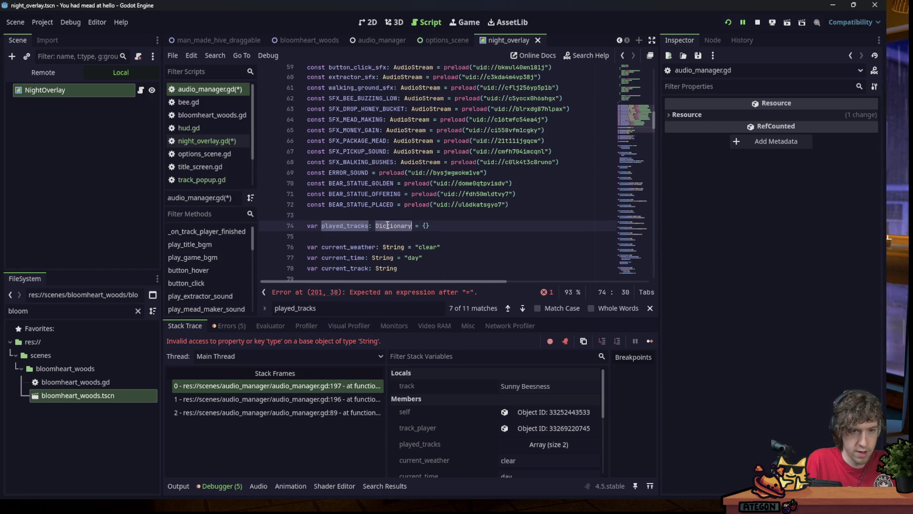
type("Array[]")
type("Dictionary")
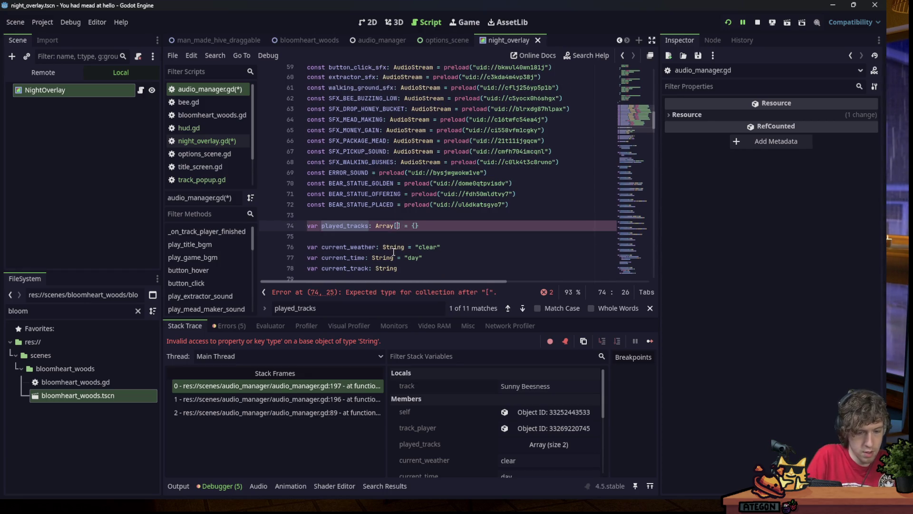
key("End")
key("BackSpace")
key("BackSpace")
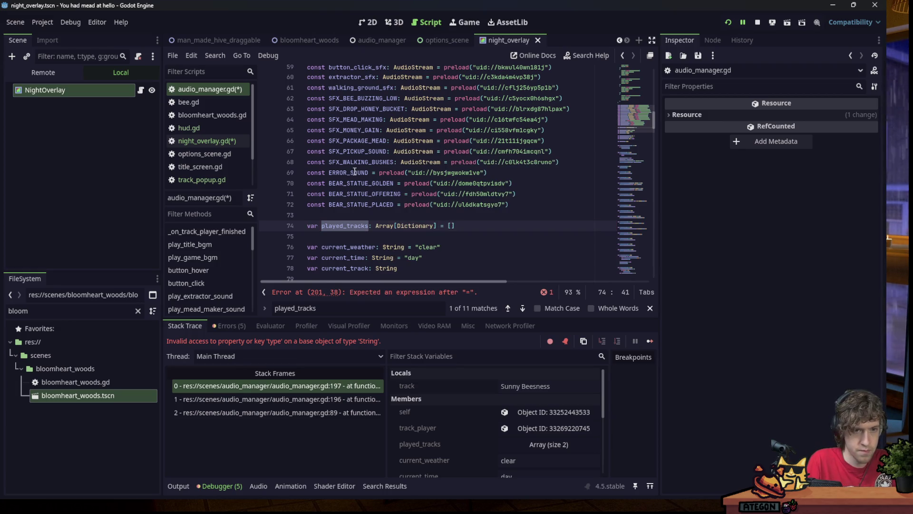
Step: Change current_track's type on line 78 from String to Dictionary and save the script
scroll(355, 173, "down", 2)
left_click(449, 193)
scroll(440, 186, "down", 1)
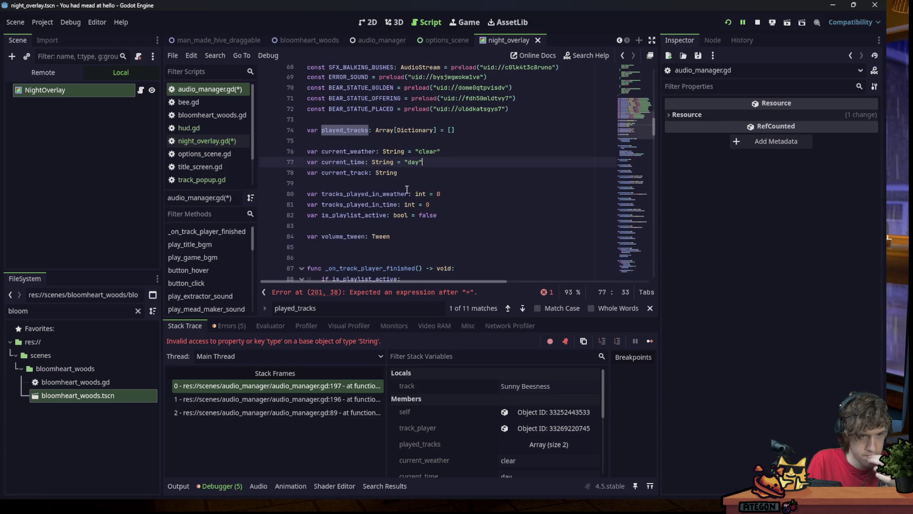
double_click(385, 174)
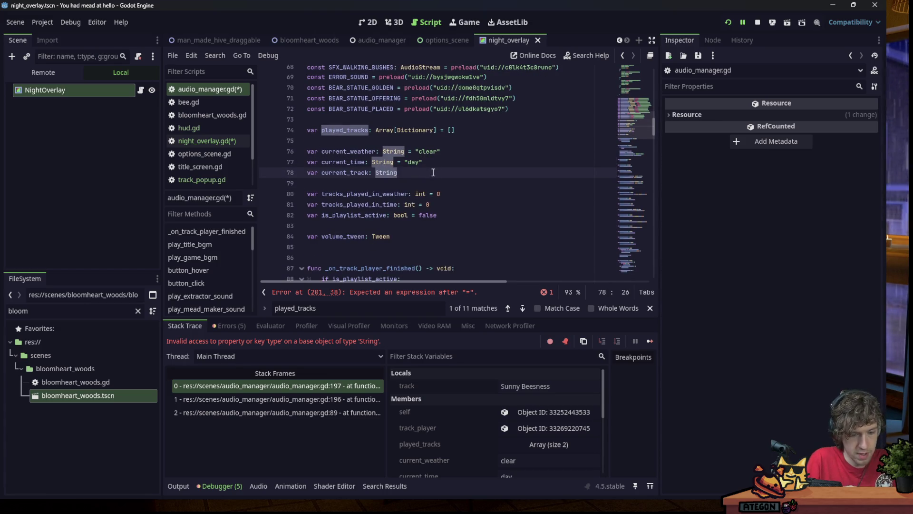
type("Dict")
key("Return")
key("ctrl+s")
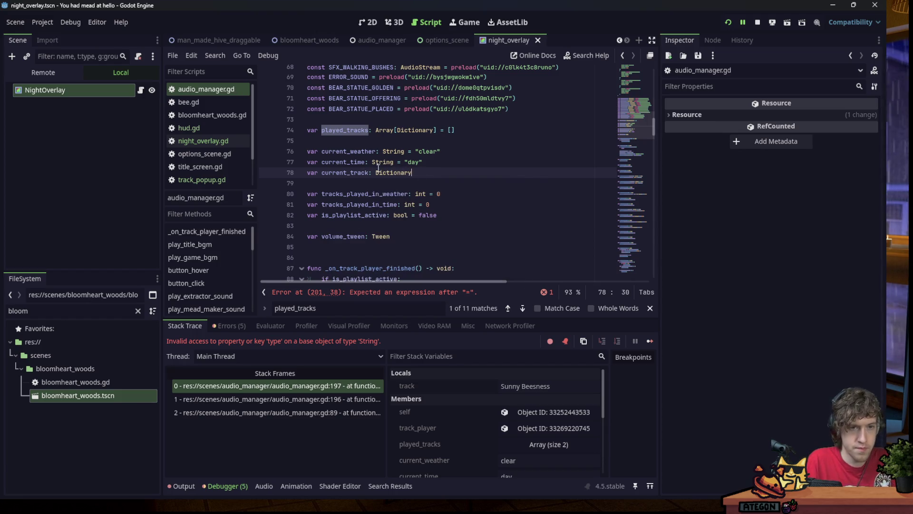
Step: Search for current_track and change line 97 to assign tracks[0] instead of tracks[0].name
double_click(353, 171)
key("ctrl+f")
key("Return")
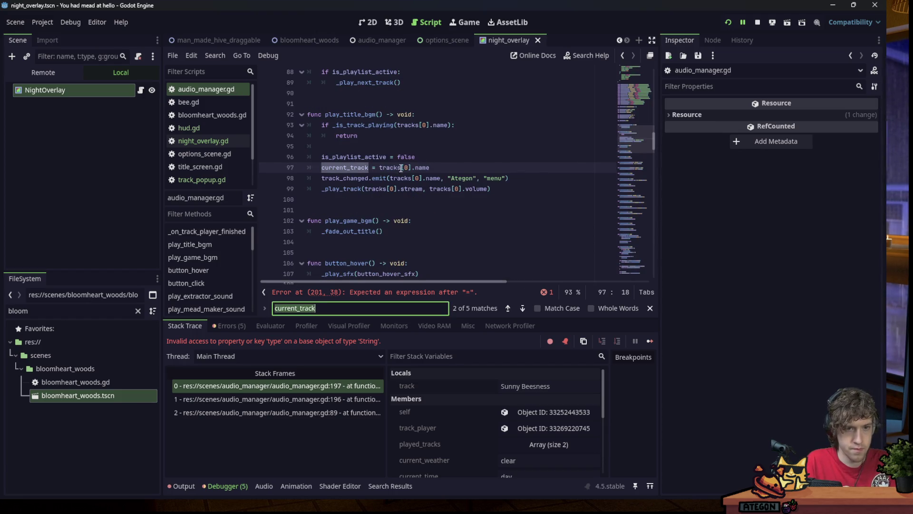
left_click_drag(429, 167, 380, 169)
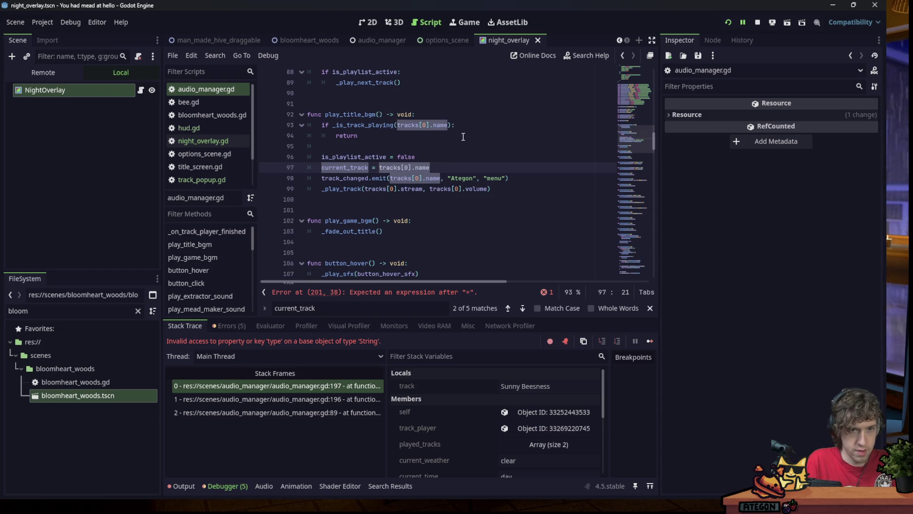
type("tracks[0")
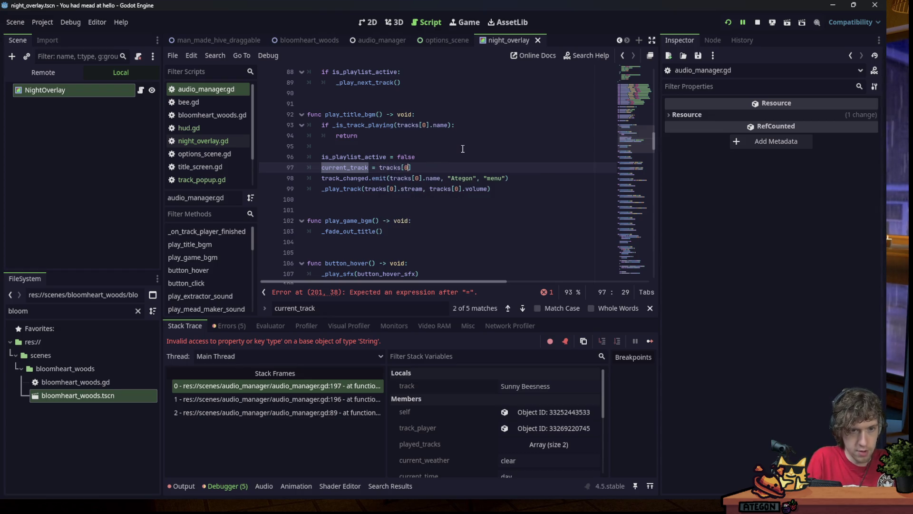
Step: Find the next current_track uses and remove .name from the line 212 assignment, then save
double_click(354, 168)
key("ctrl+c")
key("ctrl+f")
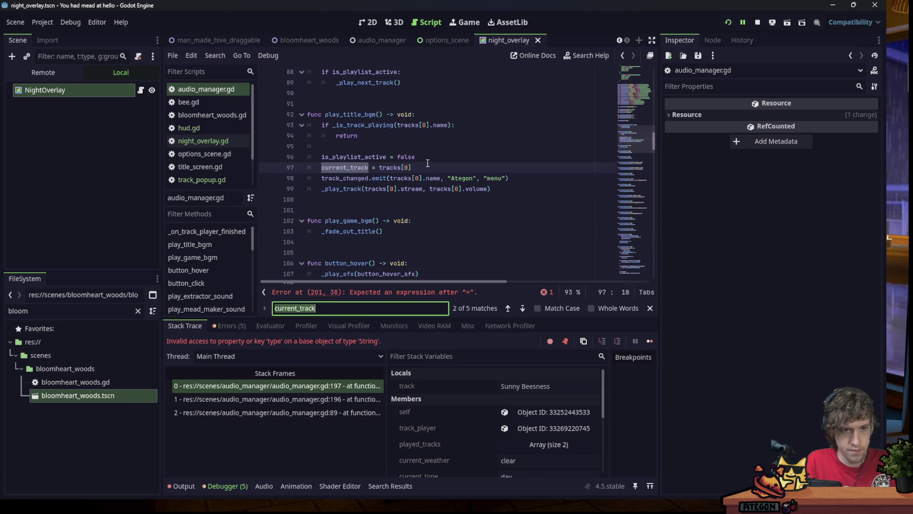
left_click(433, 167)
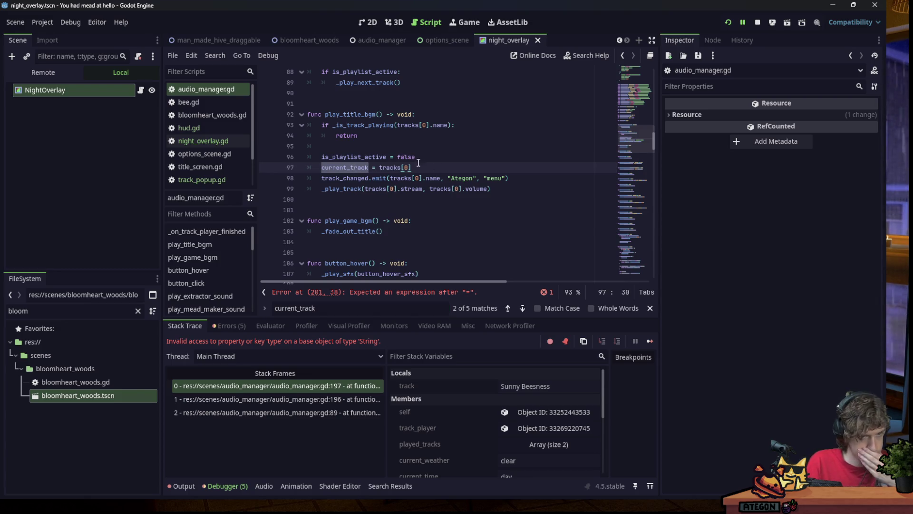
key("ctrl+f")
key("Return")
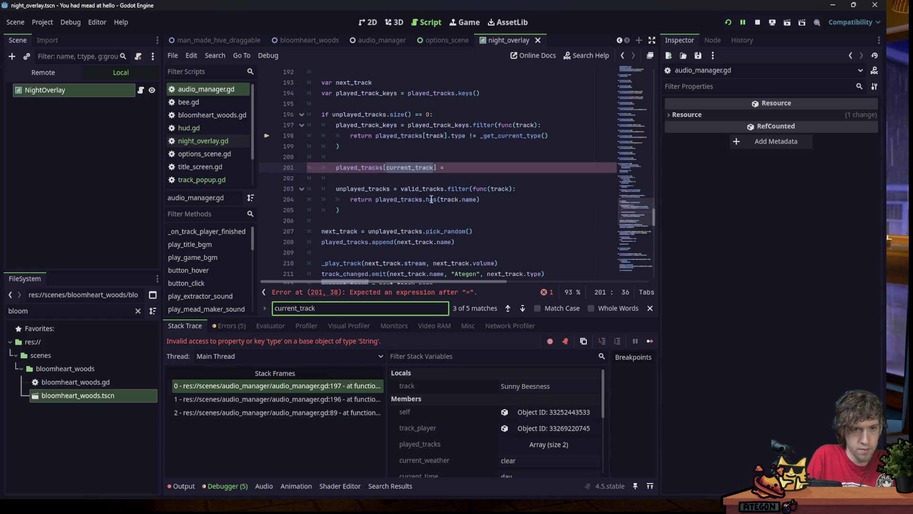
left_click_drag(446, 168, 337, 167)
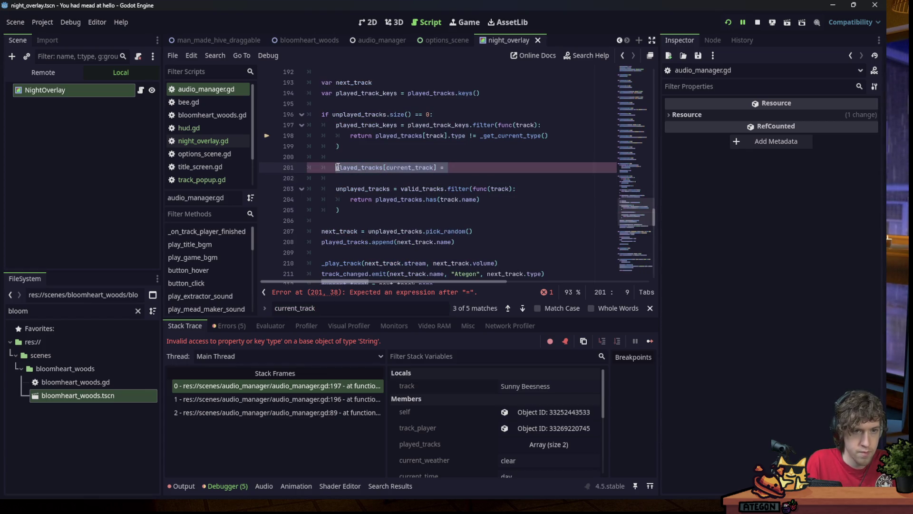
scroll(397, 171, "down", 1)
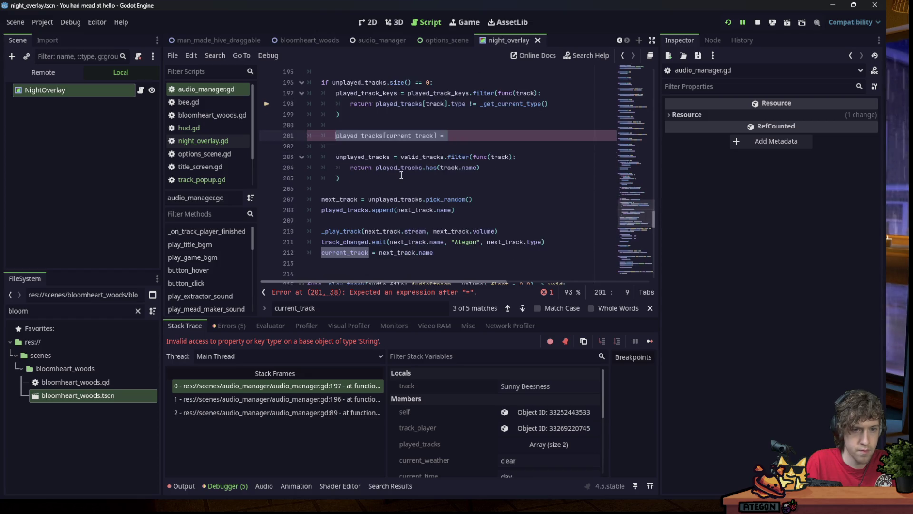
scroll(413, 236, "down", 1)
left_click(416, 221)
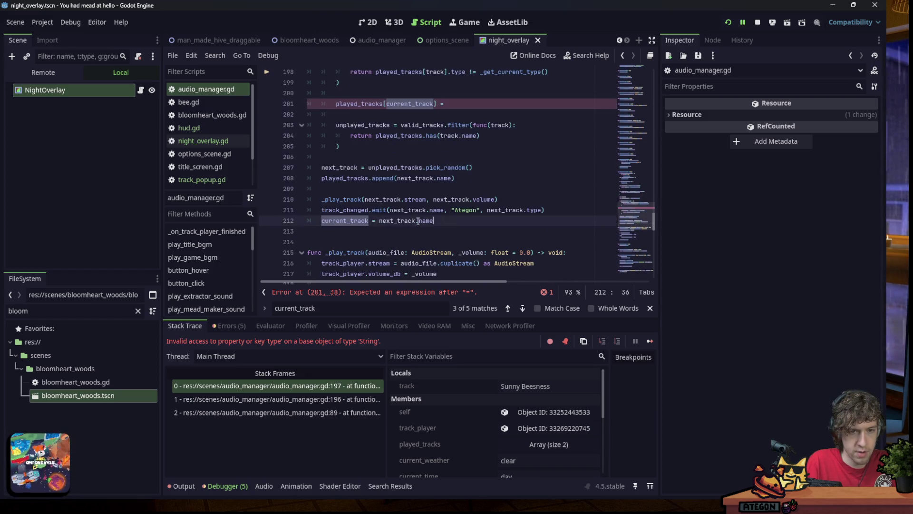
key("BackSpace")
key("ctrl+s")
Step: Rename next_track to current_track on lines 207–208 and delete the leftover line 212
left_click(345, 221)
double_click(346, 221)
key("BackSpace")
double_click(339, 168)
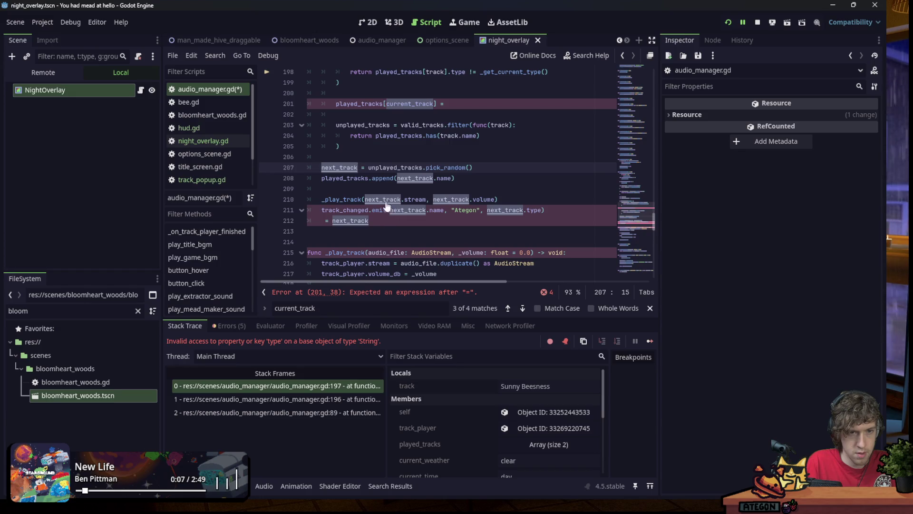
key("ctrl+d")
key("ctrl+v")
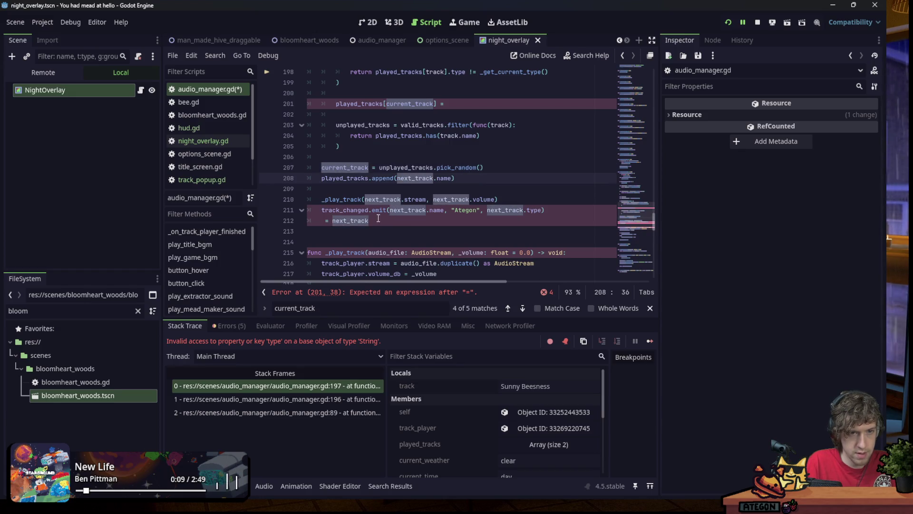
triple_click(377, 222)
key("BackSpace")
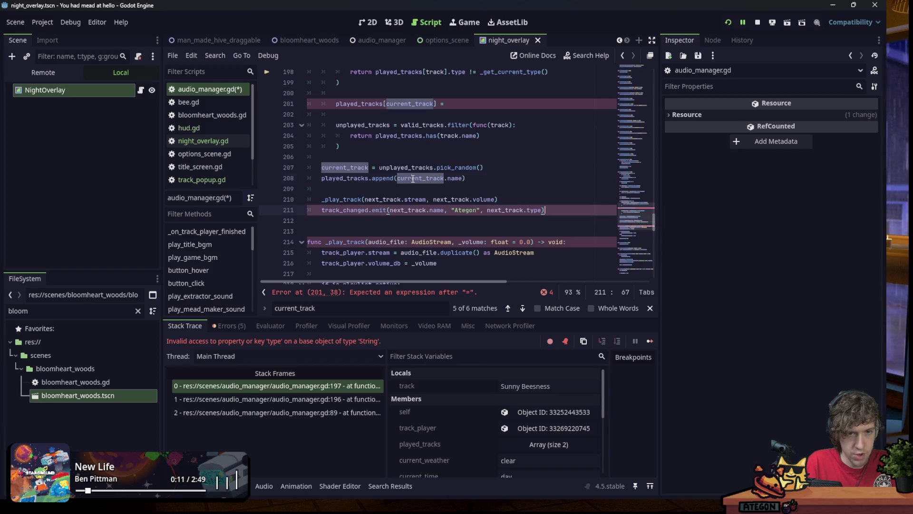
Step: Rename the remaining next_track uses on lines 210–211 to current_track and save
double_click(395, 200)
key("ctrl+d")
key("ctrl+d")
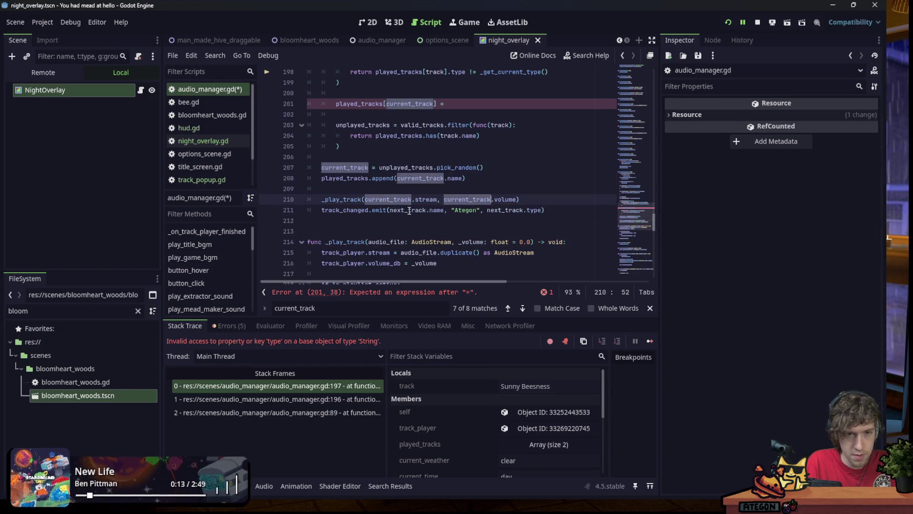
key("ctrl+v")
double_click(515, 210)
key("ctrl+v")
key("ctrl+s")
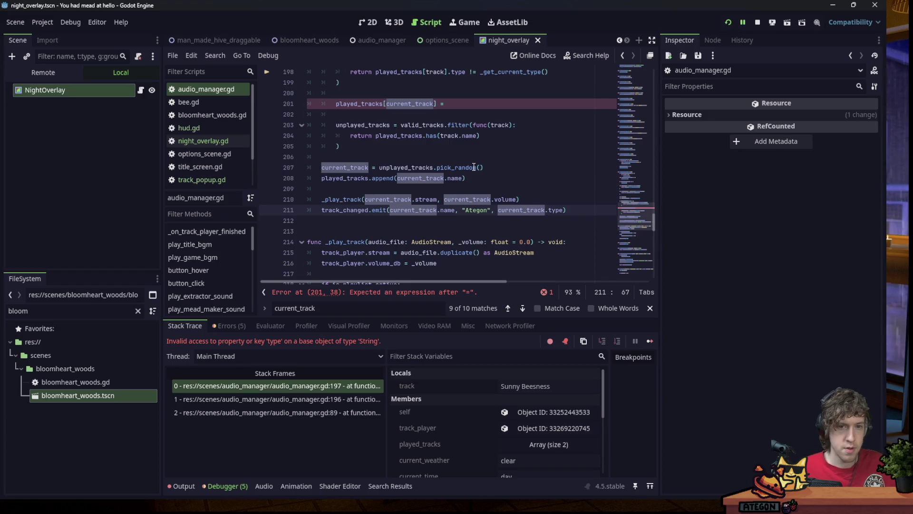
left_click(511, 185)
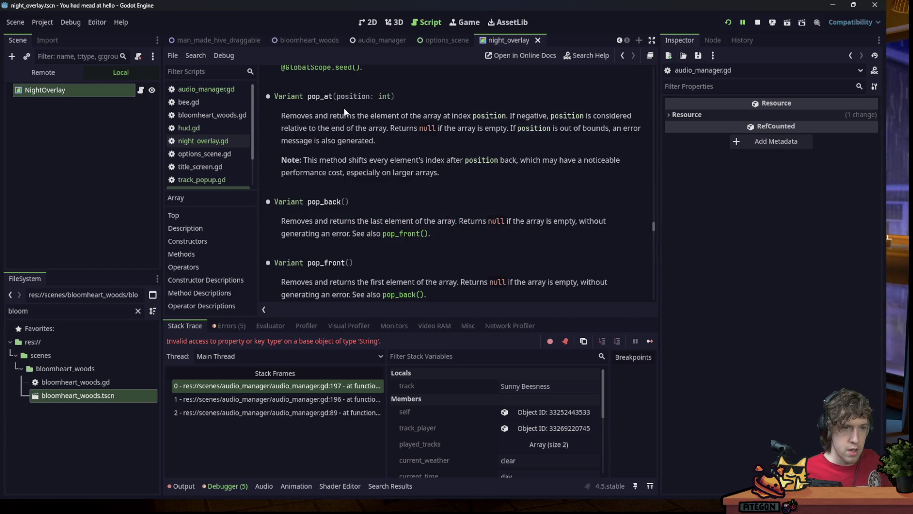
Step: Check line 22 of night_overlay.gd, then return to audio_manager.gd
left_click(199, 143)
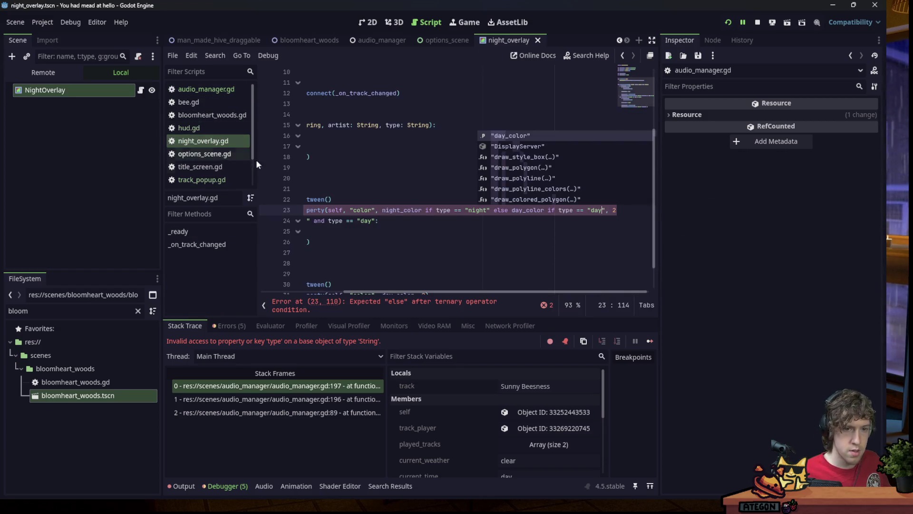
left_click(335, 199)
left_click(209, 90)
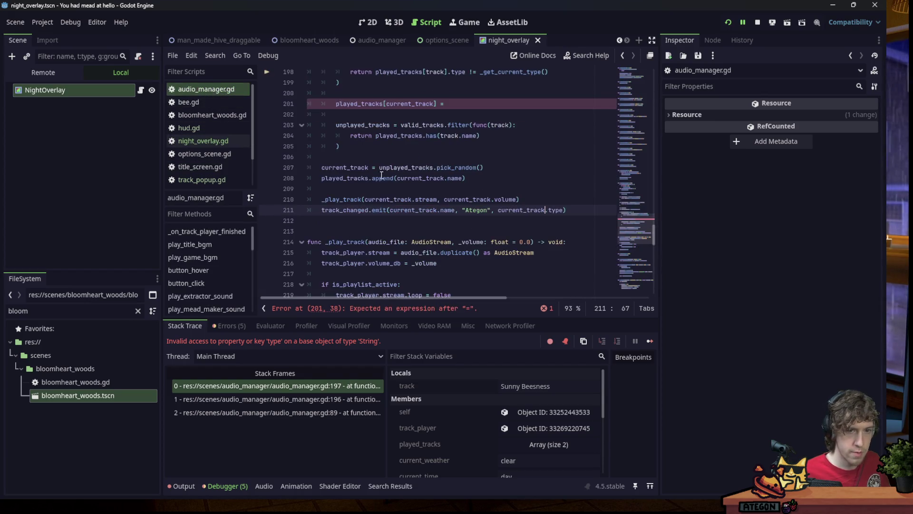
scroll(410, 182, "up", 5)
scroll(410, 182, "up", 4)
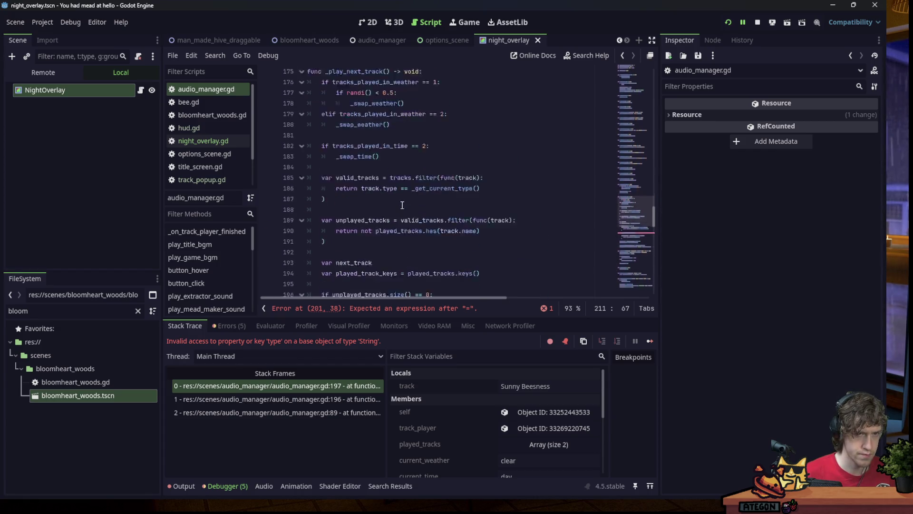
scroll(402, 204, "down", 3)
scroll(400, 206, "up", 5)
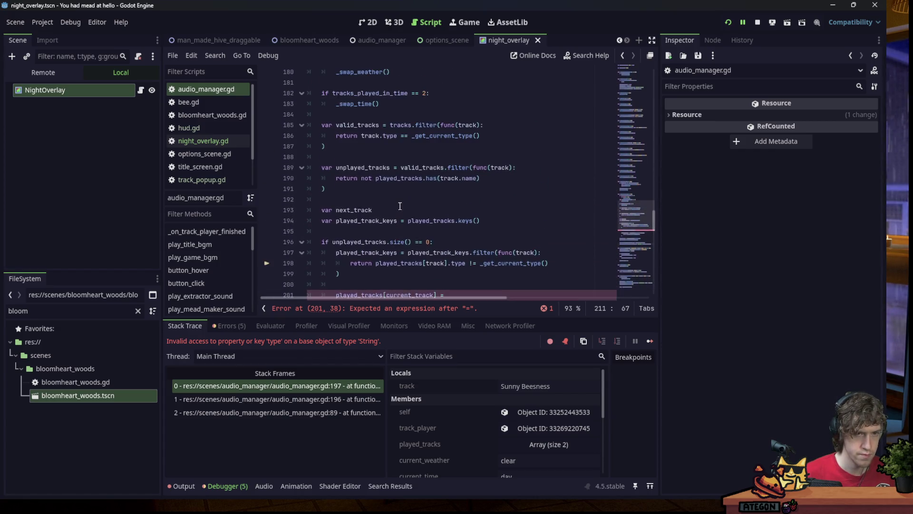
scroll(373, 183, "down", 8)
Step: Append .name to the current_track comparison in _is_track_playing on line 231
left_click(526, 213)
double_click(345, 199)
key("ctrl+f")
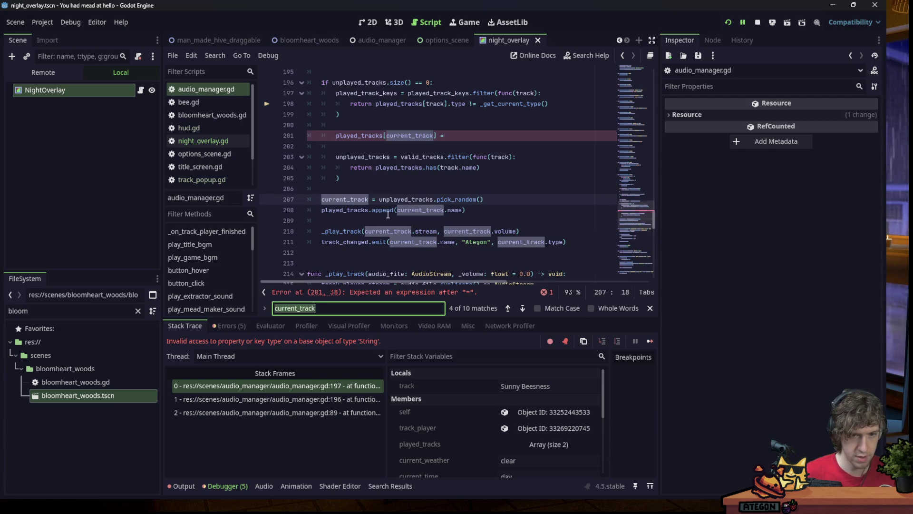
key("Return")
key("Return")
key("Return")
key("Return")
key("Return")
key("Return")
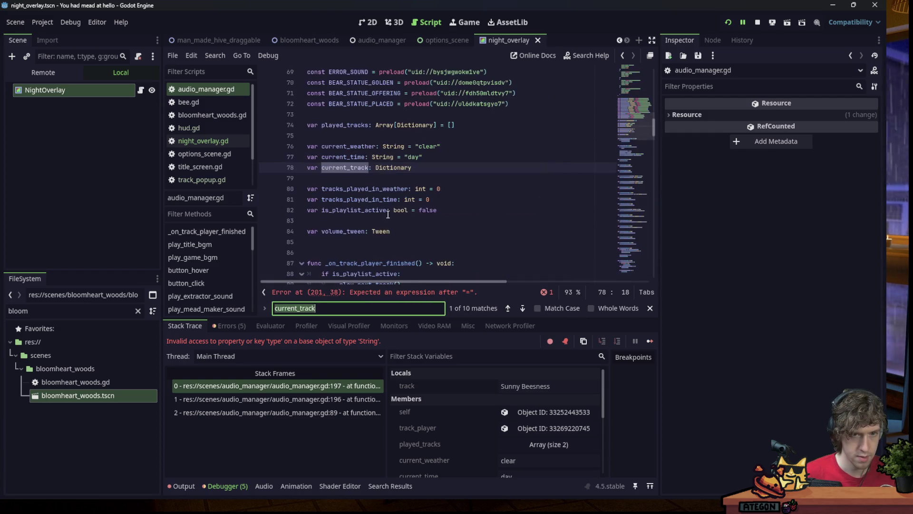
scroll(387, 214, "down", 10)
left_click(507, 308)
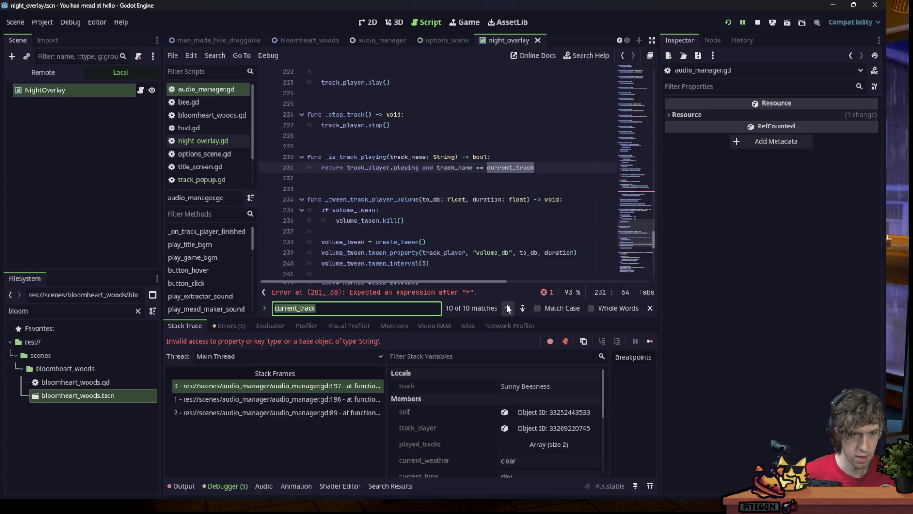
left_click(554, 169)
type(".name")
Step: Step through the current_track matches on lines 97 and 201, back to match 10 of 10
key("ctrl+f")
key("Return")
key("Return")
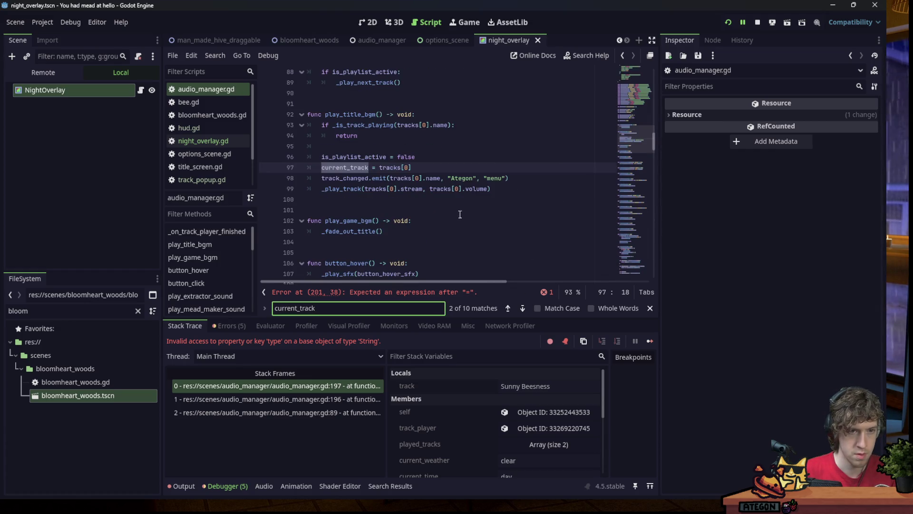
key("Return")
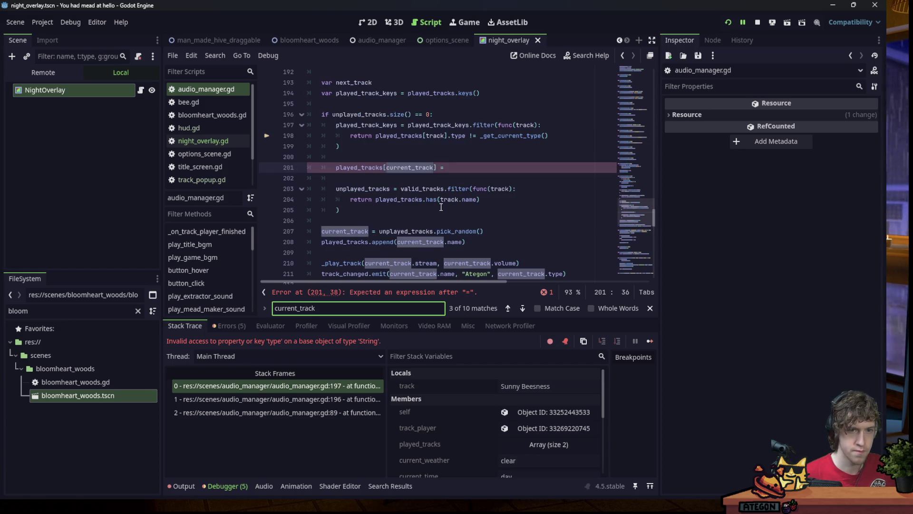
left_click(508, 308)
left_click(508, 308)
left_click(508, 308)
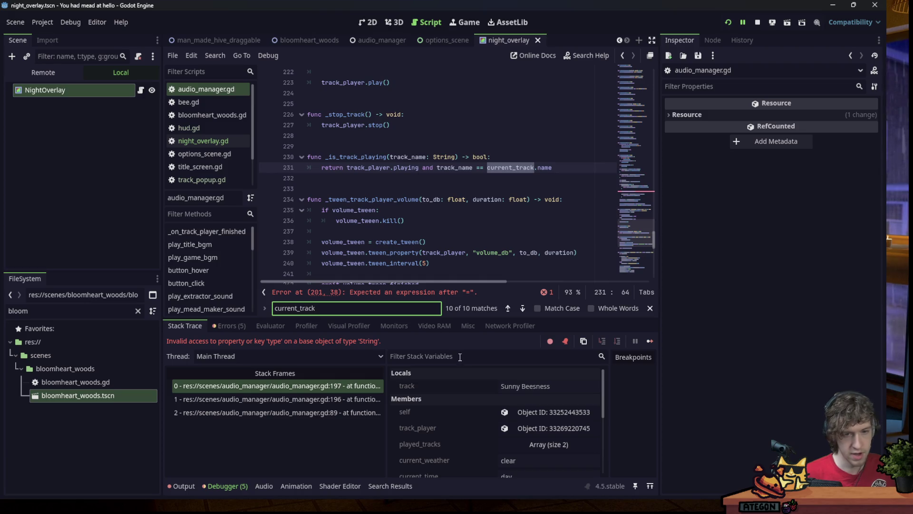
left_click(526, 310)
Step: Advance to the line 201 match, review _play_next_track's filters, and highlight played_tracks on line 190
left_click(524, 310)
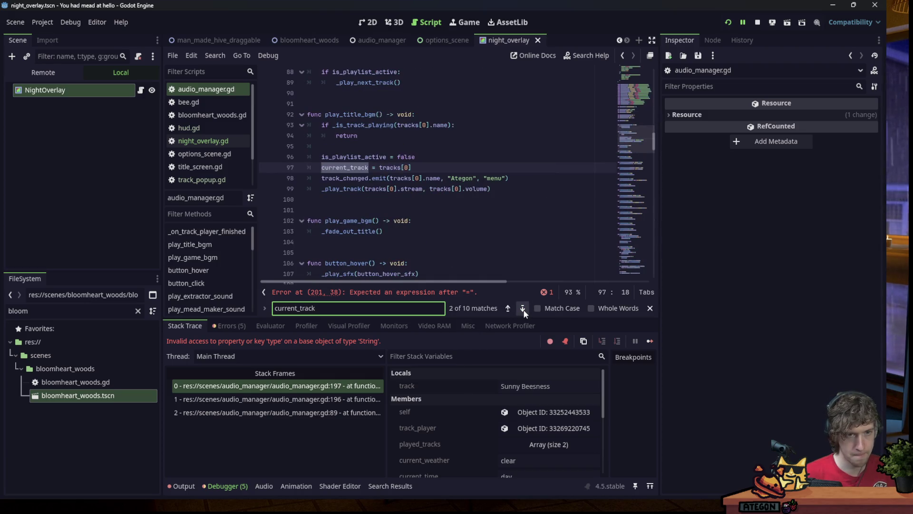
left_click(524, 309)
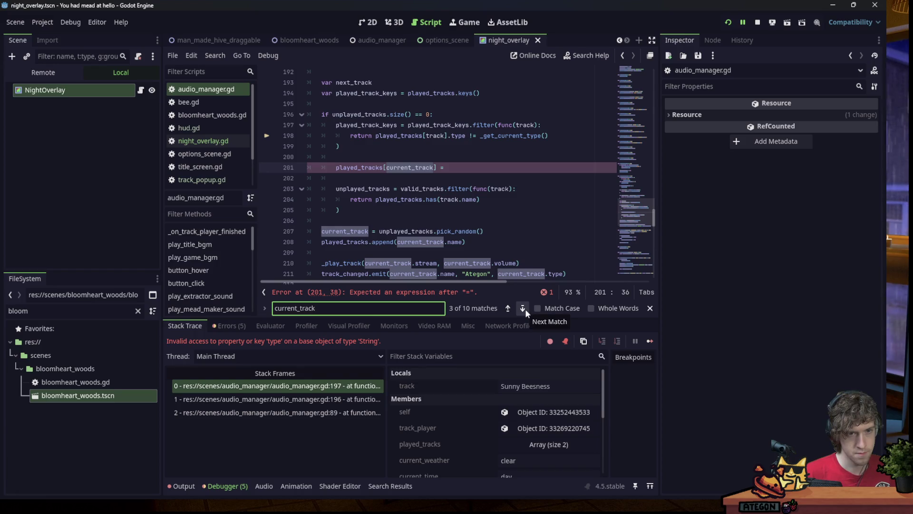
scroll(401, 200, "up", 1)
scroll(401, 200, "up", 1)
mouse_move(336, 199)
left_mouse_down()
mouse_move(452, 200)
mouse_move(437, 200)
left_mouse_up()
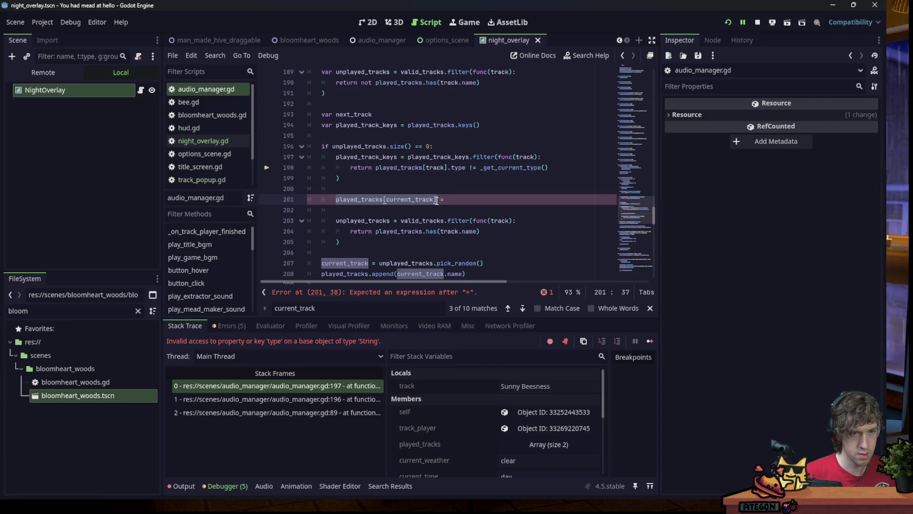
scroll(394, 185, "up", 6)
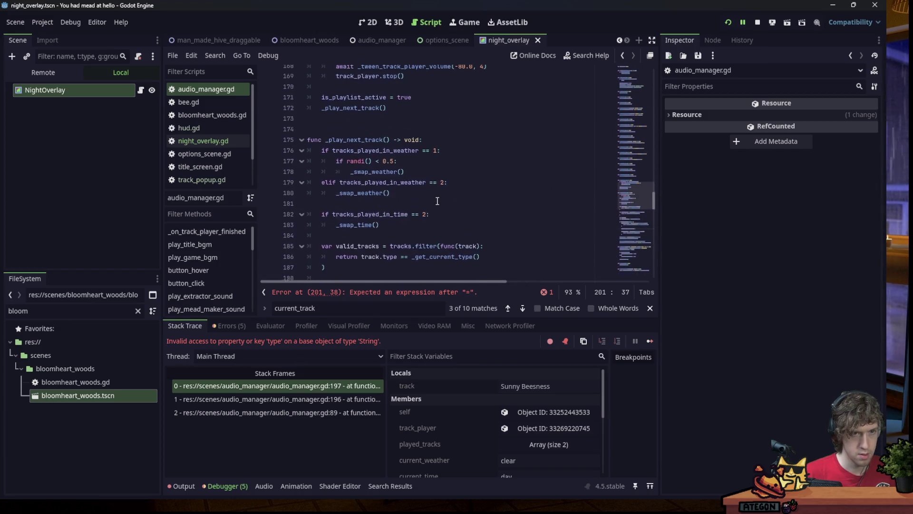
scroll(409, 179, "down", 1)
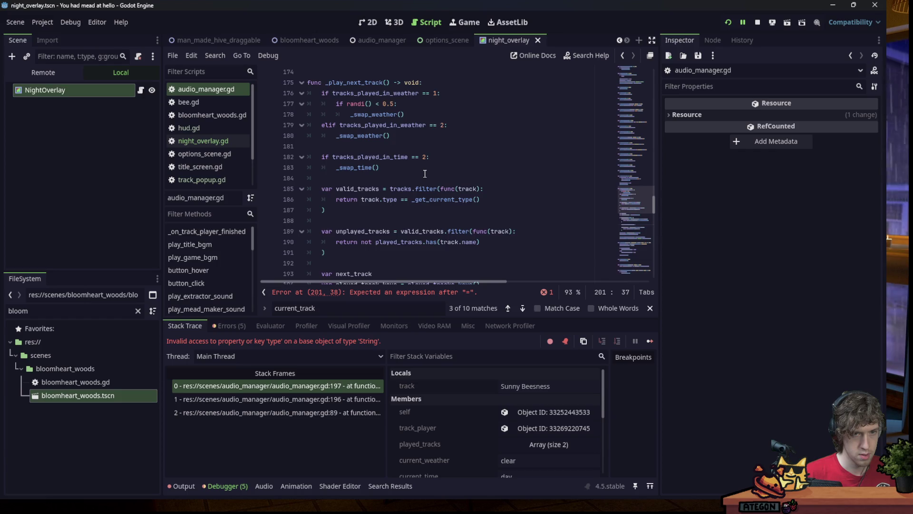
scroll(424, 173, "down", 1)
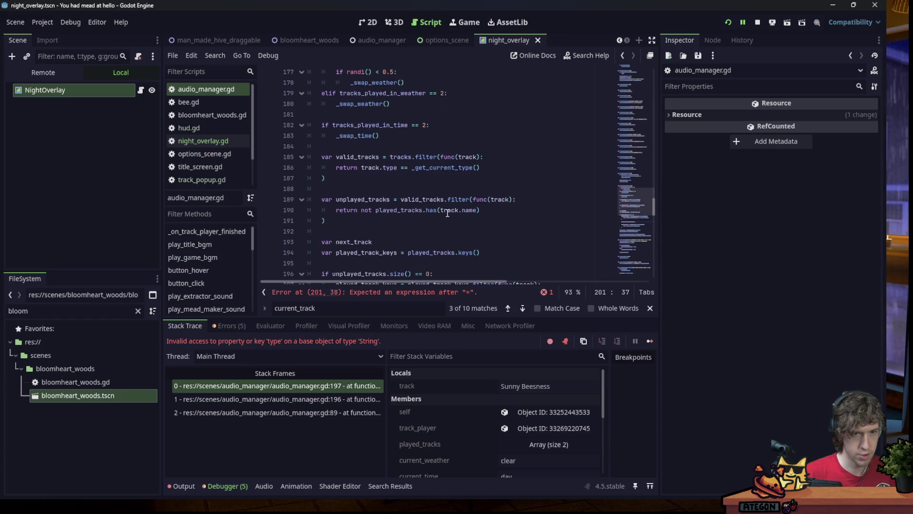
scroll(431, 222, "down", 1)
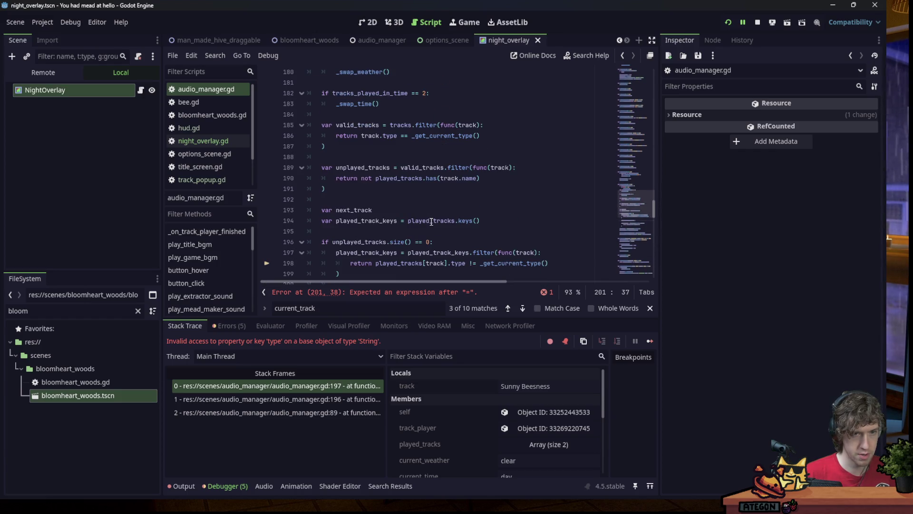
double_click(395, 179)
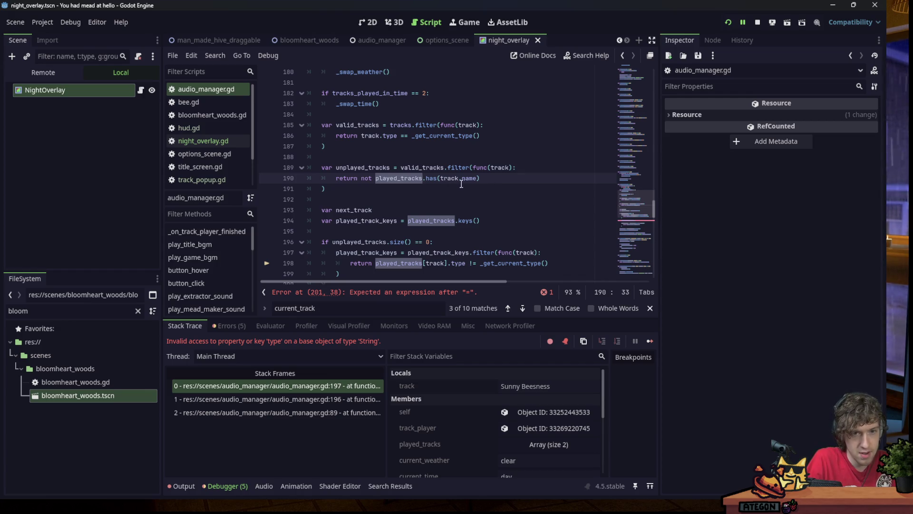
Step: Remove .name from the played_tracks check on line 190 and save
double_click(467, 179)
key("BackSpace")
key("BackSpace")
key("ctrl+s")
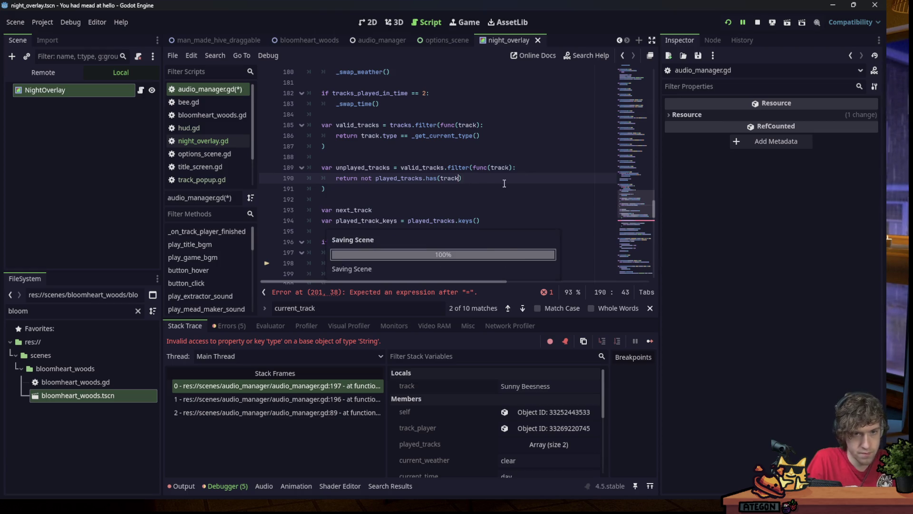
mouse_move(440, 180)
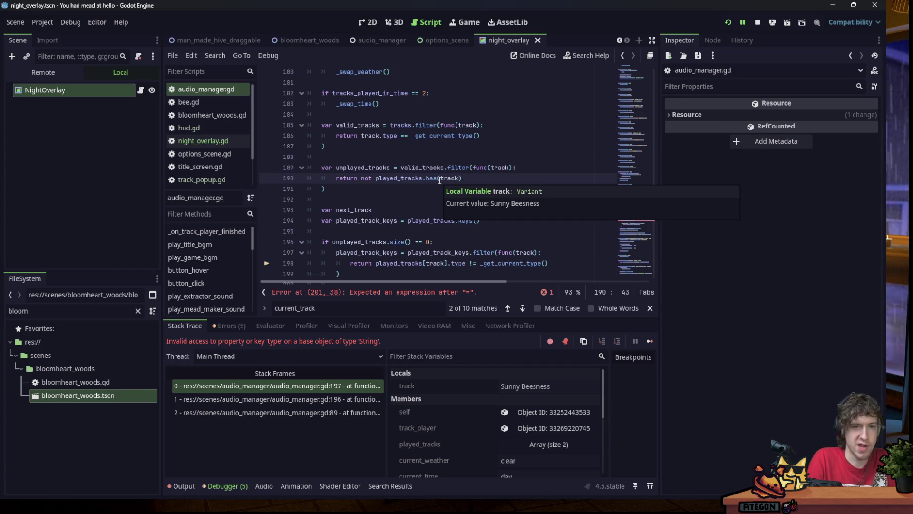
Step: Trace the unplayed_tracks and played_track_keys uses through the refill block
double_click(366, 168)
scroll(435, 164, "down", 2)
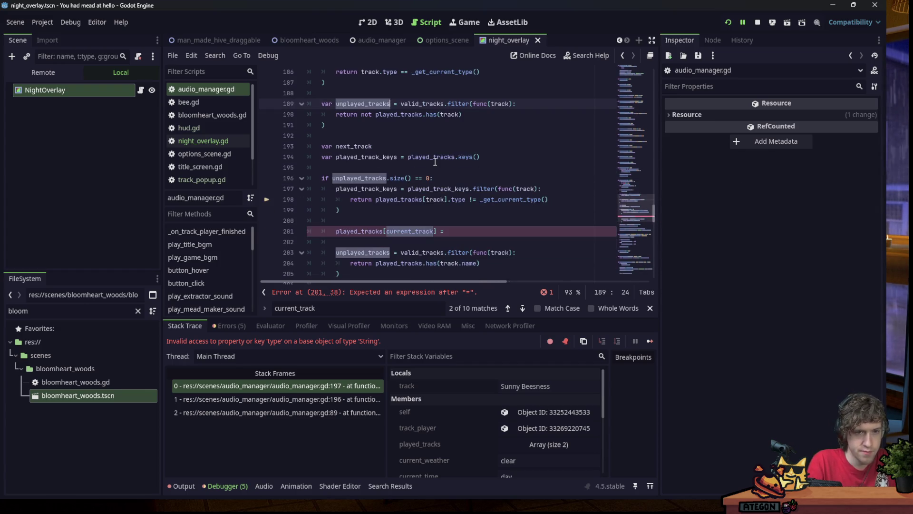
double_click(431, 189)
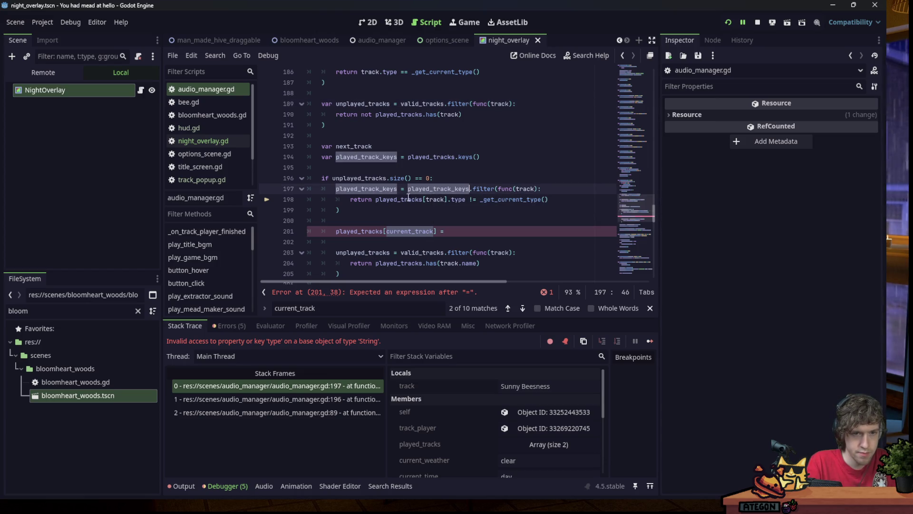
left_click(377, 207)
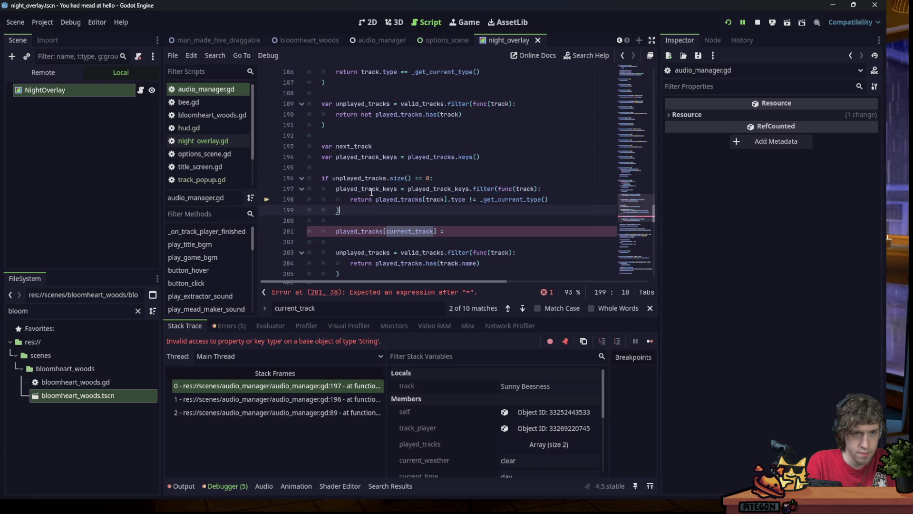
double_click(371, 189)
left_click(371, 189, "ctrl")
left_click(376, 178, "ctrl")
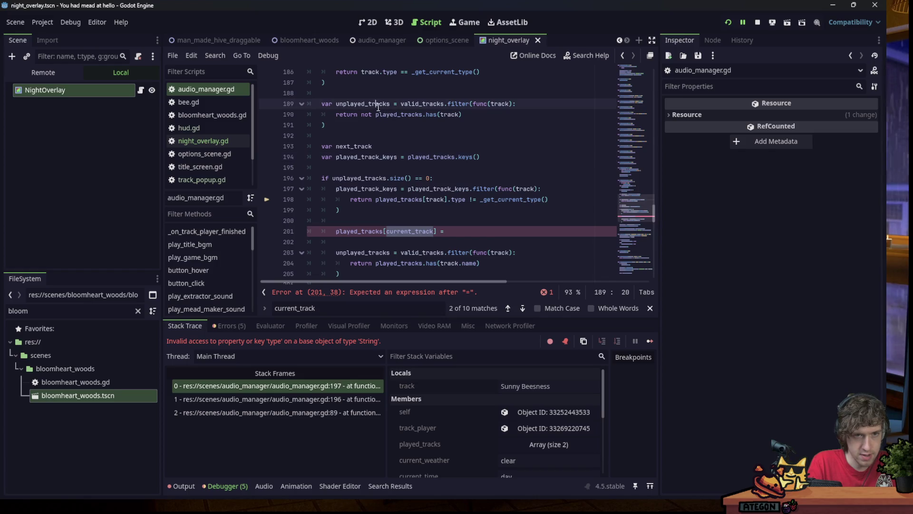
scroll(376, 186, "down", 1)
left_click(359, 221)
left_click(358, 182)
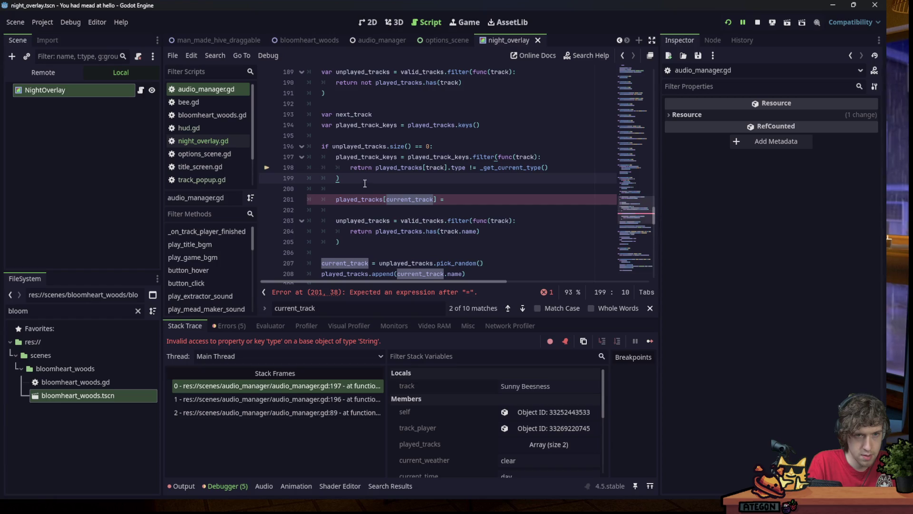
left_click(404, 209)
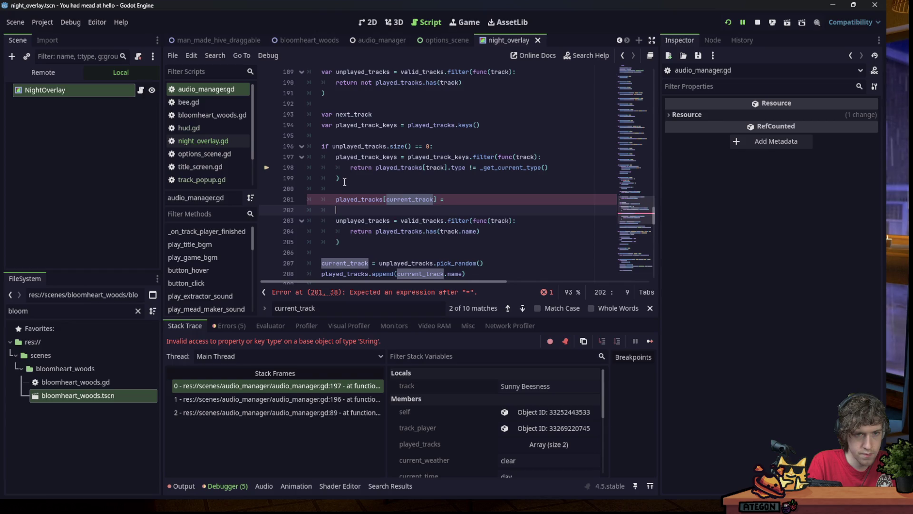
Step: Delete the played_track_keys declaration and the unused next_track declaration
double_click(366, 157)
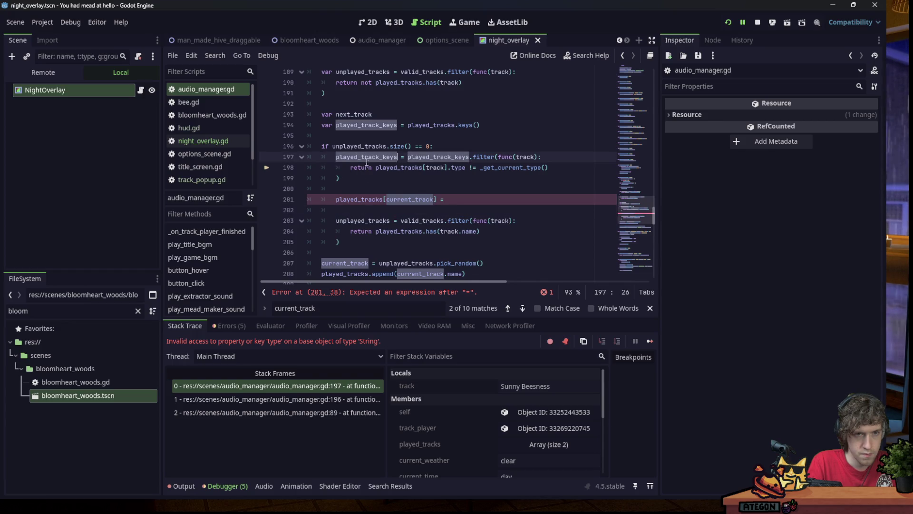
scroll(376, 165, "up", 4)
scroll(381, 189, "up", 1)
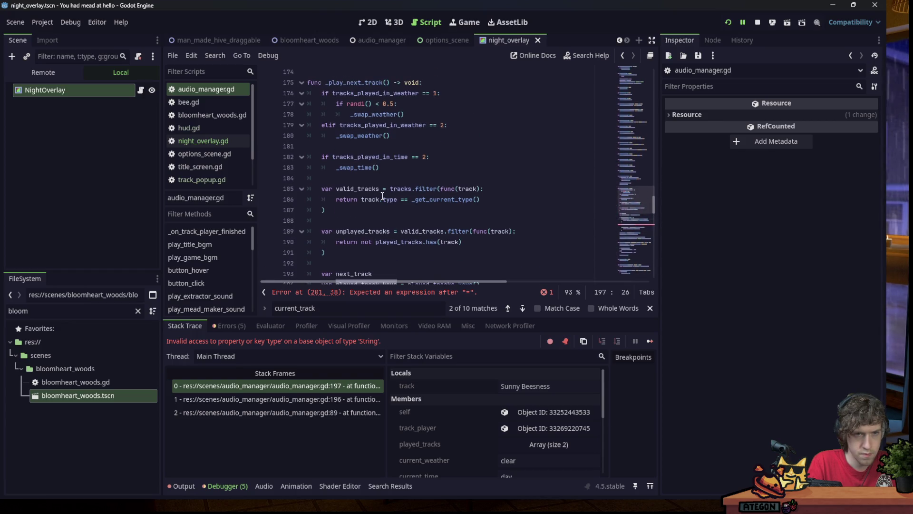
scroll(383, 196, "down", 3)
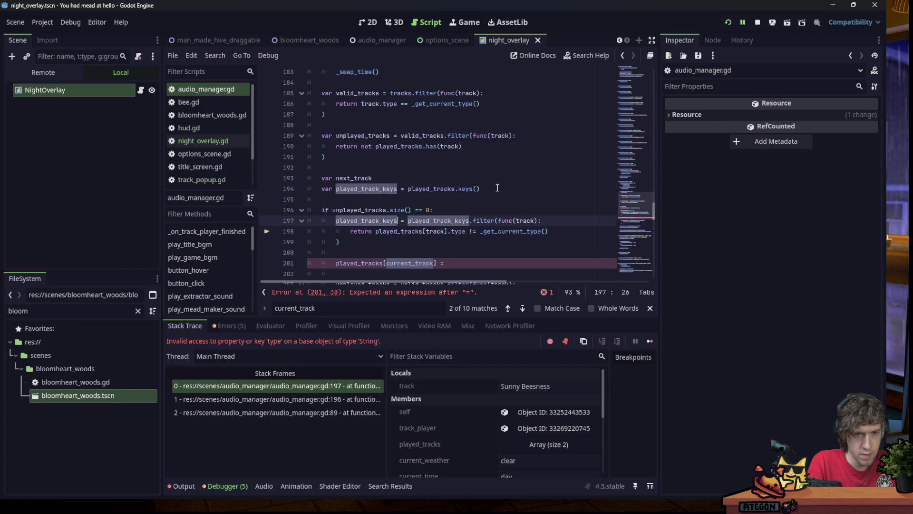
left_click_drag(497, 189, 460, 179)
key("BackSpace")
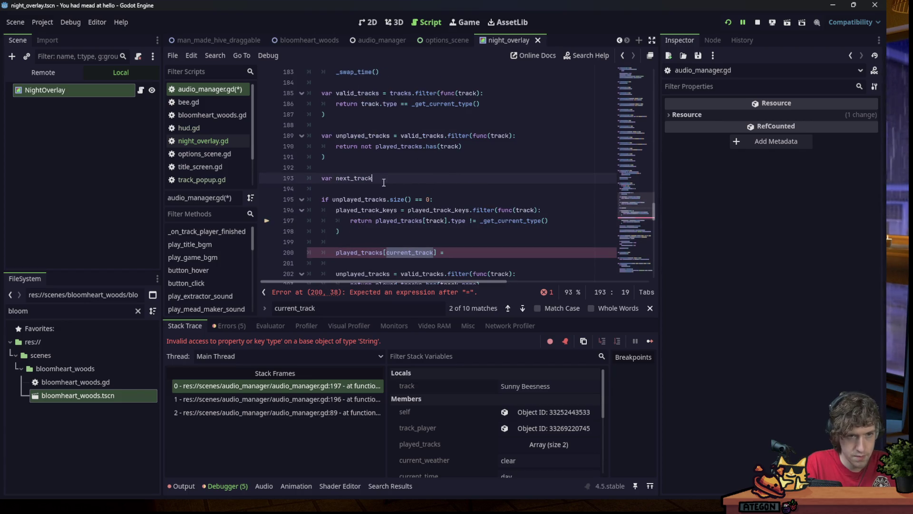
left_click_drag(373, 179, 371, 157)
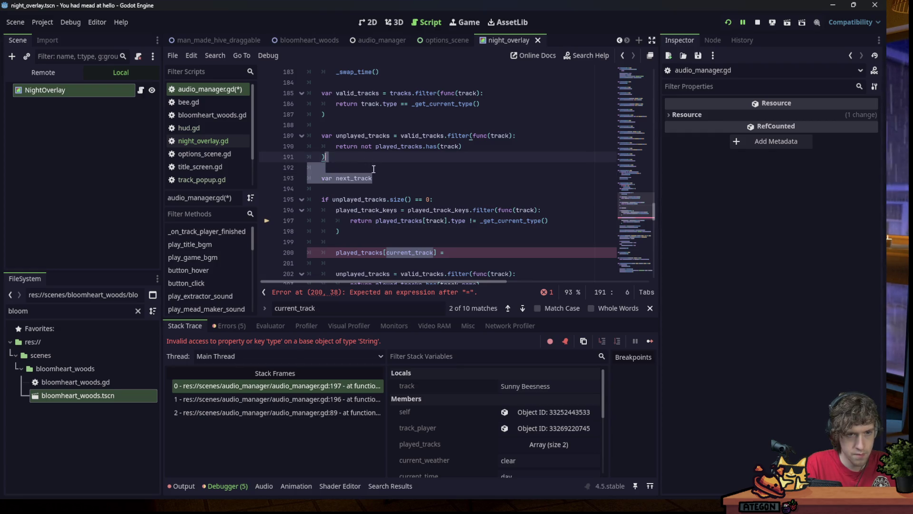
scroll(371, 161, "down", 3)
key("BackSpace")
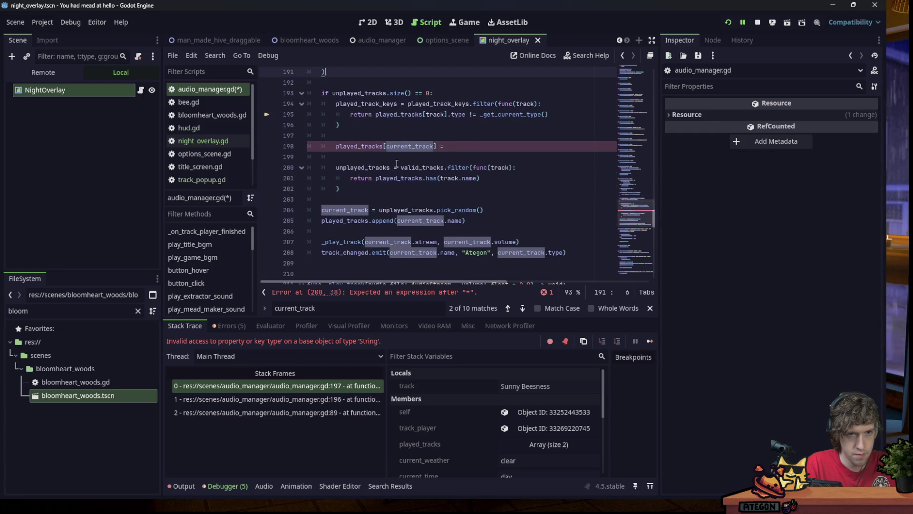
scroll(409, 165, "up", 2)
Step: Replace played_track_keys on line 194 with unplayed_tracks
double_click(362, 158)
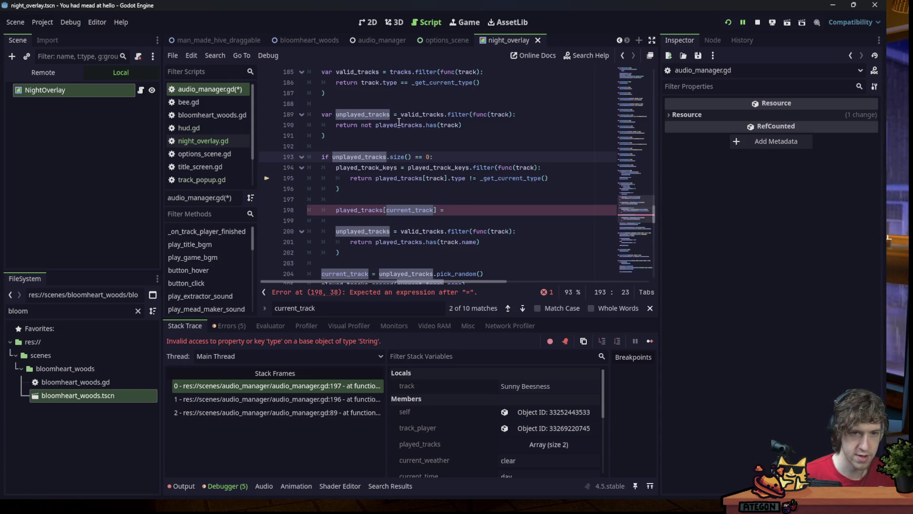
double_click(362, 114)
key("ctrl+c")
double_click(366, 167)
key("ctrl+v")
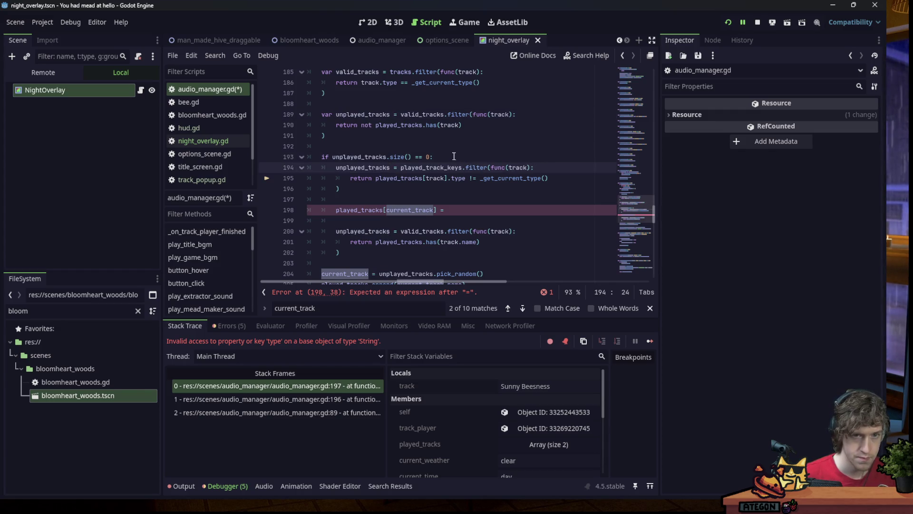
double_click(424, 115)
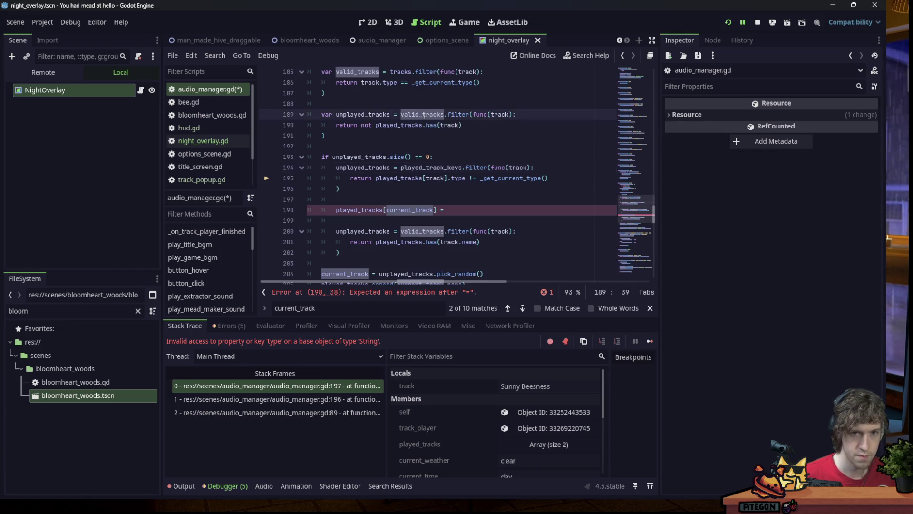
key("ctrl+f")
scroll(435, 178, "up", 1)
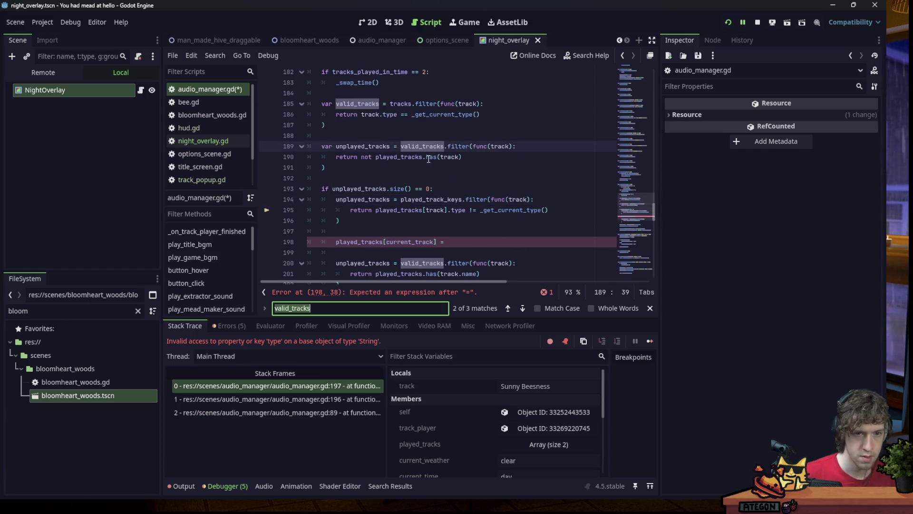
scroll(435, 179, "down", 1)
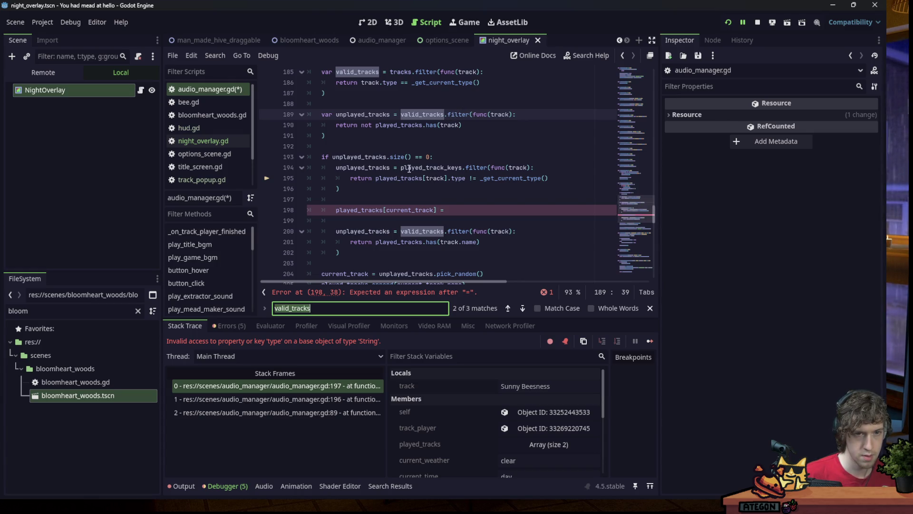
left_click_drag(402, 167, 422, 168)
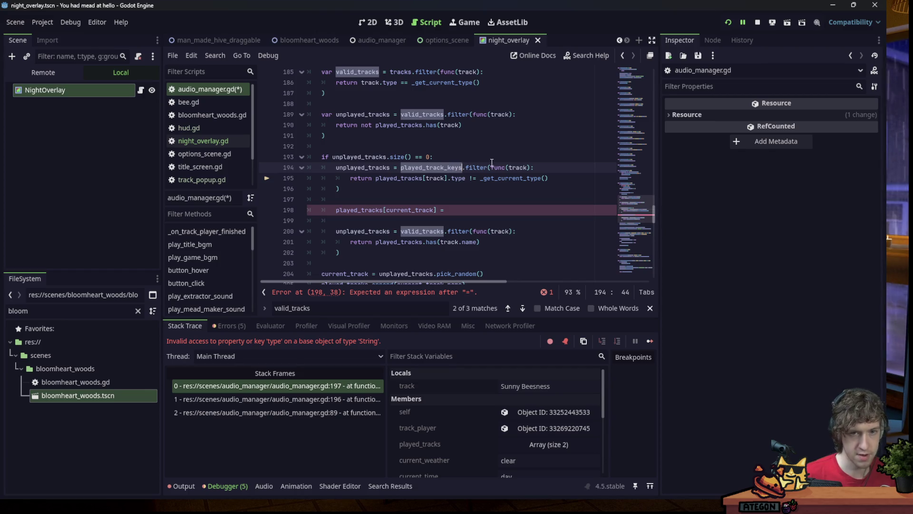
type("unplayed_tracks")
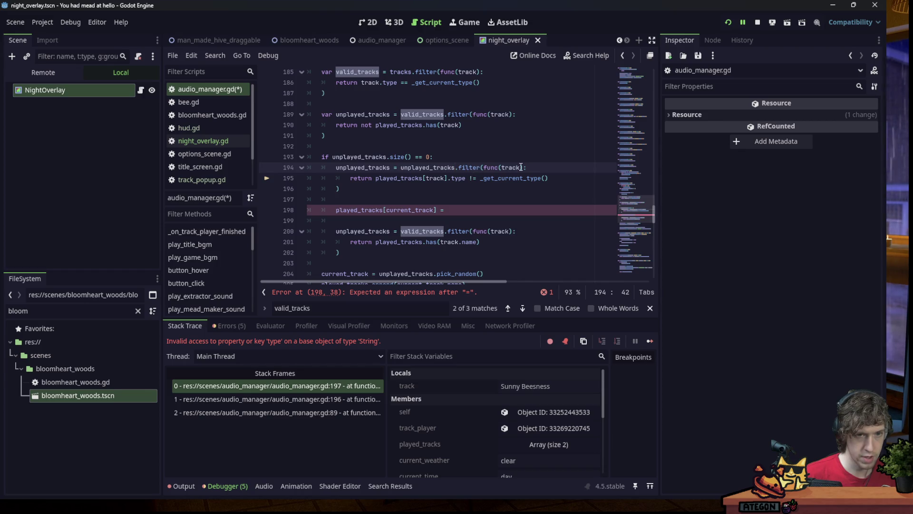
Step: Change line 195's lookup to track and rewrite line 198 as unplayed_tracks.append(current_track)
left_click_drag(375, 178, 447, 177)
type("track")
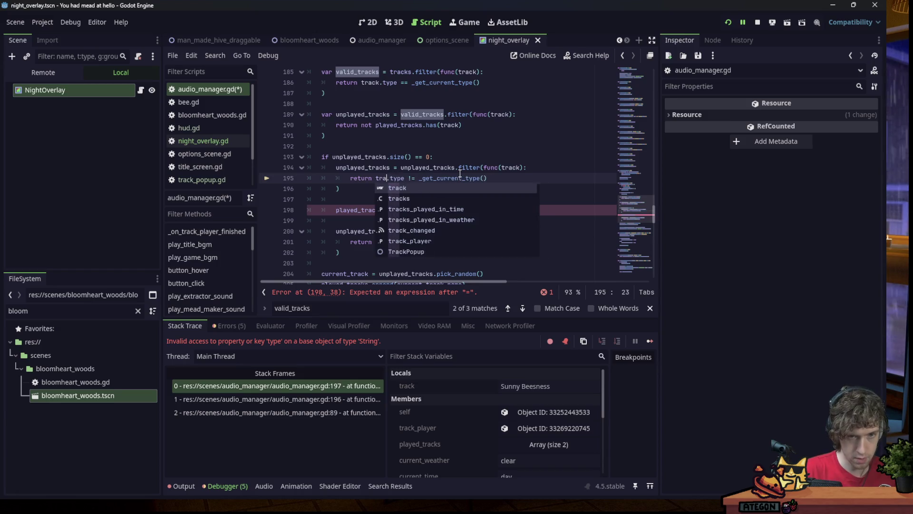
left_click(473, 162)
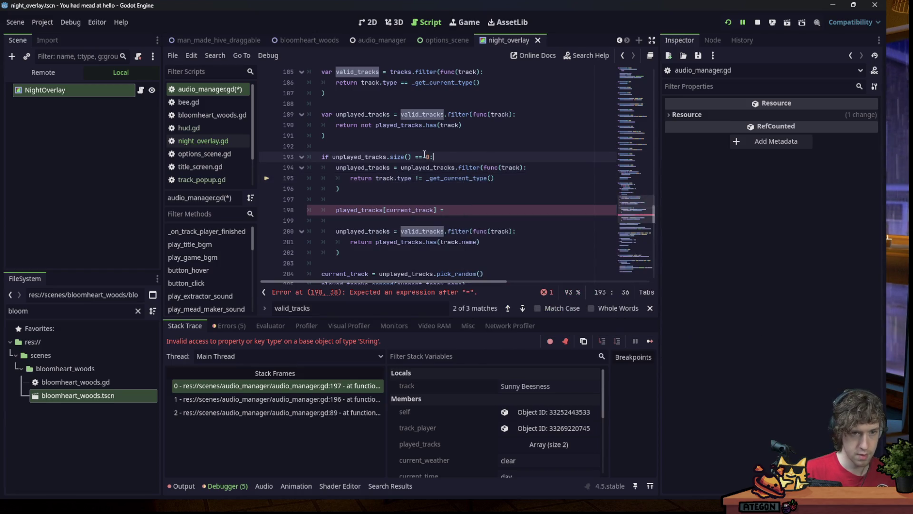
double_click(365, 169)
left_click_drag(336, 211, 450, 211)
key("ctrl+v")
type(".append(")
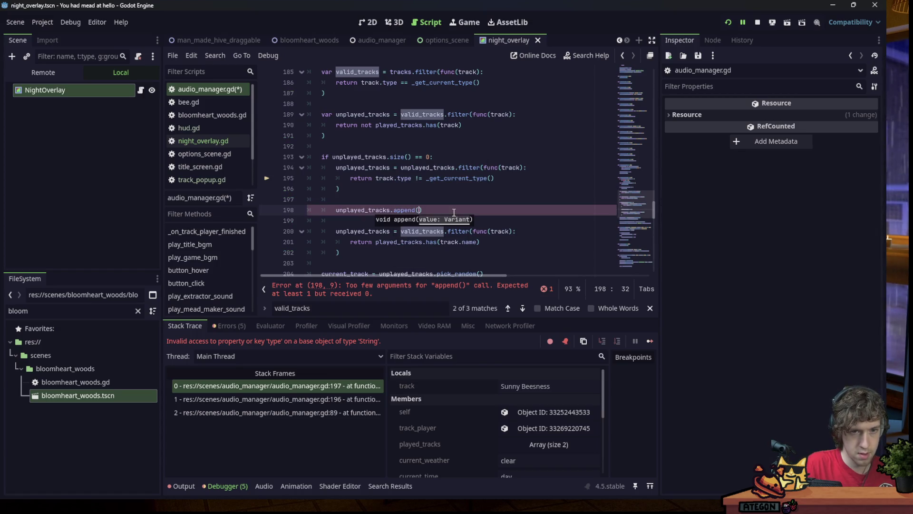
type("current_track")
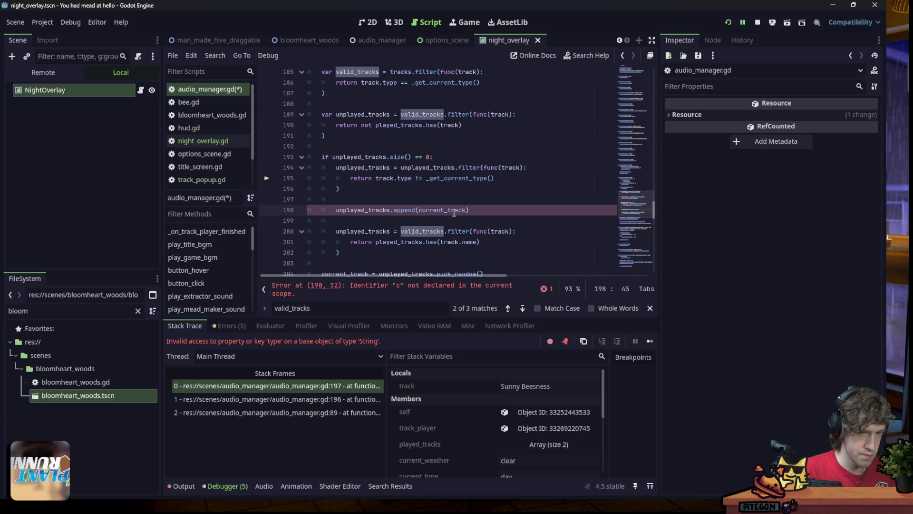
scroll(454, 212, "down", 2)
double_click(365, 147)
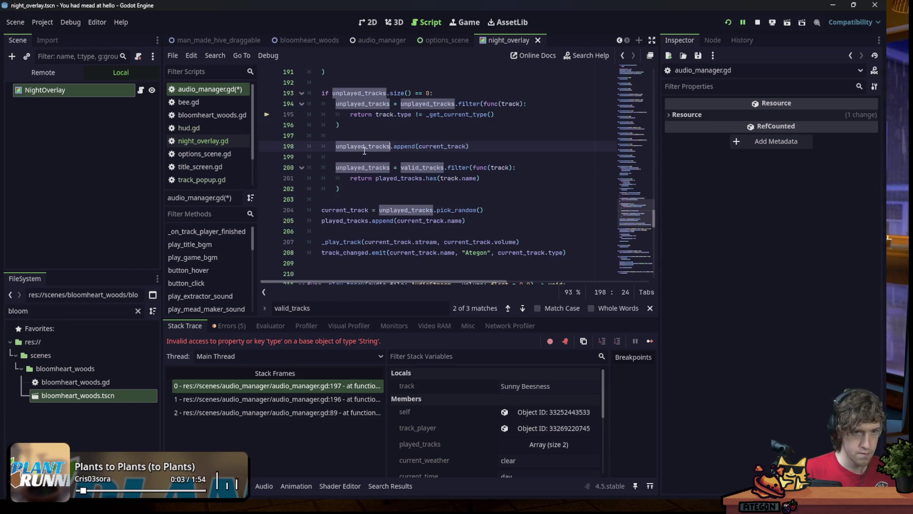
left_click(510, 131)
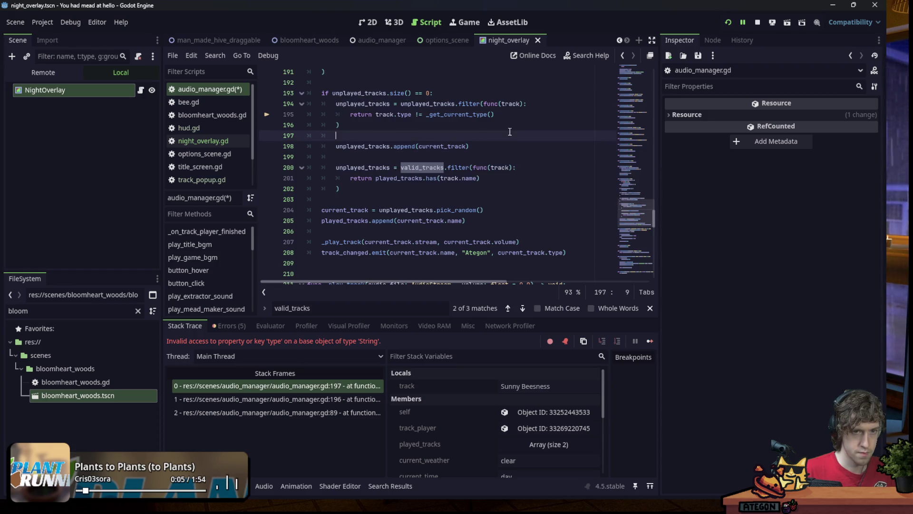
left_click(506, 144)
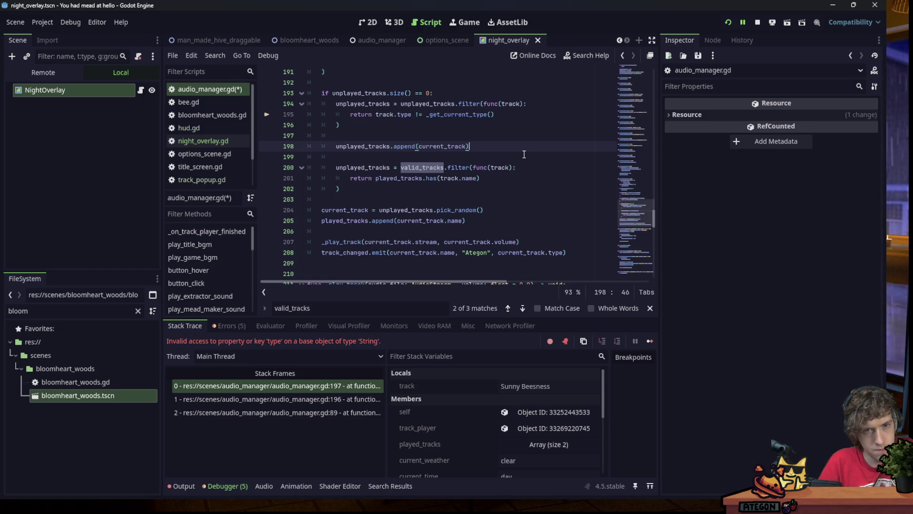
Step: Rename unplayed_tracks to played_tracks on lines 198 and 194, and save audio_manager.gd
double_click(364, 145)
type("played_tracks")
double_click(362, 103)
type("played_tracks")
key("ctrl+s")
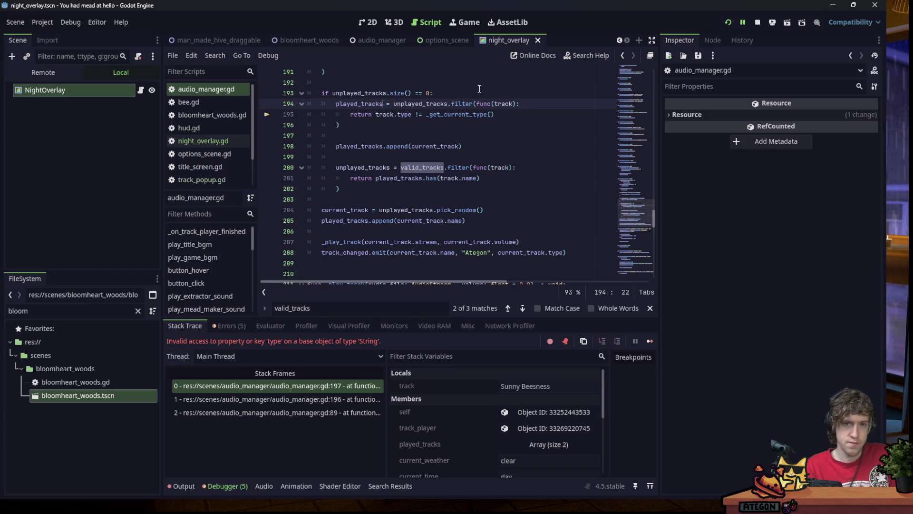
Step: Remove .name on line 201 so the check reads played_tracks.has(track)
left_click(423, 179)
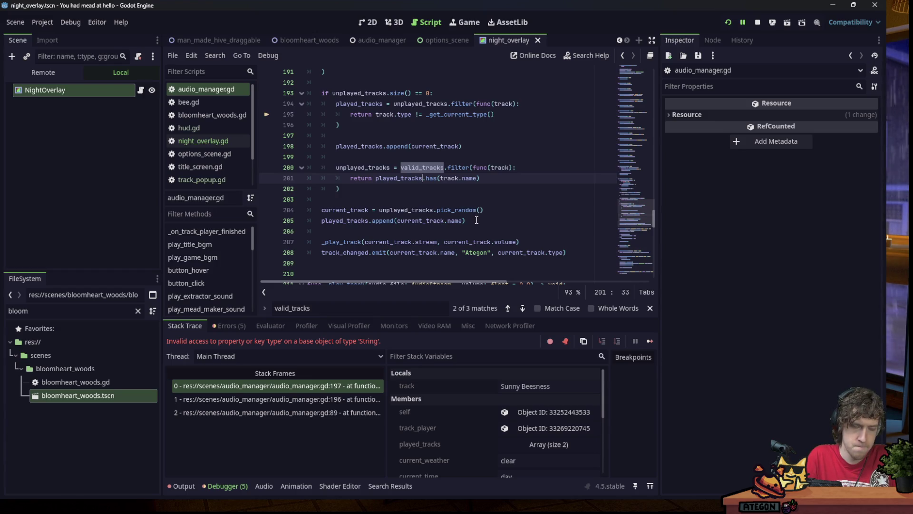
double_click(469, 178)
key("BackSpace")
key("BackSpace")
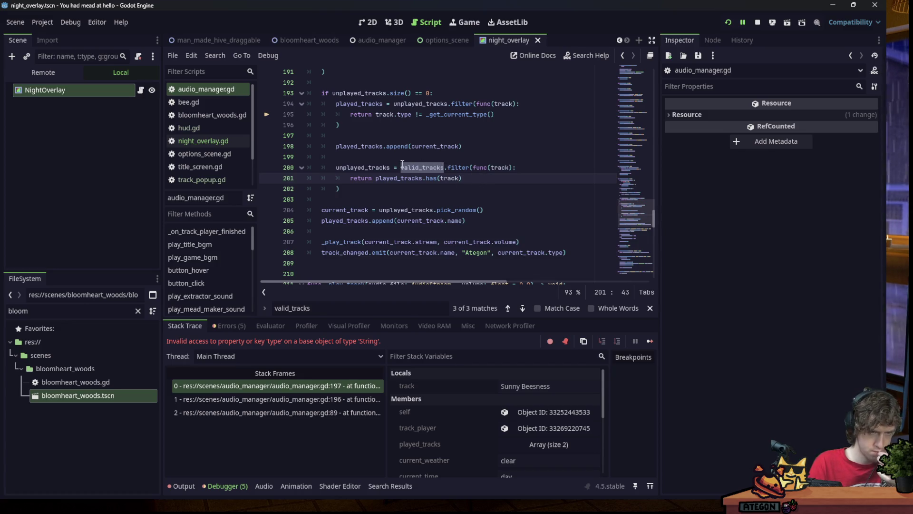
Step: Look over lines 202–205, then stop the running game and relaunch it
left_click(373, 191)
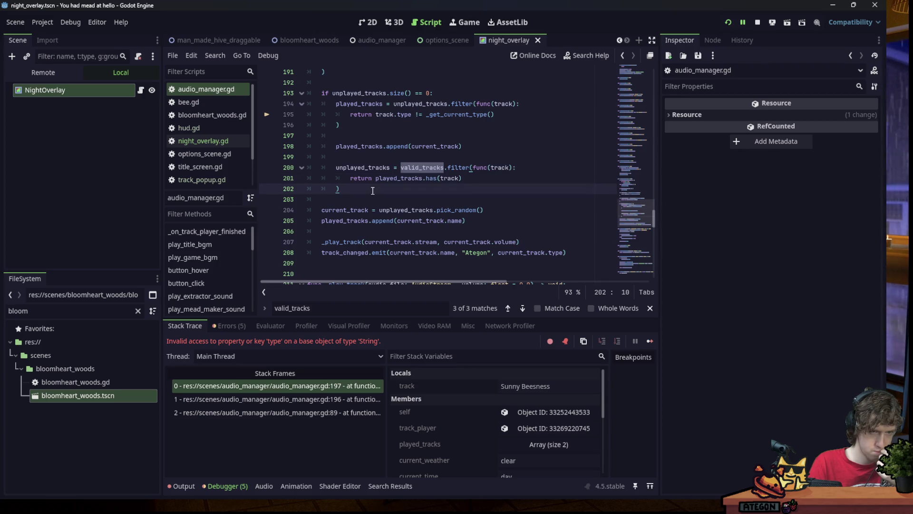
left_click(369, 209)
scroll(395, 196, "down", 1)
left_click(480, 187)
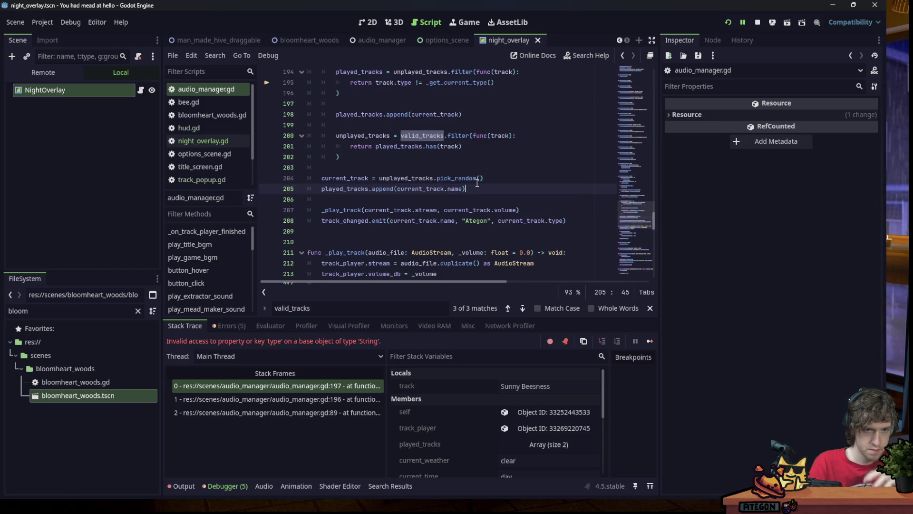
left_click(369, 179)
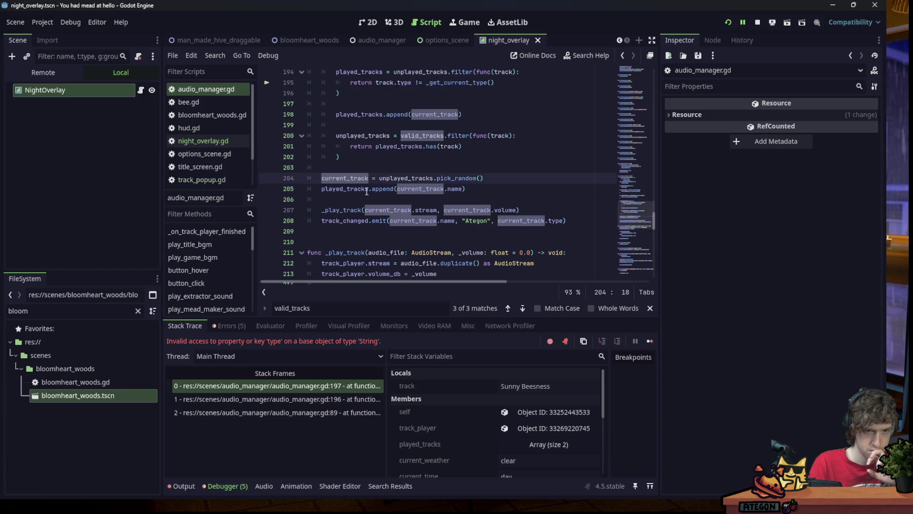
left_click(757, 23)
left_click(727, 22)
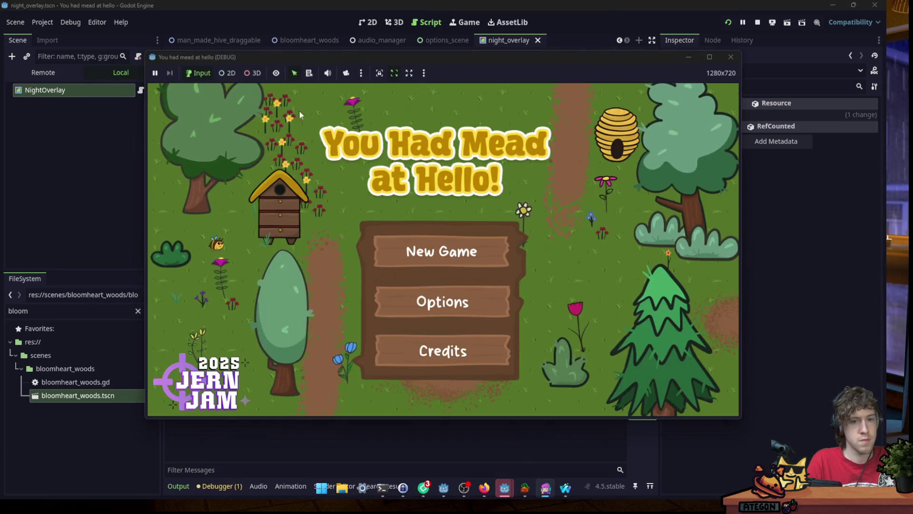
Step: Start a new game, then rerun it muted and start again to hit the night_overlay.gd line 23 error
left_click(469, 263)
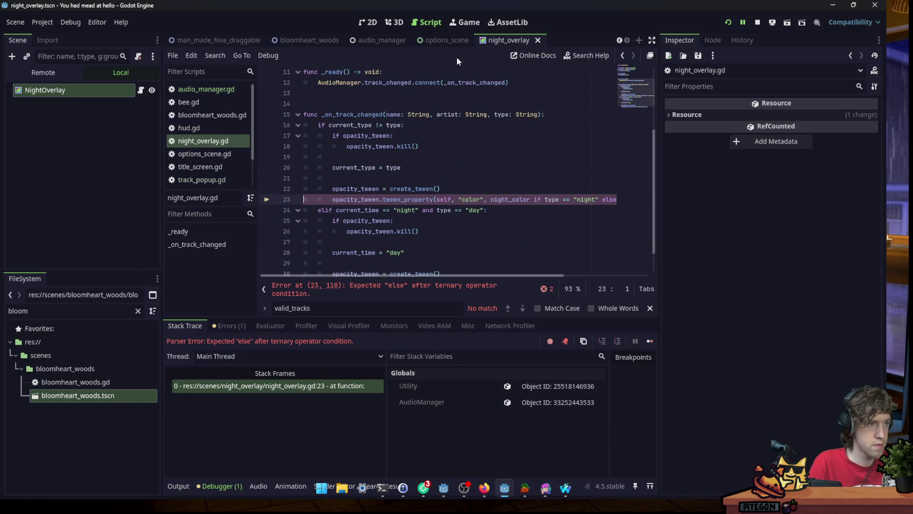
left_click(759, 22)
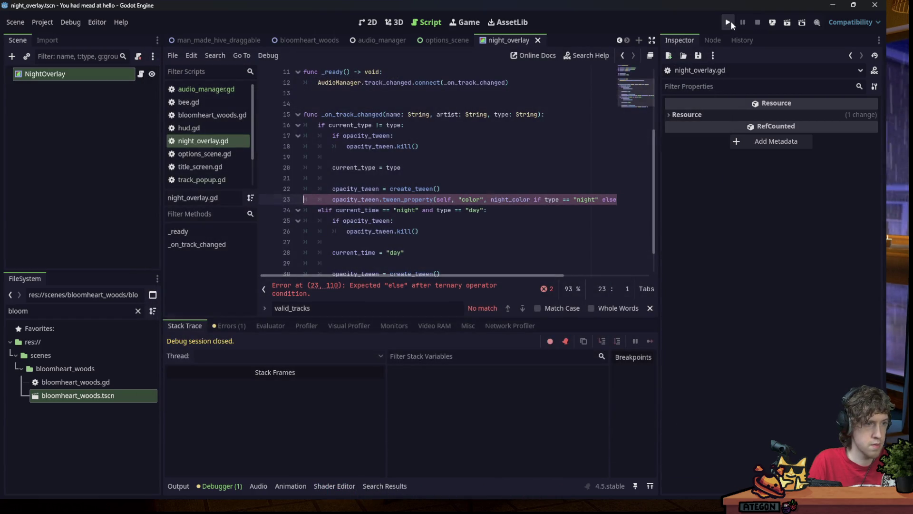
left_click(730, 21)
left_click(332, 74)
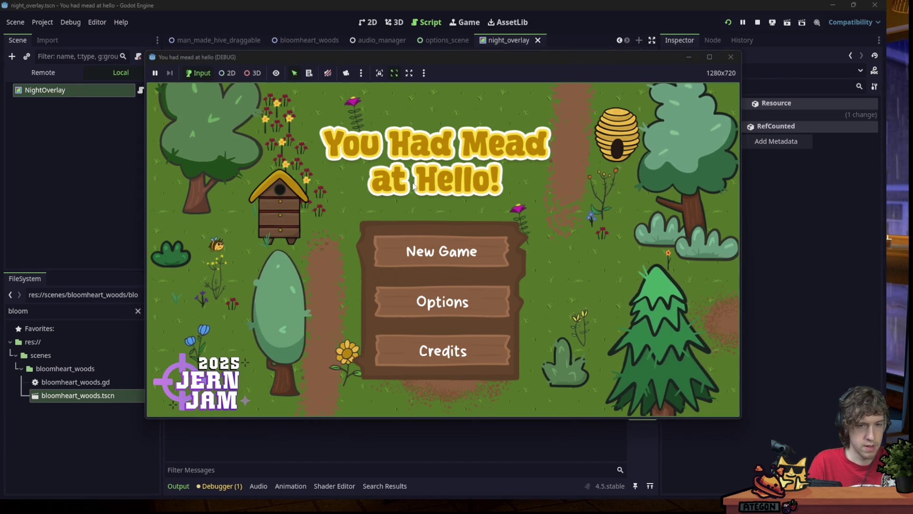
left_click(457, 233)
left_click(462, 147)
left_click(465, 158)
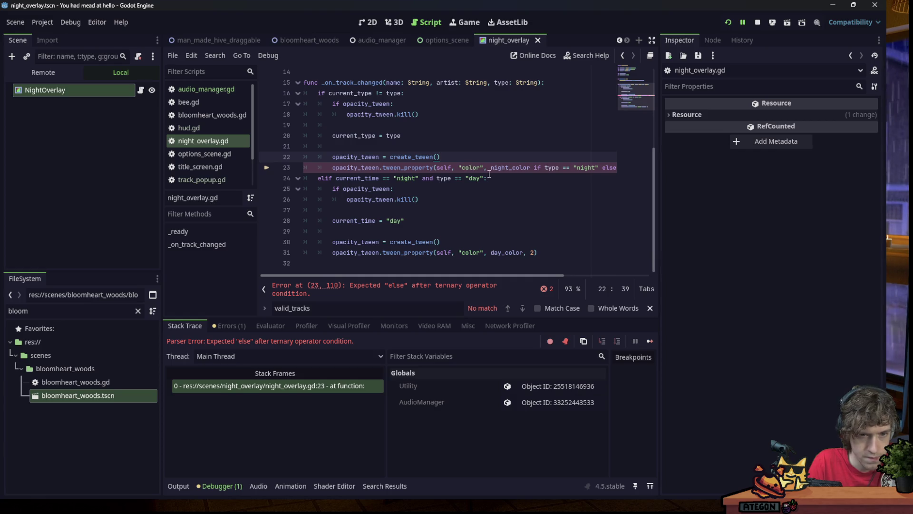
Step: Complete the line 23 color ternary by appending 'else rain_color'
mouse_move(422, 272)
left_mouse_down()
mouse_move(531, 272)
mouse_move(535, 263)
mouse_move(430, 269)
mouse_move(526, 263)
left_mouse_up()
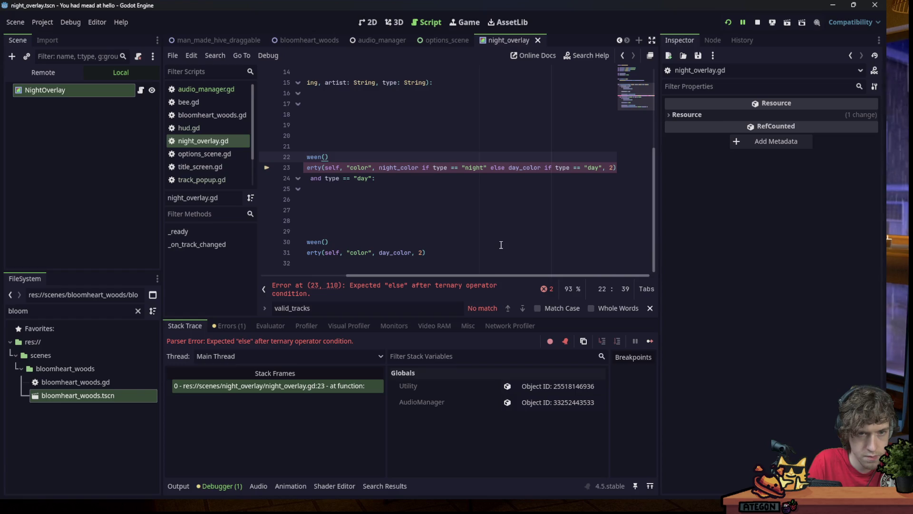
left_click(604, 168)
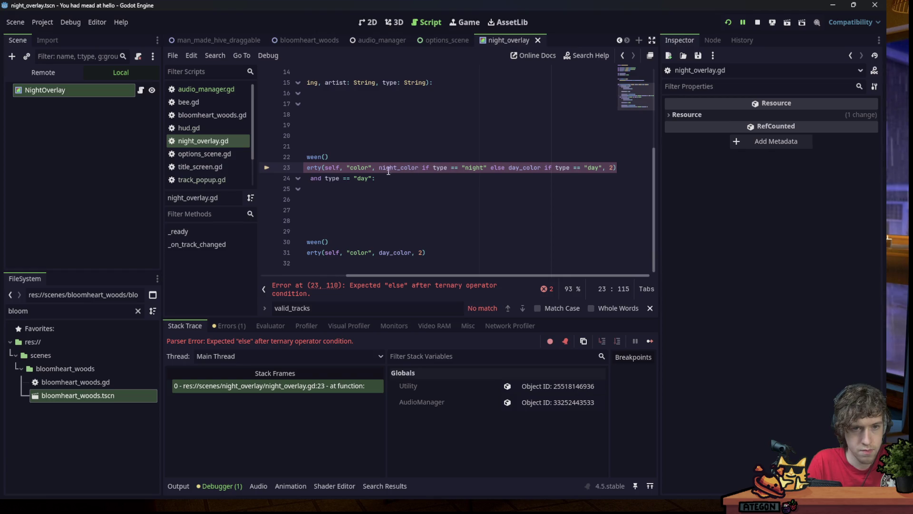
type("else ")
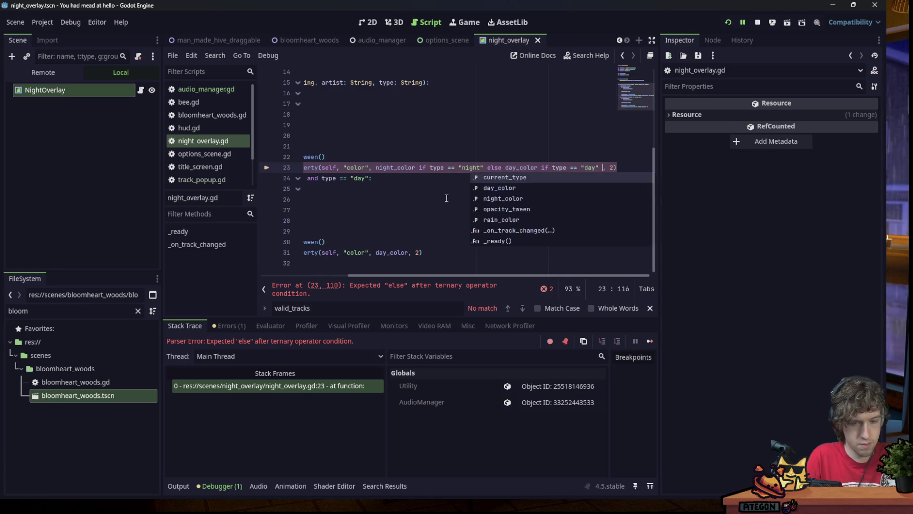
type("rain_color")
key("Up")
key("Up")
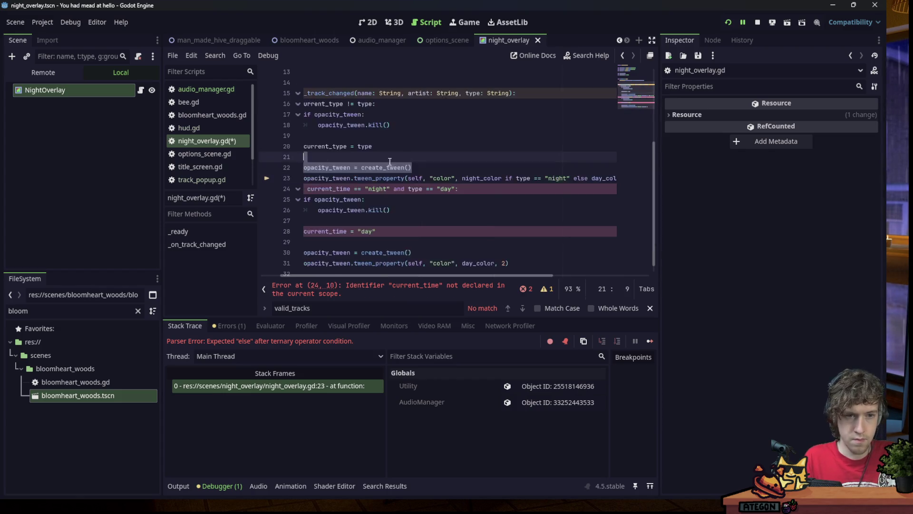
Step: Delete the elif current_time block on lines 24–31, save, and relaunch the game
left_click(757, 22)
scroll(357, 170, "down", 1)
mouse_move(318, 178)
left_mouse_down()
mouse_move(475, 181)
mouse_move(560, 251)
left_mouse_up()
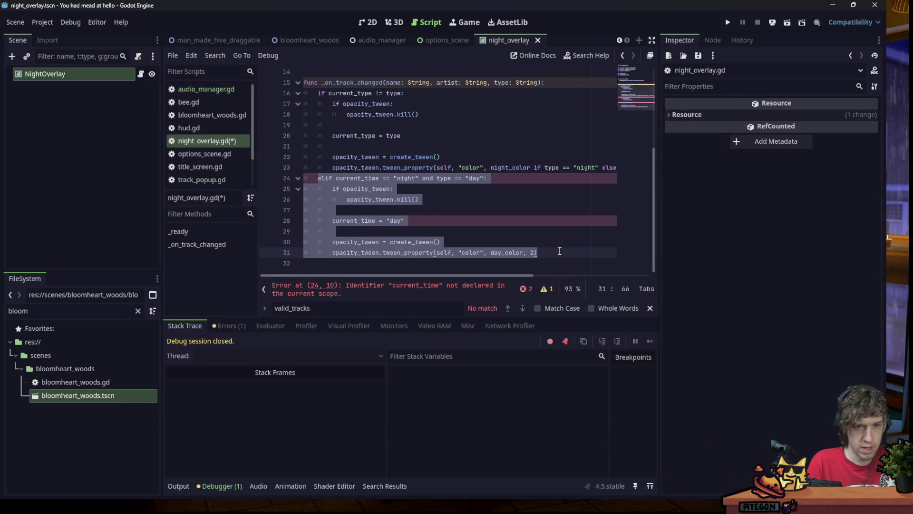
key("BackSpace")
key("BackSpace")
key("BackSpace")
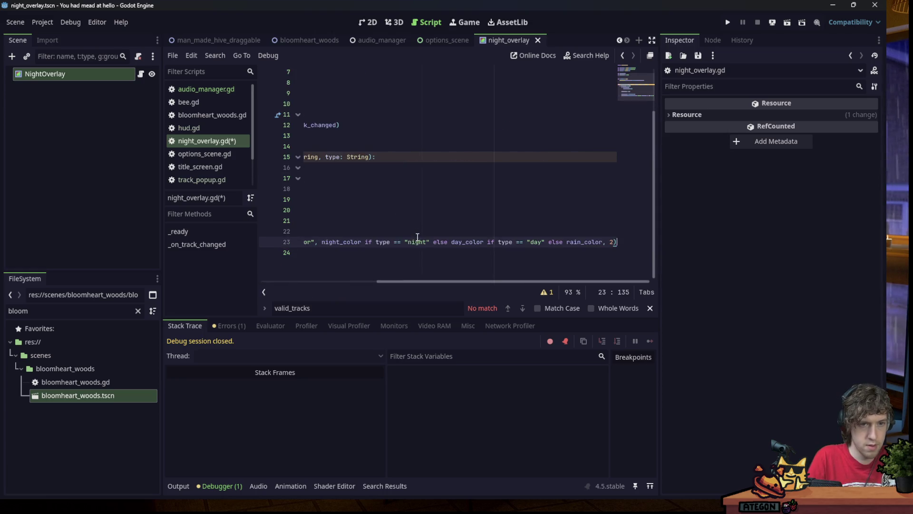
key("Up")
key("Up")
key("Up")
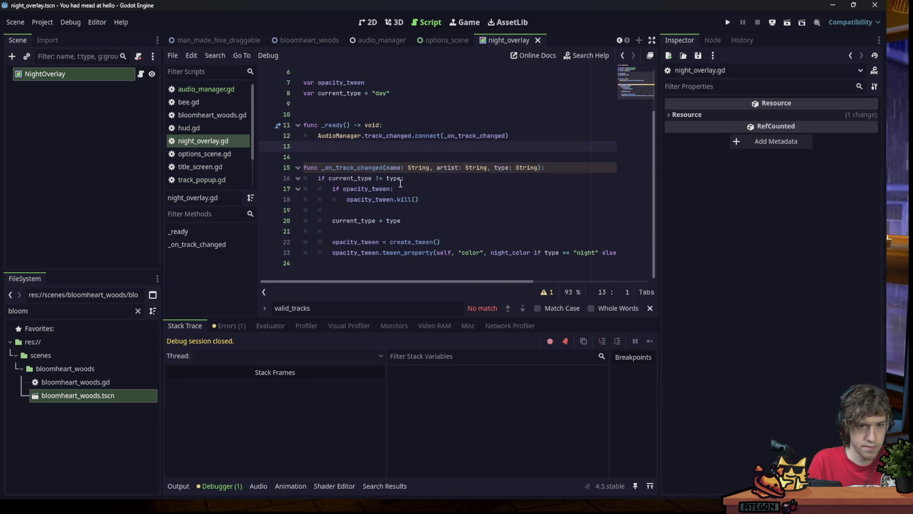
scroll(525, 87, "up", 2)
key("ctrl+s")
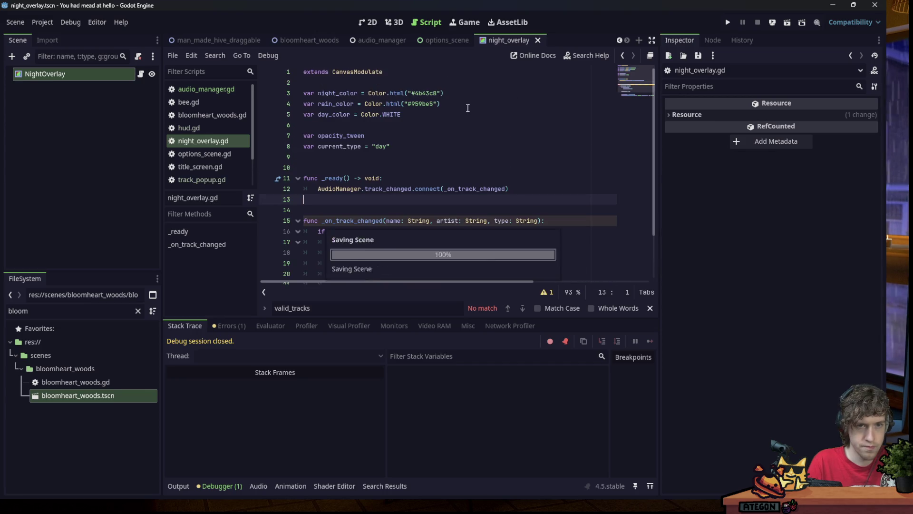
scroll(468, 108, "down", 1)
left_click(468, 104)
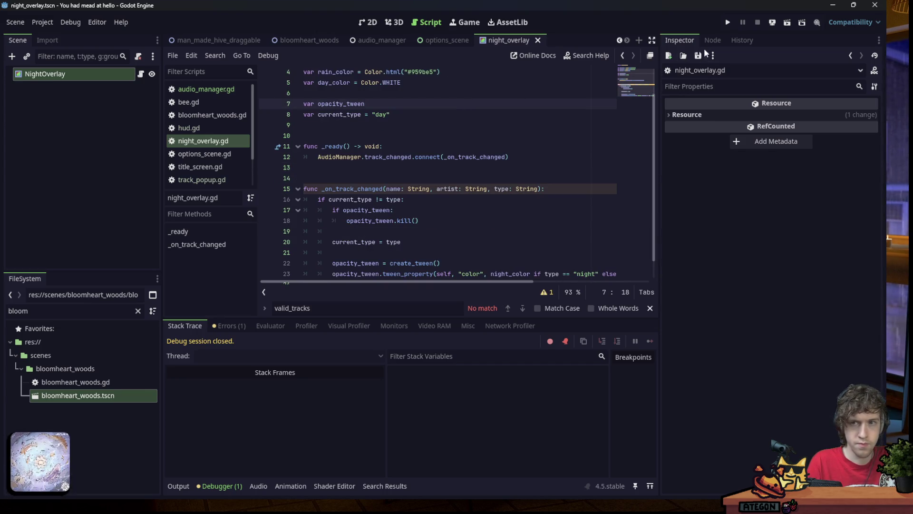
left_click(727, 24)
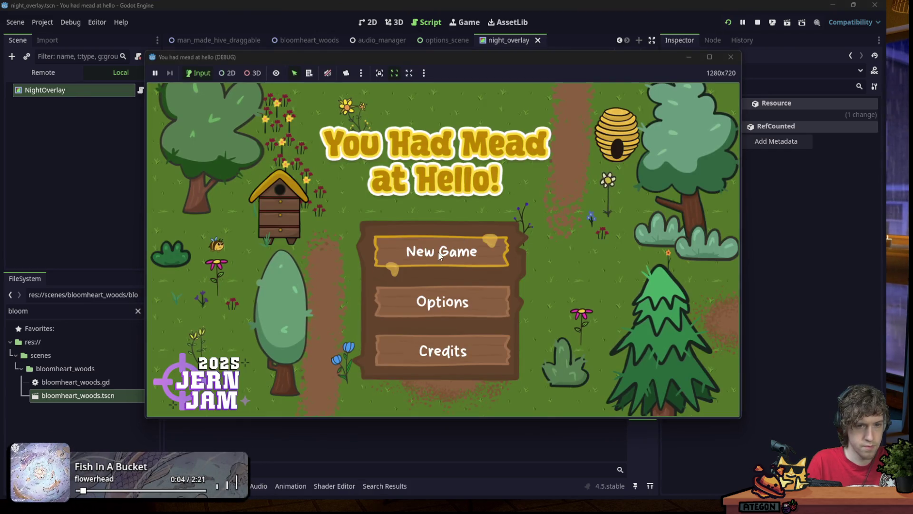
Step: Start a new game, unmute it, place a beehive and the red hive, then stop with F8
left_click(490, 250)
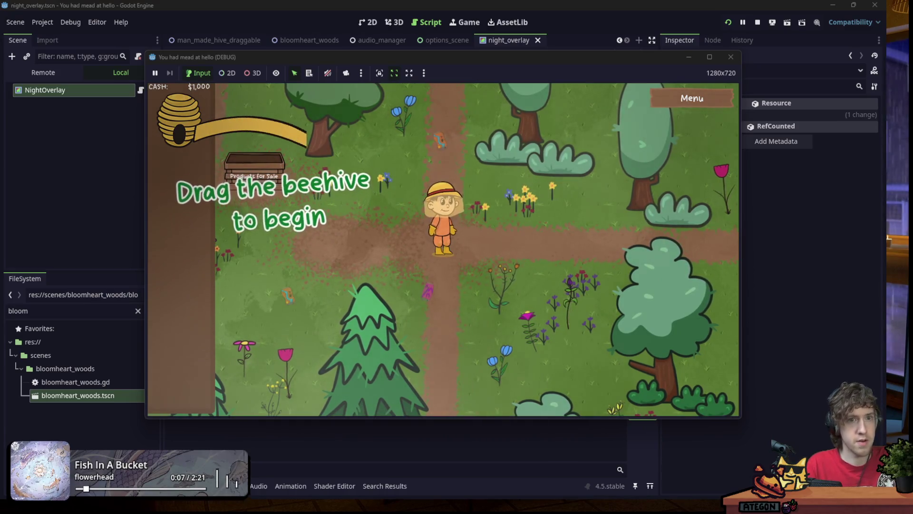
left_click(328, 73)
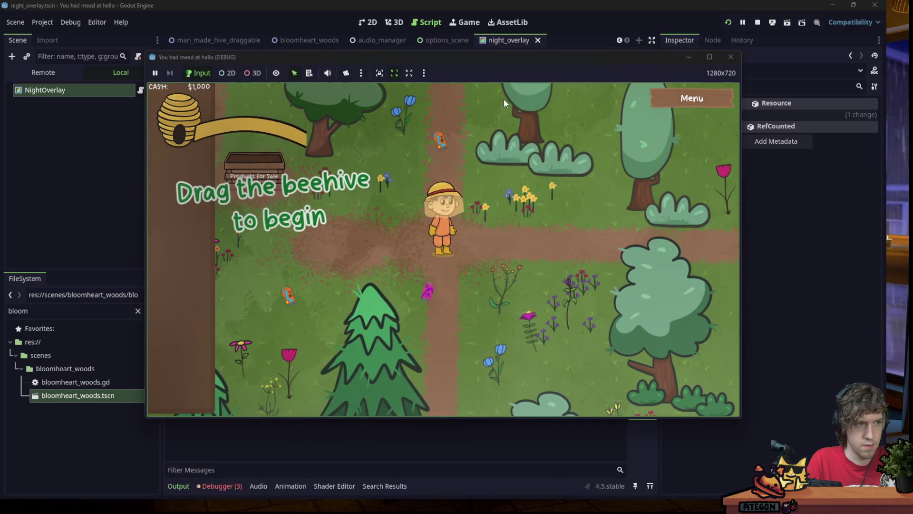
mouse_move(179, 121)
left_mouse_down()
mouse_move(367, 195)
mouse_move(354, 236)
left_mouse_up()
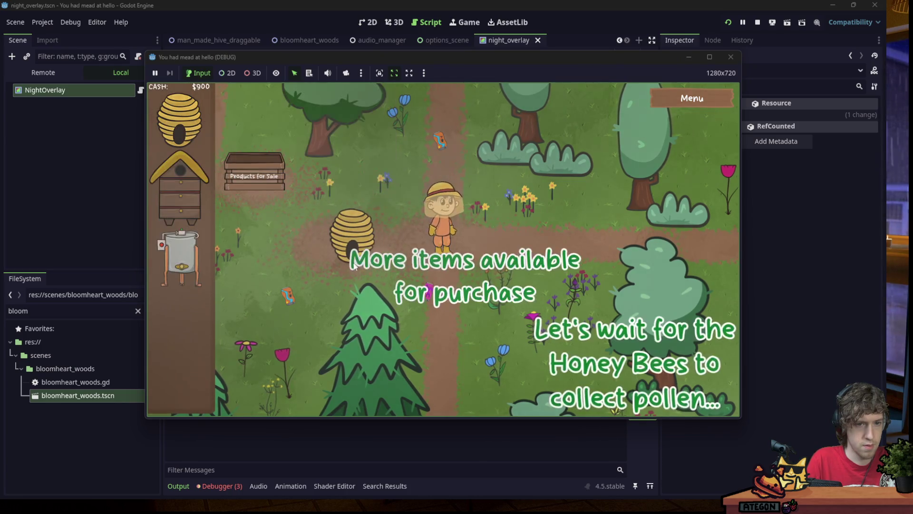
mouse_move(180, 188)
left_mouse_down()
mouse_move(543, 231)
mouse_move(555, 266)
left_mouse_up()
mouse_move(180, 259)
left_mouse_down()
mouse_move(291, 292)
mouse_move(262, 312)
mouse_move(257, 278)
mouse_move(290, 268)
mouse_move(238, 311)
left_mouse_up()
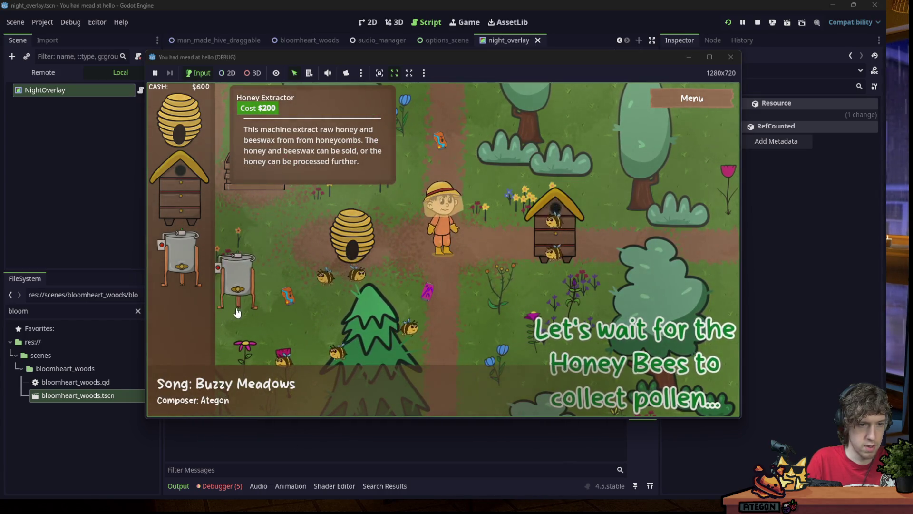
key("F8")
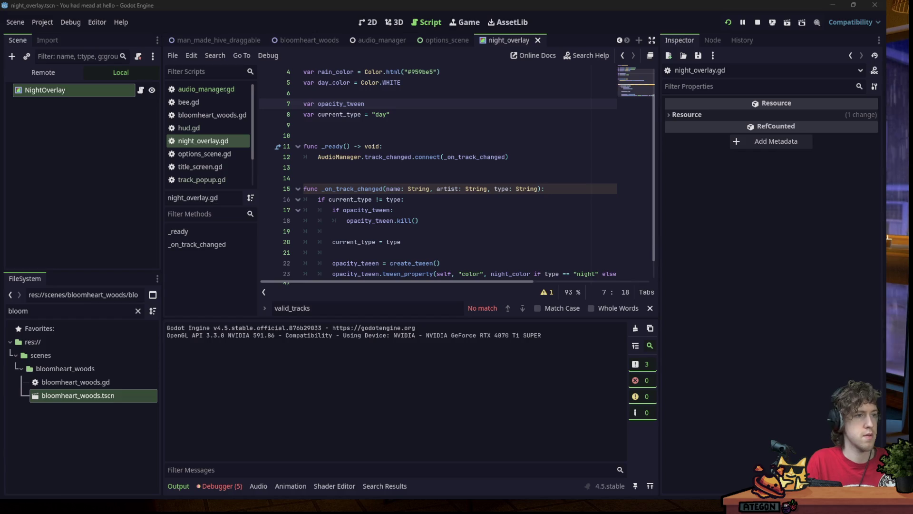
Step: Review the track-changed signal connection on lines 9–12 of night_overlay.gd, then switch to audio_manager.gd
left_click(452, 125)
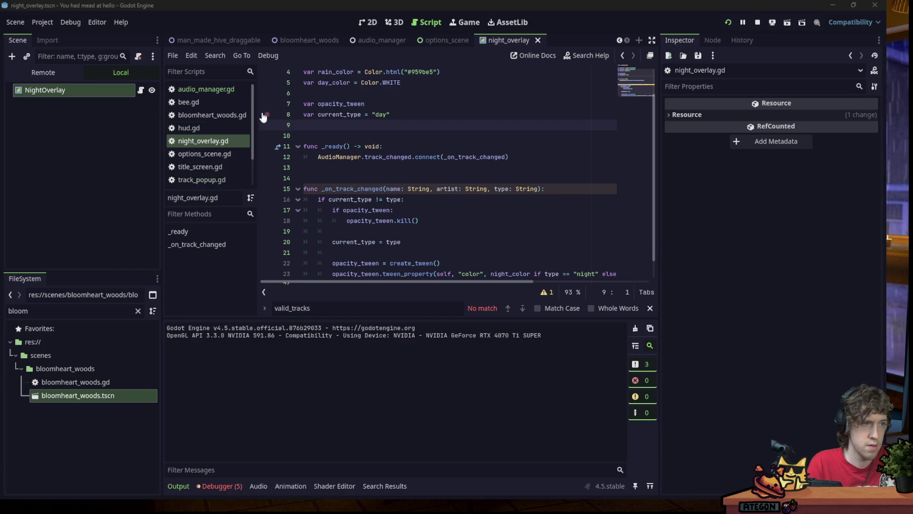
left_click(458, 157)
mouse_move(476, 152)
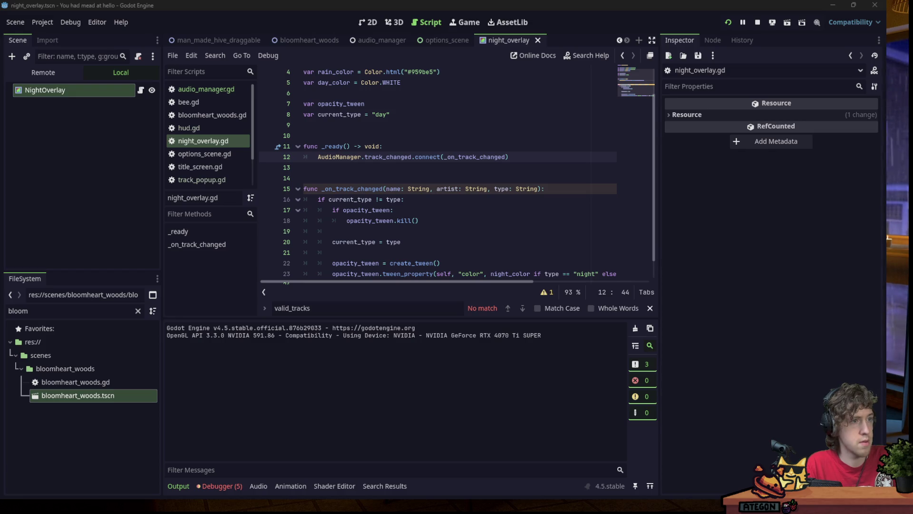
left_click(346, 134)
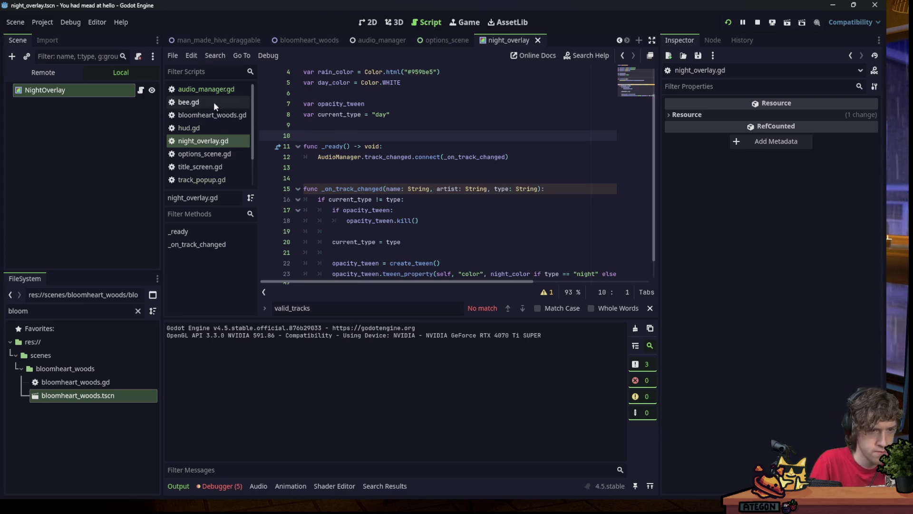
scroll(215, 118, "down", 3)
scroll(210, 141, "up", 3)
left_click(206, 89)
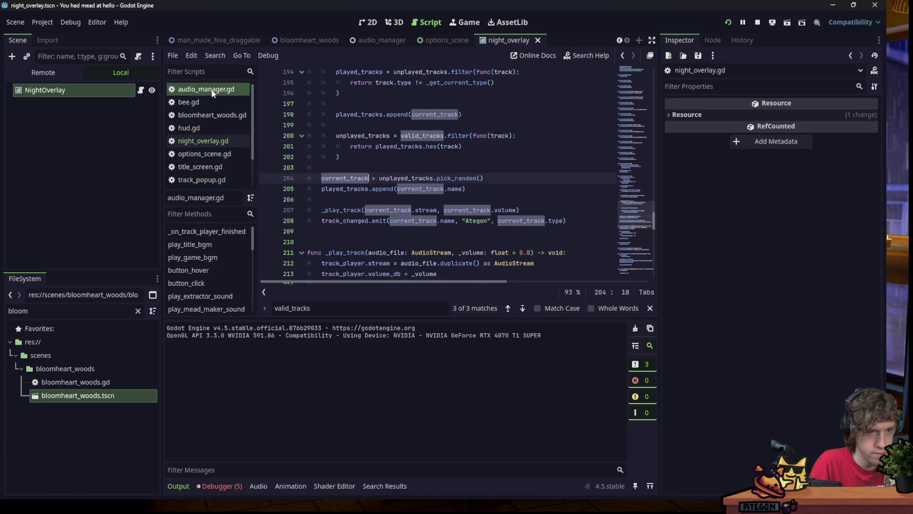
Step: Search audio_manager.gd for current_weather and locate _get_current_type's return on line 276
left_click(464, 153)
key("ctrl+f")
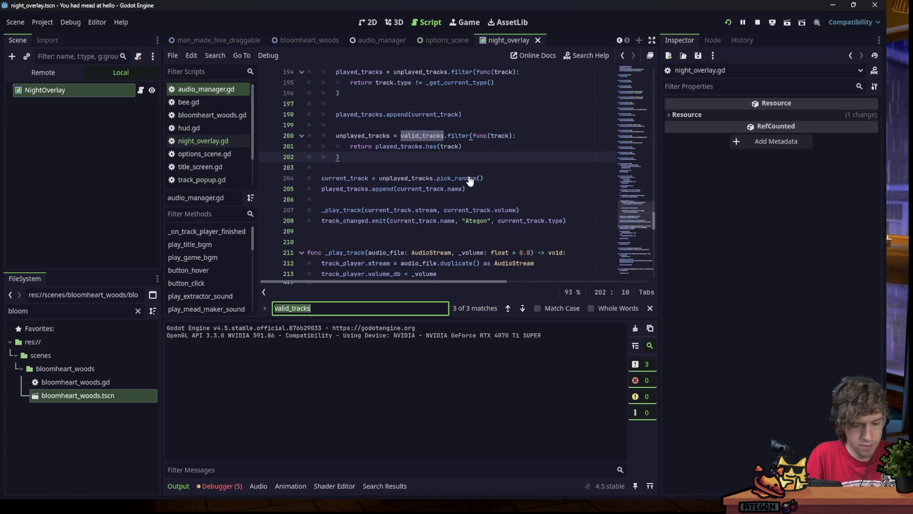
type("\"rain")
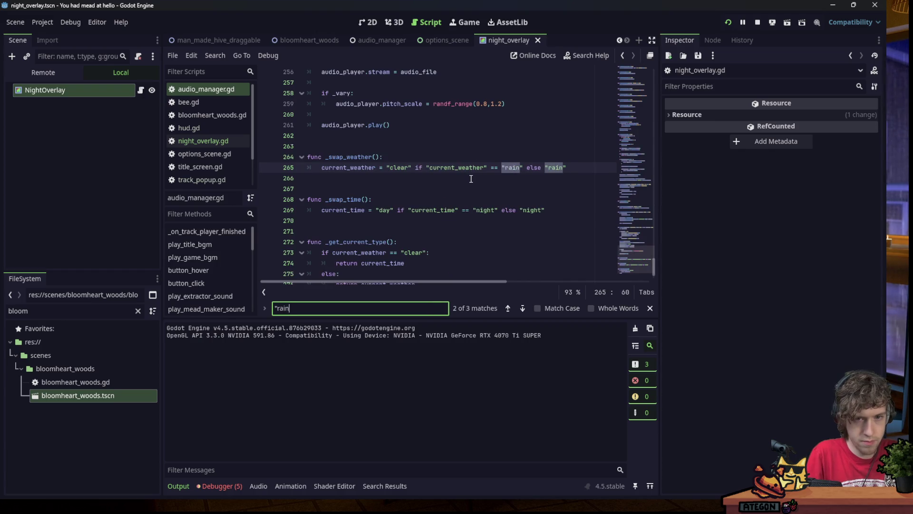
left_click(465, 160)
double_click(350, 158)
key("ctrl+f")
type("current_weather")
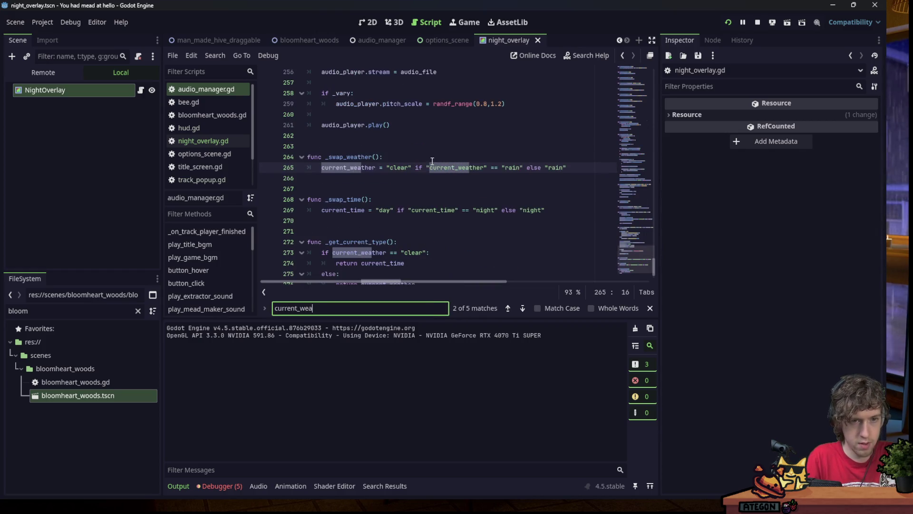
scroll(431, 161, "down", 1)
double_click(364, 210)
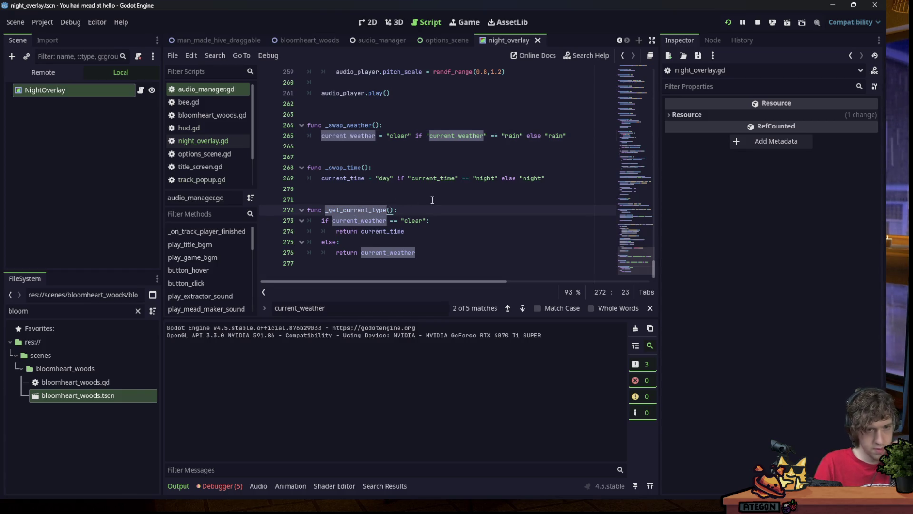
left_click(429, 252)
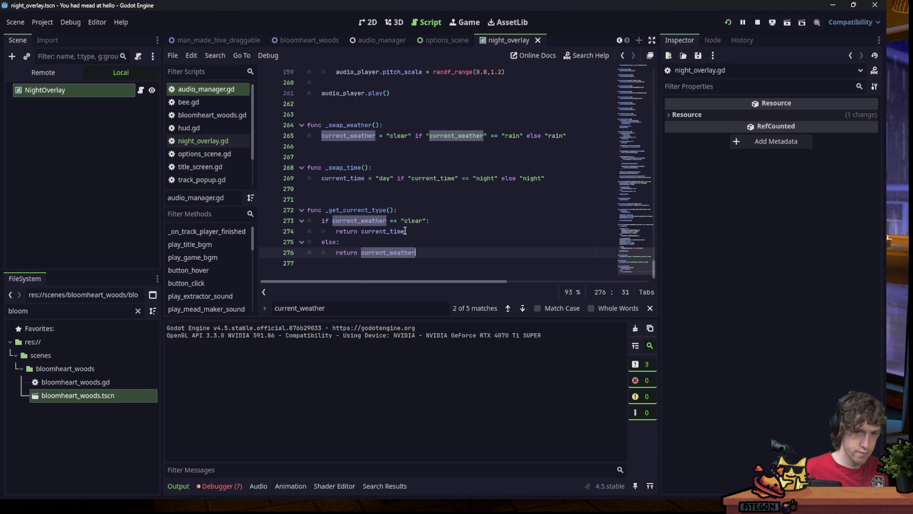
Step: Make line 276 return current_weather + "_%s" % [current_time] if current_time == "night" else "", and save
left_click(404, 231)
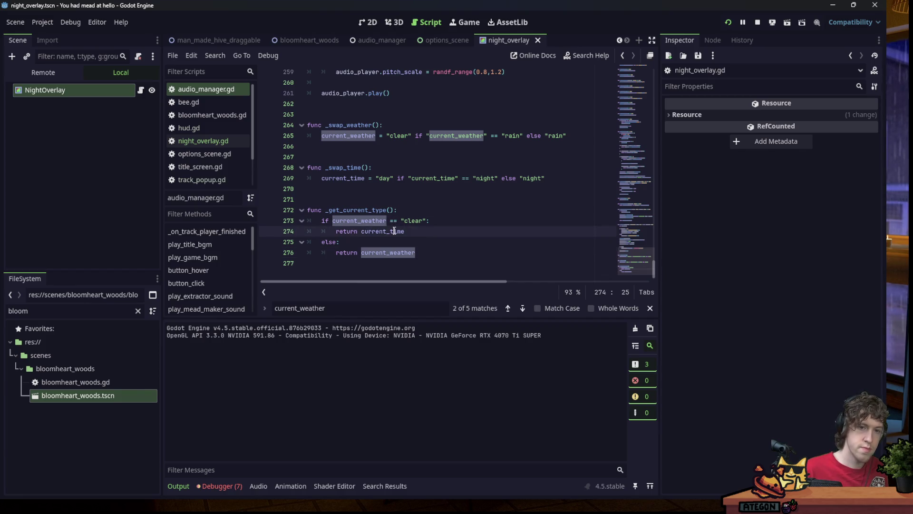
left_click(426, 249)
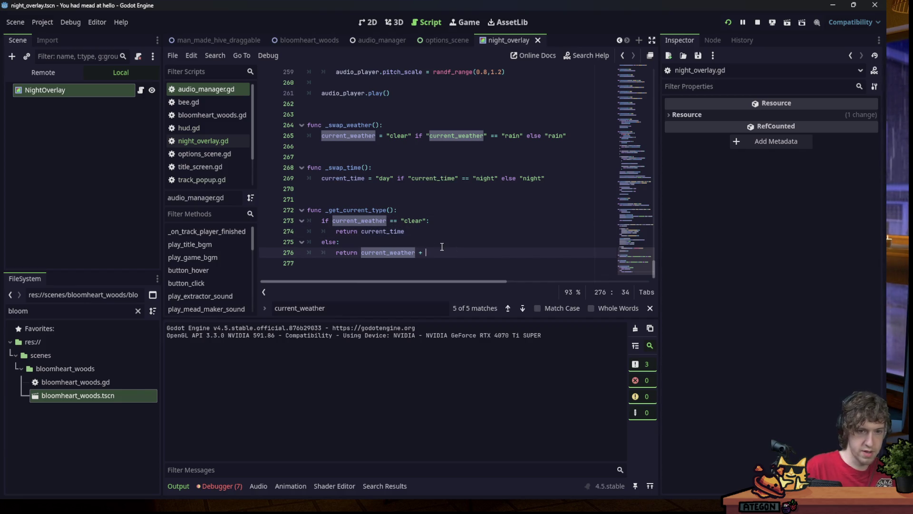
type("\"_")
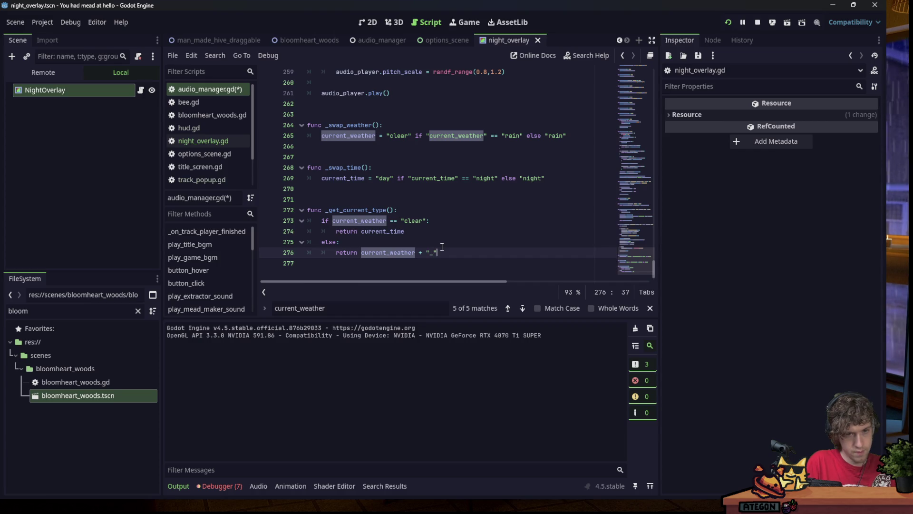
key("BackSpace")
key("BackSpace")
key("BackSpace")
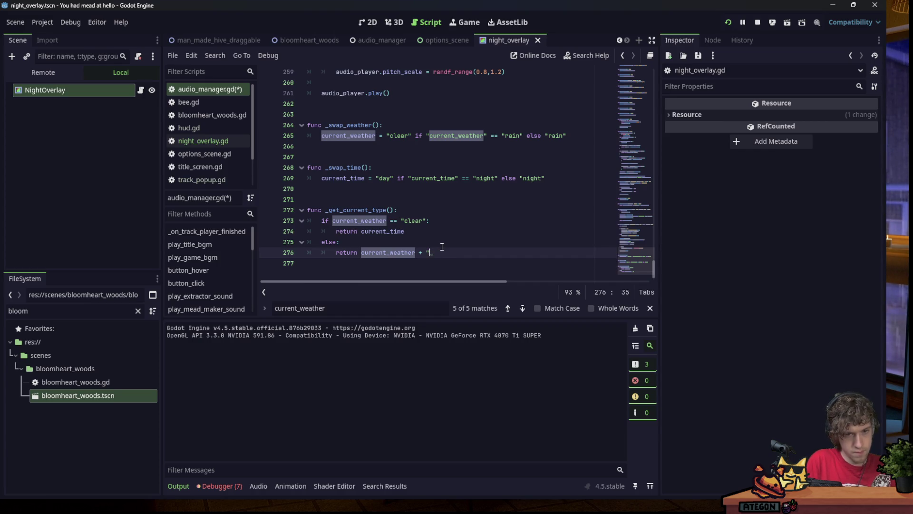
type("(\"")
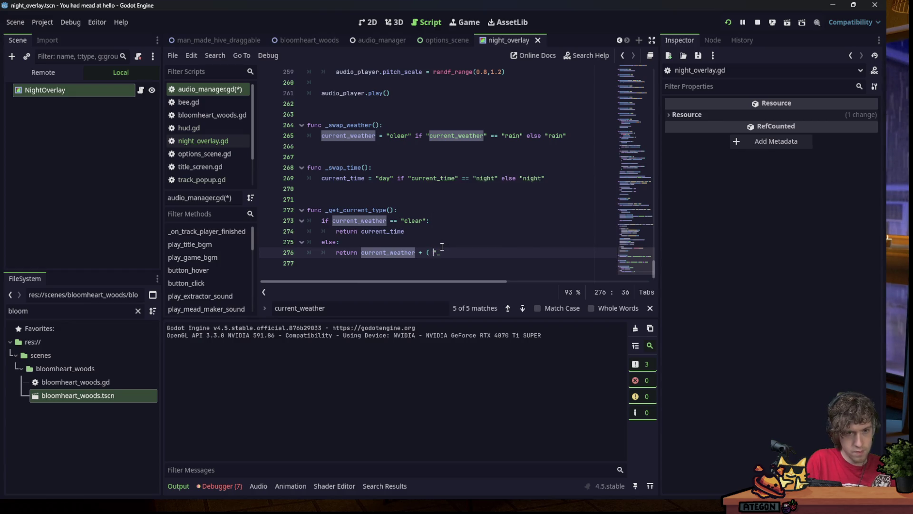
key("BackSpace")
type("\"")
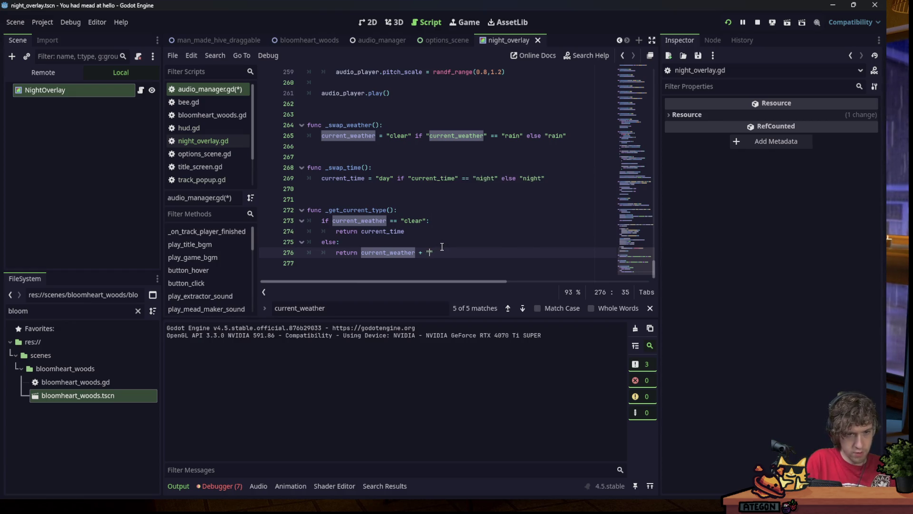
type("_%s\"")
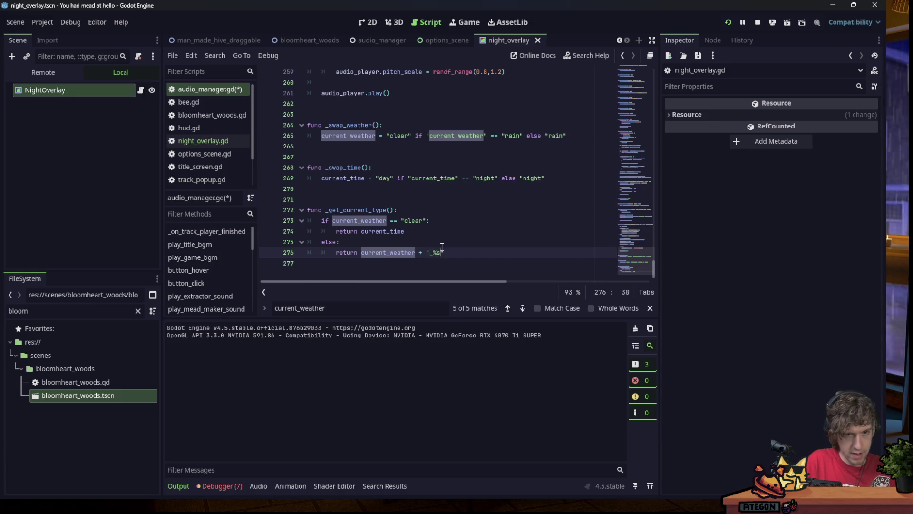
type(" % [")
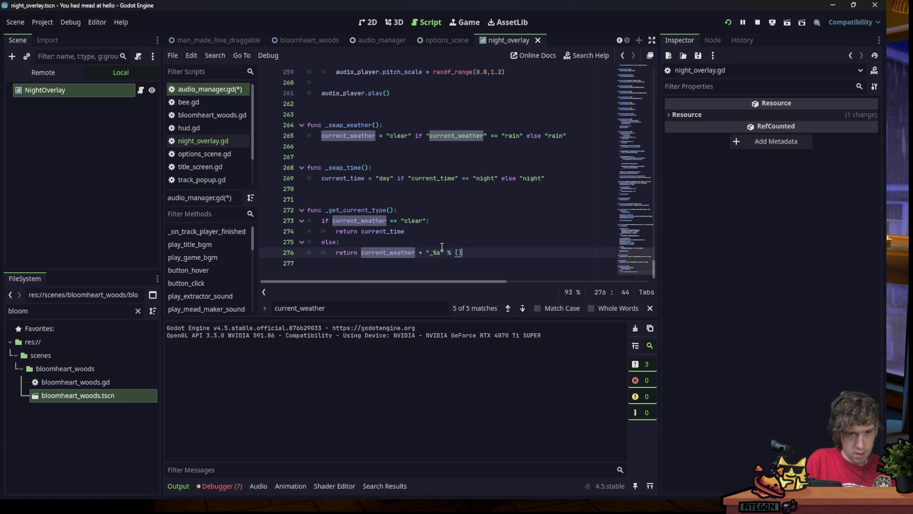
type("night")
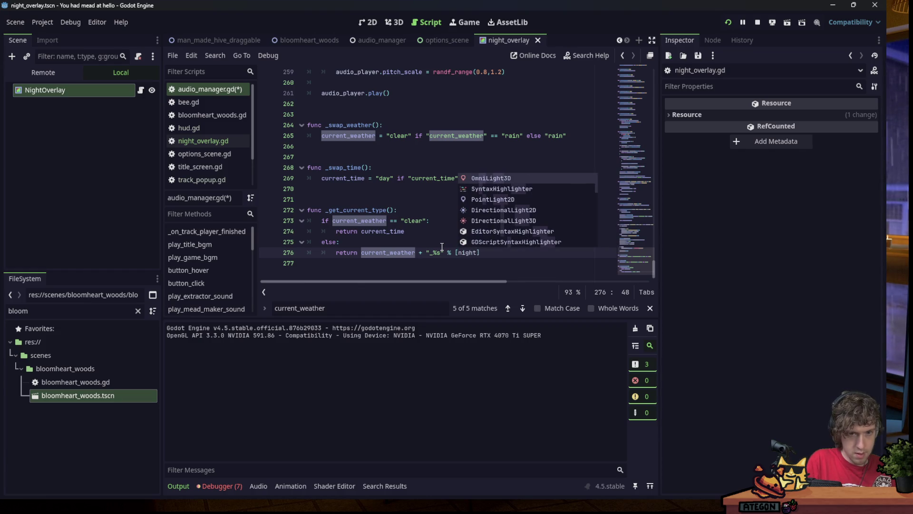
key("BackSpace")
key("BackSpace")
key("BackSpace")
type("c")
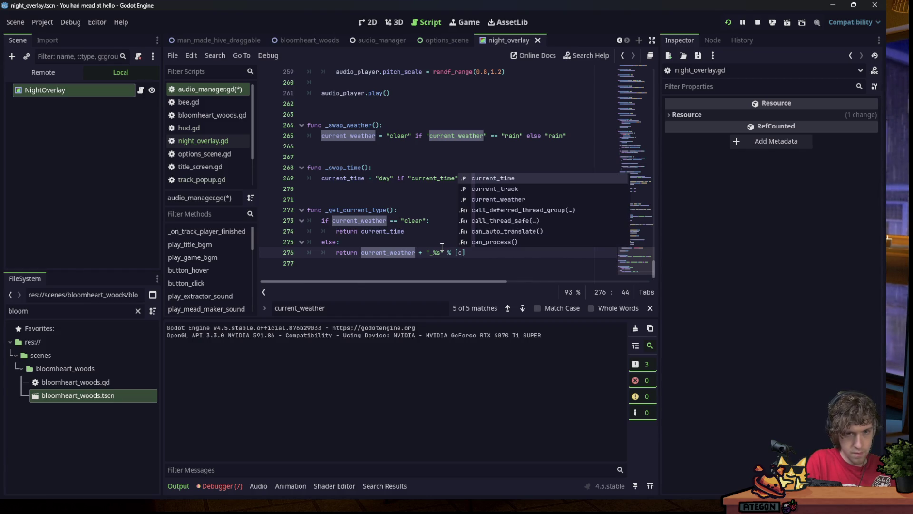
key("Return")
type("] ")
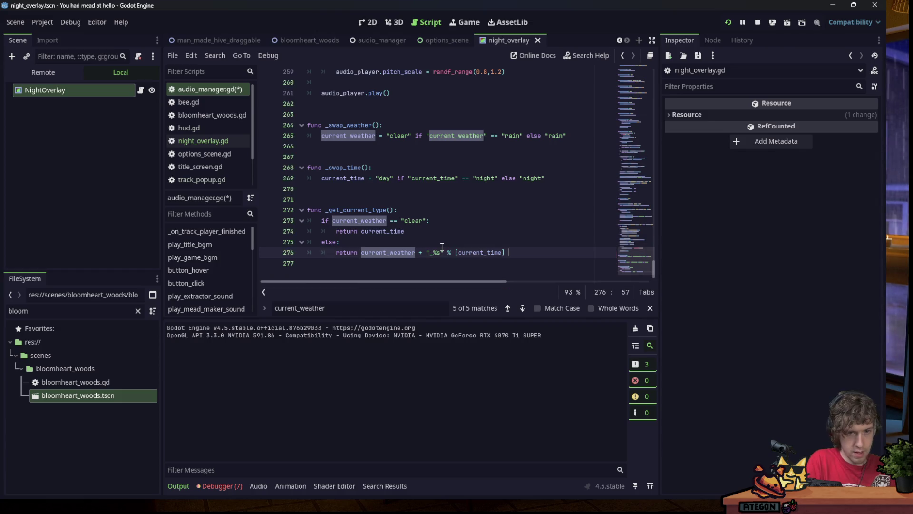
type("if cur")
key("Return")
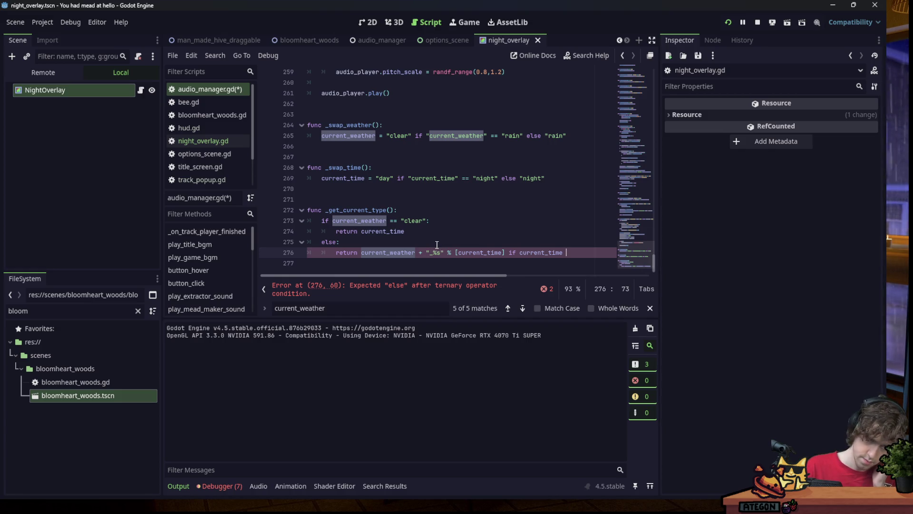
type("== ")
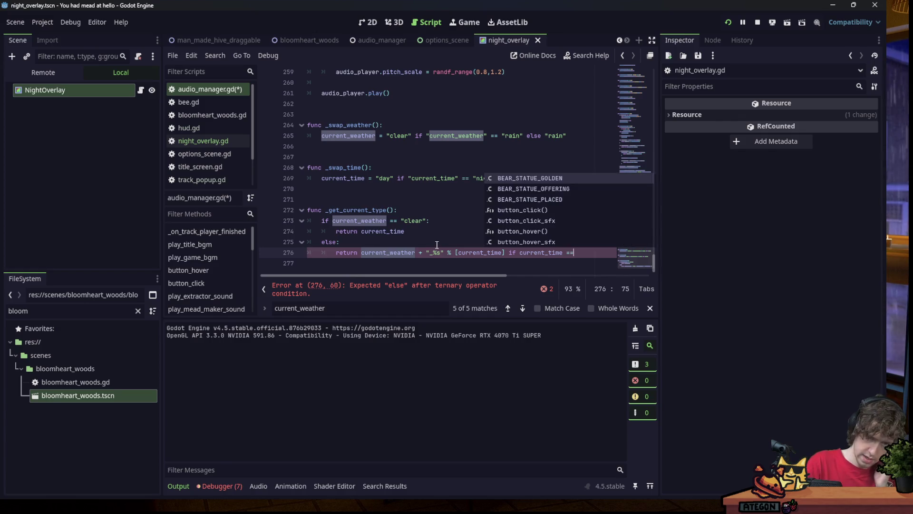
type("\"night\" else")
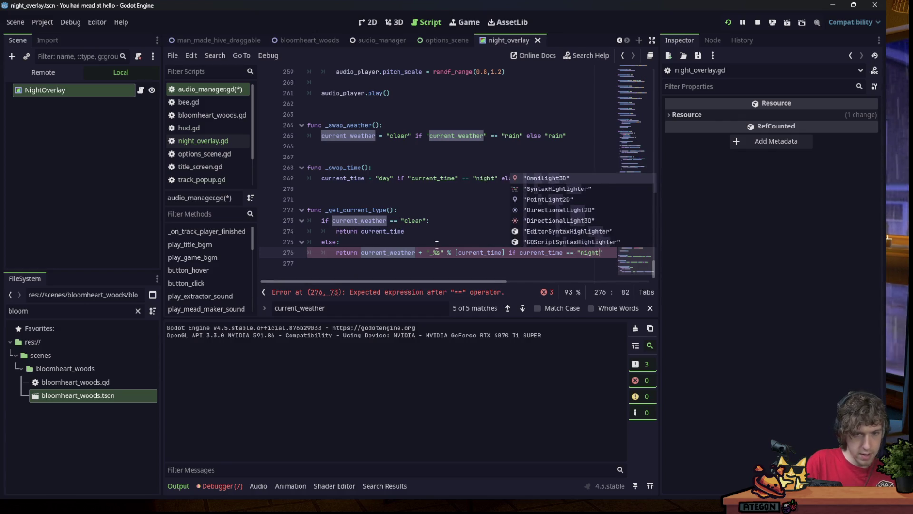
type(" \"")
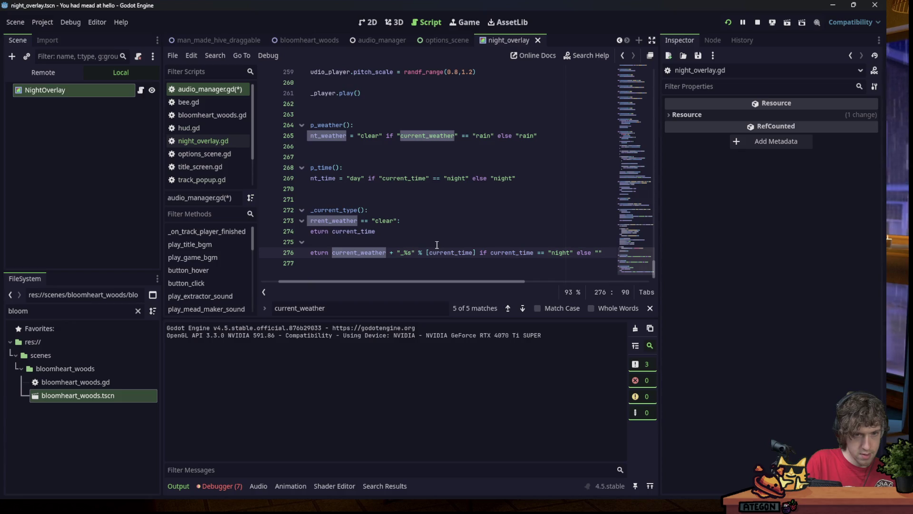
key("ctrl+s")
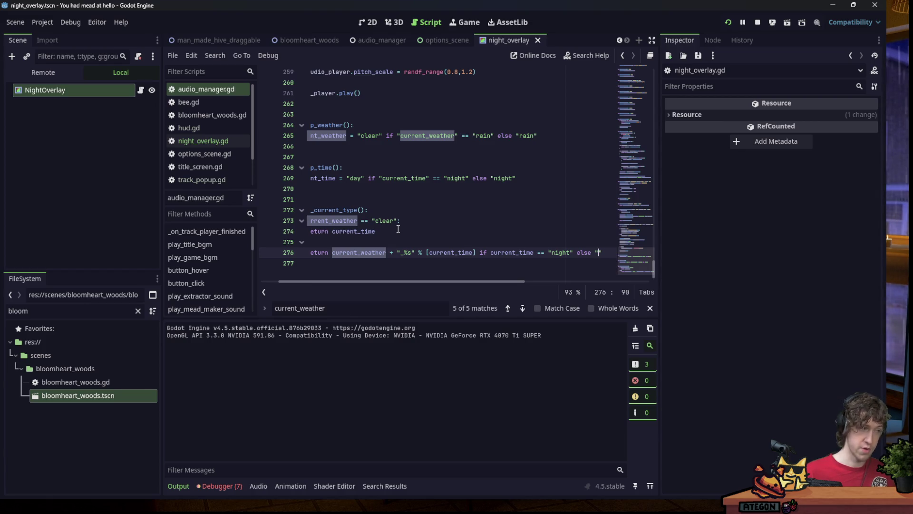
left_click(373, 26)
Step: Look over night_overlay.gd in the script editor
left_click(426, 25)
left_click(202, 141)
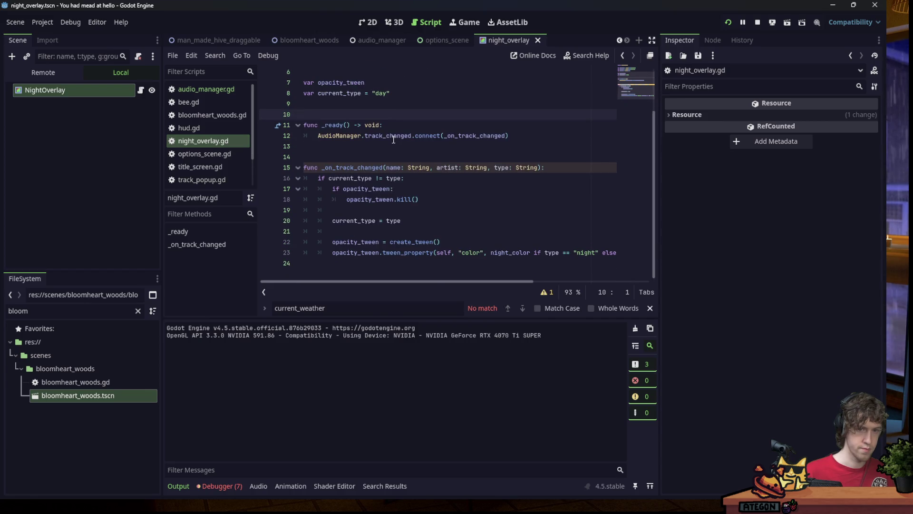
scroll(216, 170, "down", 2)
scroll(230, 173, "up", 2)
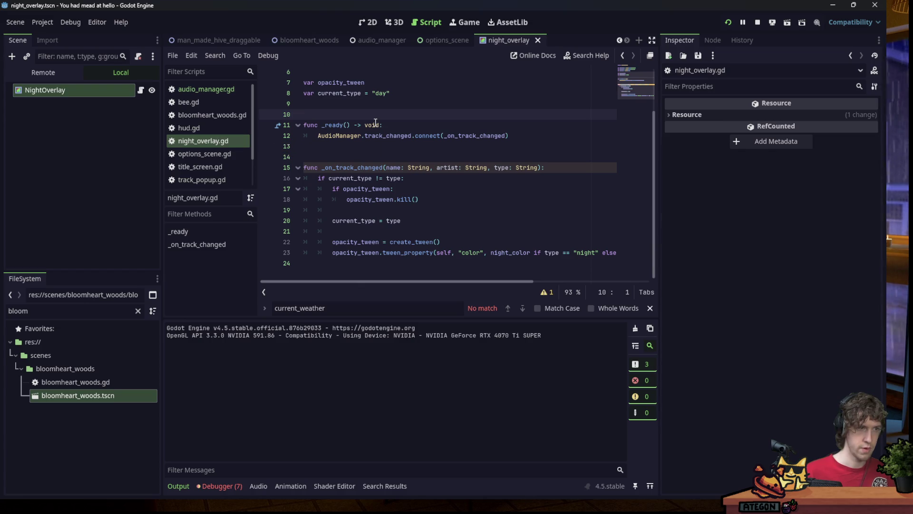
left_click(368, 22)
left_click(427, 22)
Step: Back in audio_manager.gd, undo the partial line 276 edit and restore played_tracks.has(track)
left_click(209, 90)
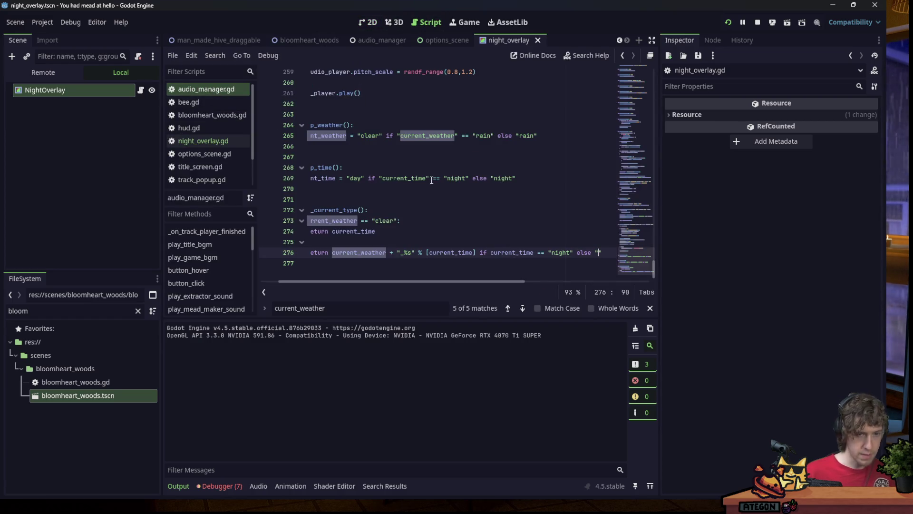
key("BackSpace")
key("BackSpace")
key("BackSpace")
key("BackSpace")
key("BackSpace")
key("BackSpace")
type("(\"_")
key("ctrl+z")
key("ctrl+z")
key("ctrl+z")
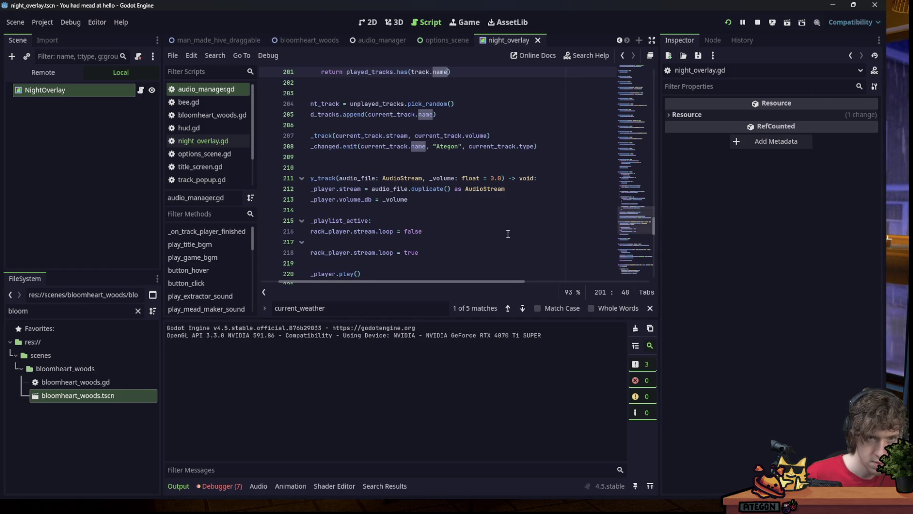
key("BackSpace")
key("BackSpace")
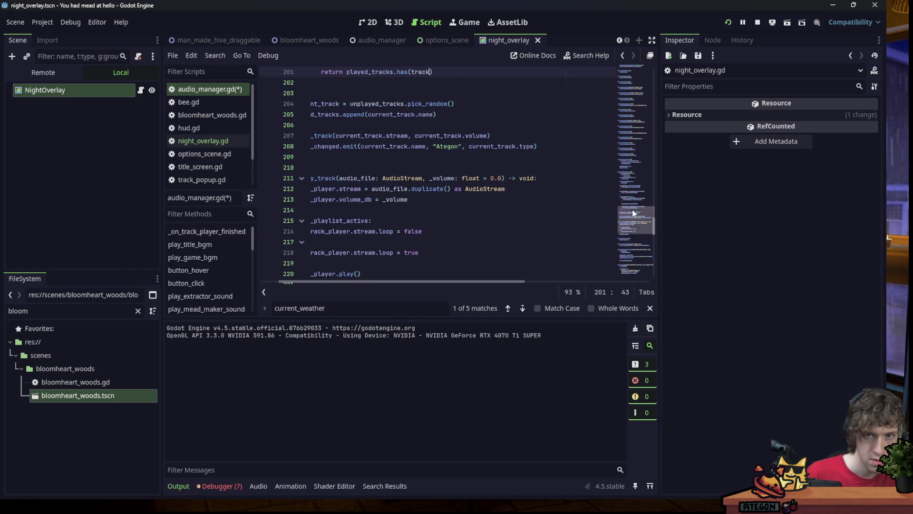
Step: Delete the type parameter name from the track_changed signal on line 3
left_click_drag(633, 215, 631, 61)
left_click(469, 92)
double_click(468, 93)
key("BackSpace")
Step: Give the track_changed signal a time parameter and a new weather: String parameter
type("time")
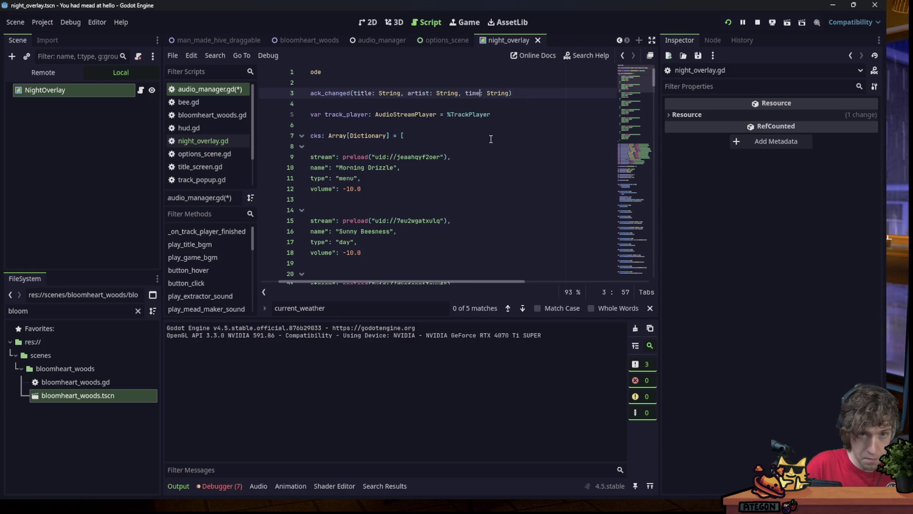
key("Right")
key("Right")
key("Right")
type(", weather\"")
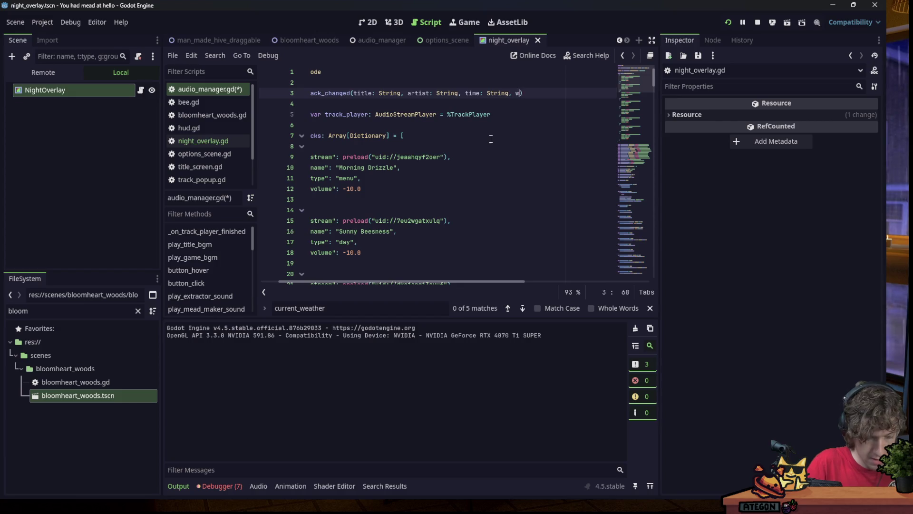
key("BackSpace")
type(": String")
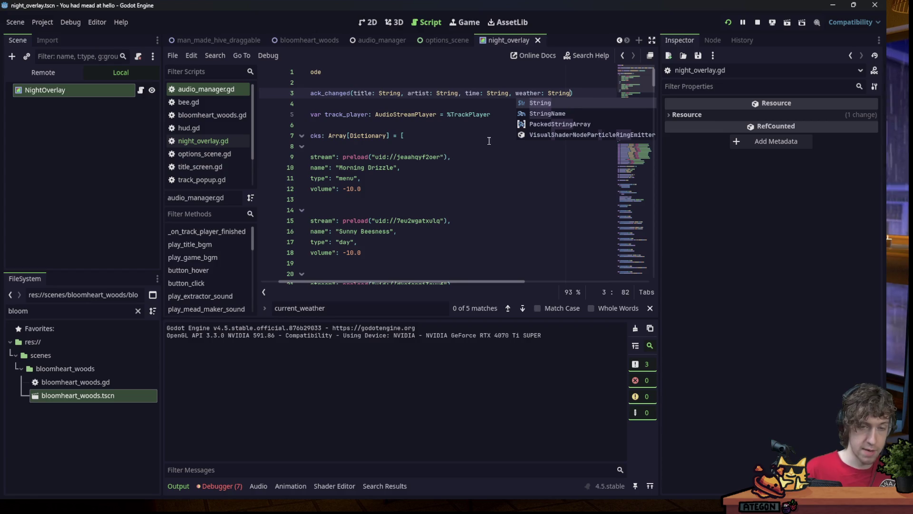
key("Escape")
left_click(301, 106)
Step: Make the line 98 track_changed.emit pass current_time, current_weather instead of "menu"
left_click(372, 93)
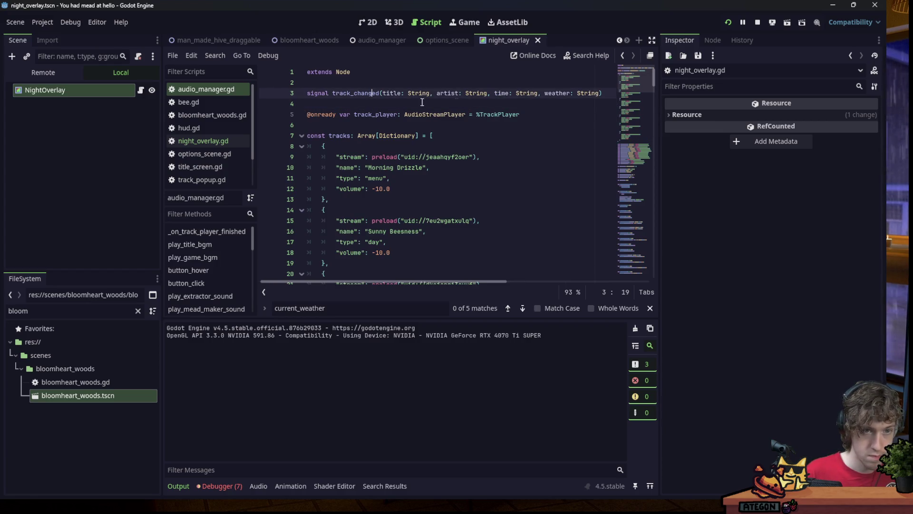
mouse_move(637, 76)
left_mouse_down()
mouse_move(646, 281)
mouse_move(638, 76)
left_mouse_up()
double_click(367, 93)
key("ctrl+f")
key("Return")
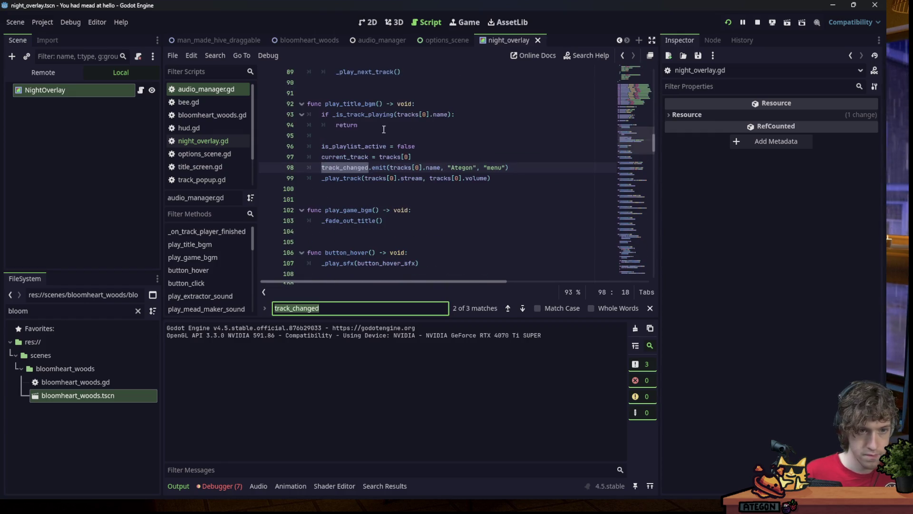
left_click_drag(485, 167, 507, 168)
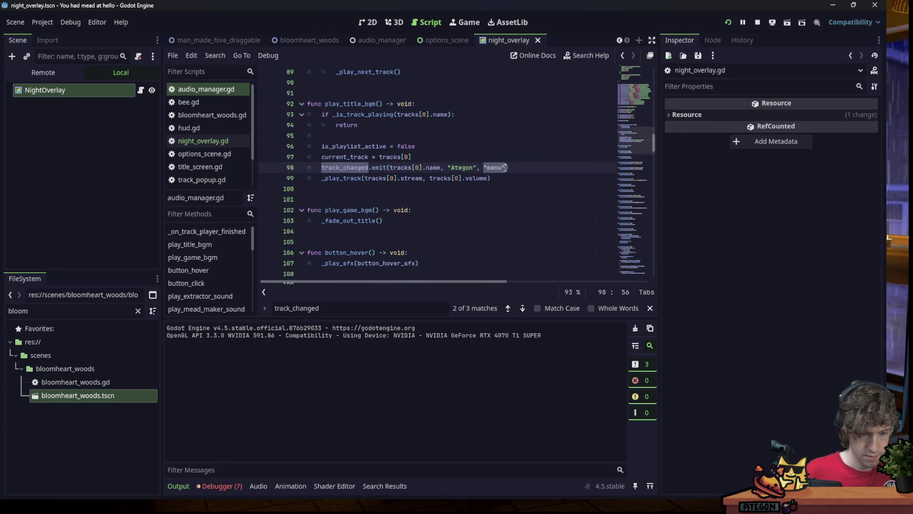
type("curr")
key("Return")
type(", current_w")
key("Return")
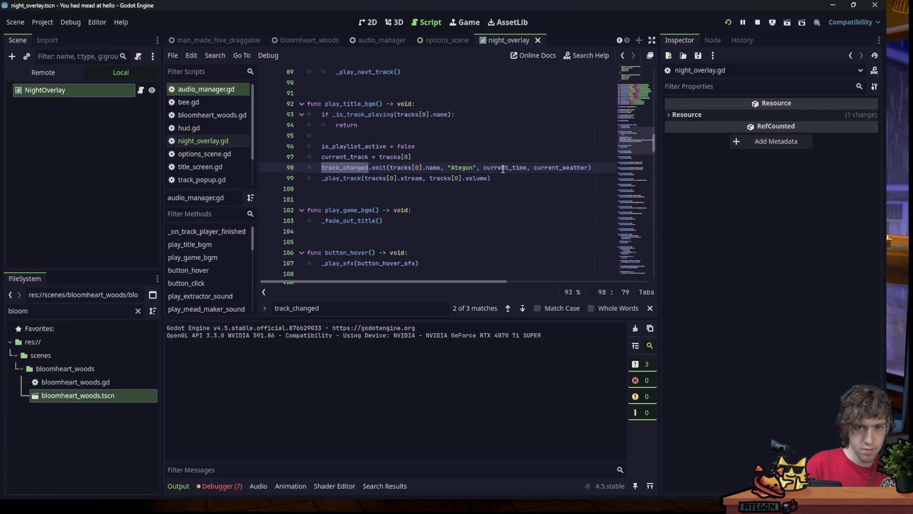
Step: Replace current_track.type with current_time, current_weather in the line 208 emit
left_click(478, 167, "shift")
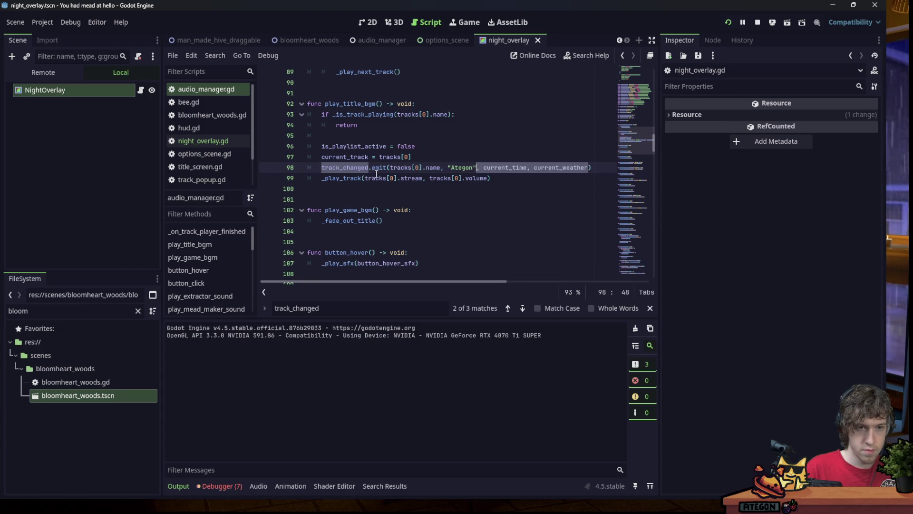
key("ctrl+f")
key("Return")
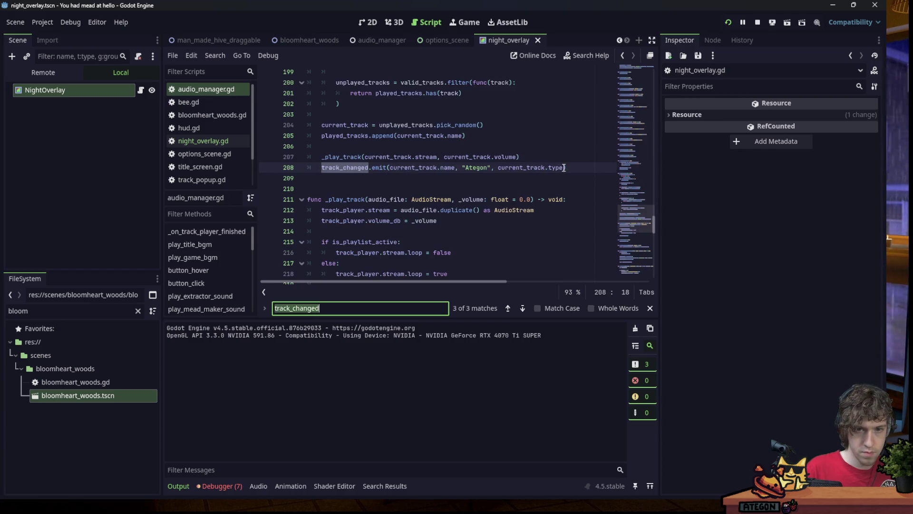
left_click_drag(562, 167, 495, 167)
key("ctrl+v")
left_click(369, 167)
scroll(213, 139, "down", 3)
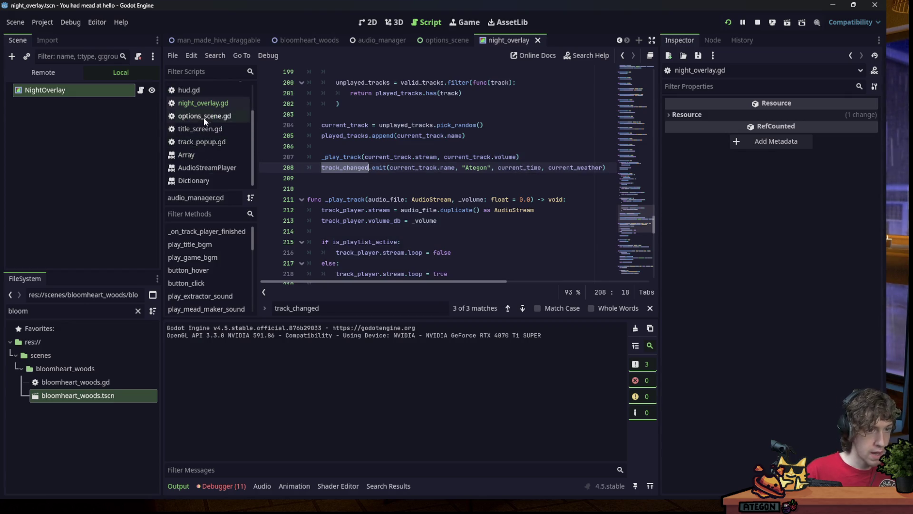
left_click(205, 103)
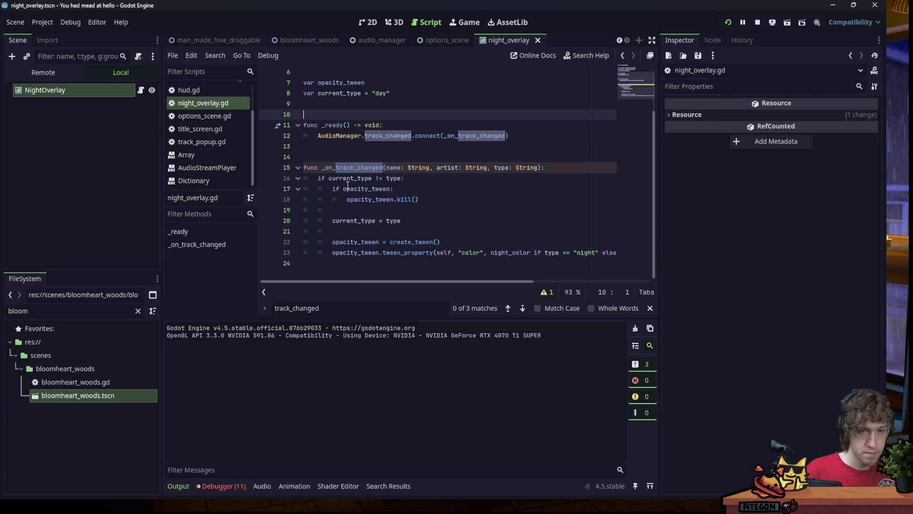
Step: Search all files for _on_track_changed and open the hud.gd handler
double_click(370, 167)
key("ctrl+shift+f")
key("Return")
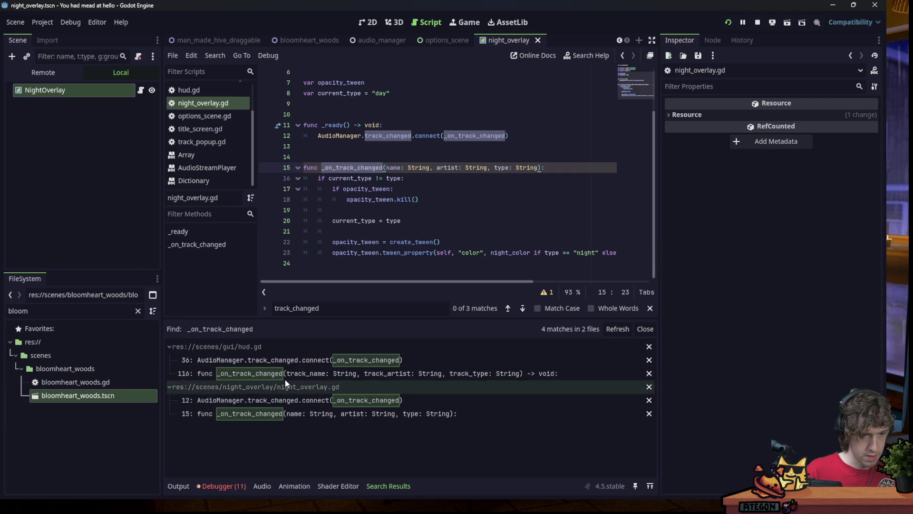
left_click(286, 374)
Step: Rename track_type to _track_time, add a _track_weather: String parameter, and save hud.gd
scroll(555, 178, "down", 3)
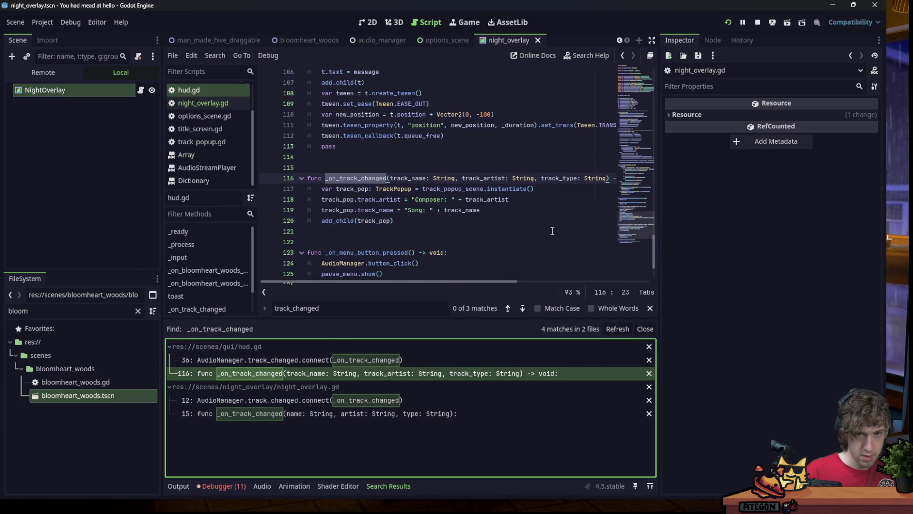
double_click(556, 178)
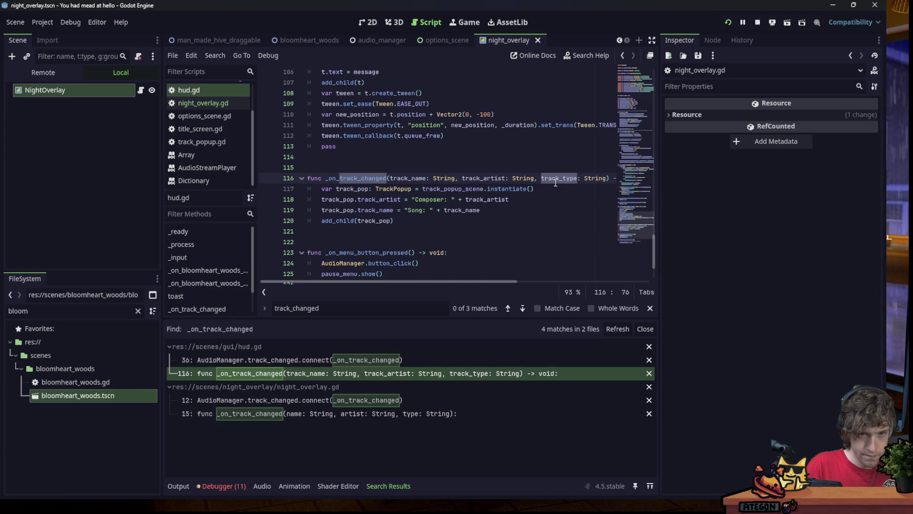
key("BackSpace")
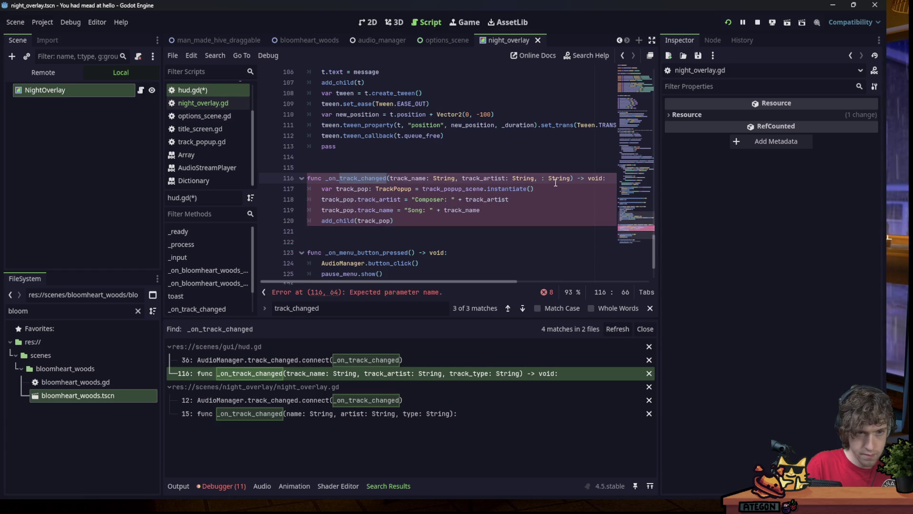
type("_track")
type("_")
type("time")
key("BackSpace")
key("BackSpace")
key("BackSpace")
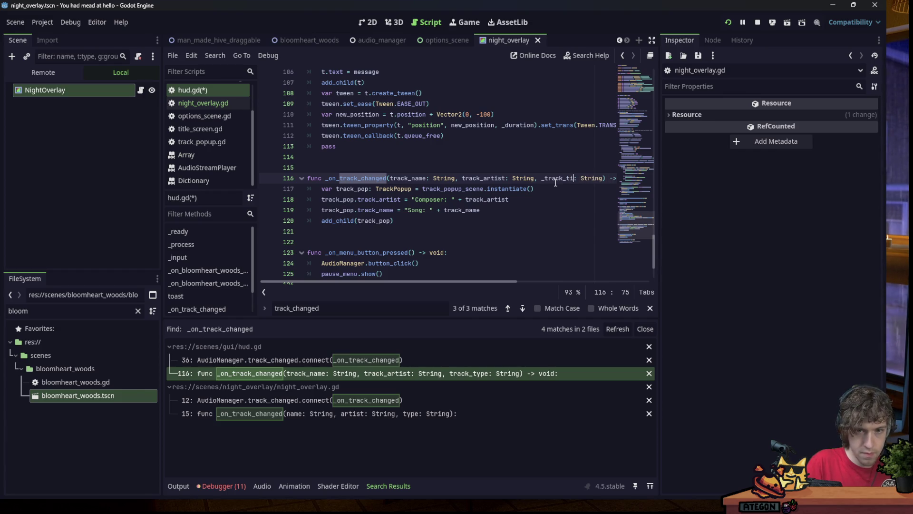
type("ime")
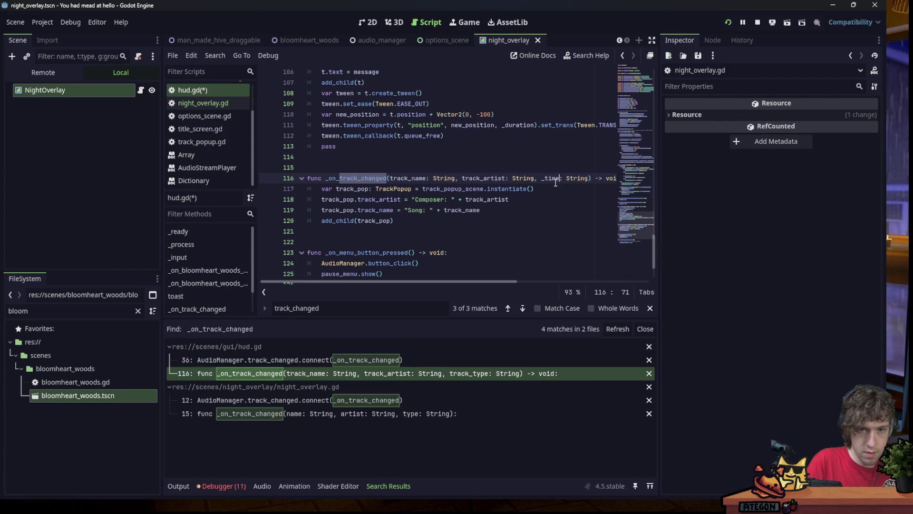
key("Left")
key("Left")
key("Left")
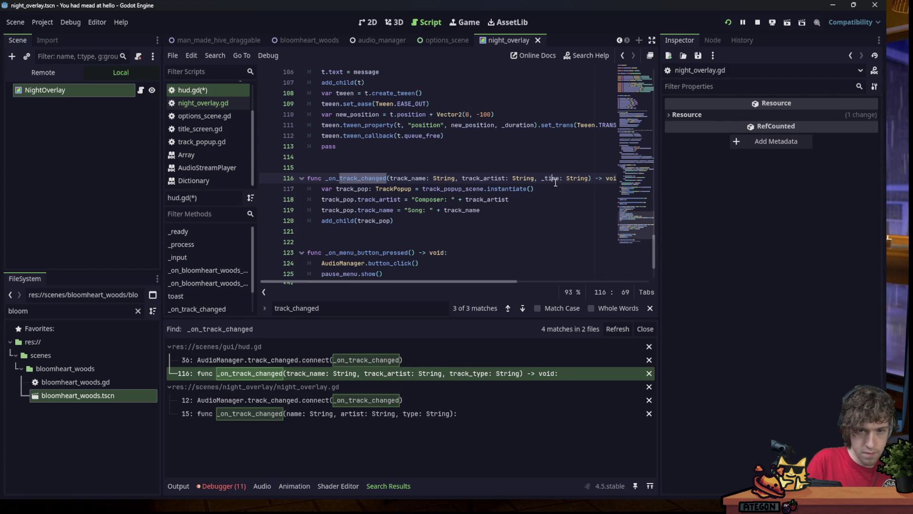
type("track_t")
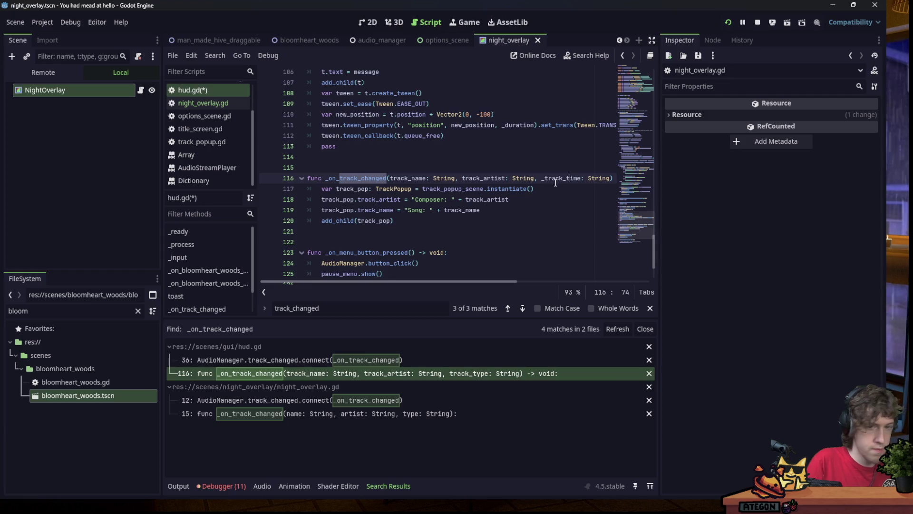
key("Right")
key("Right")
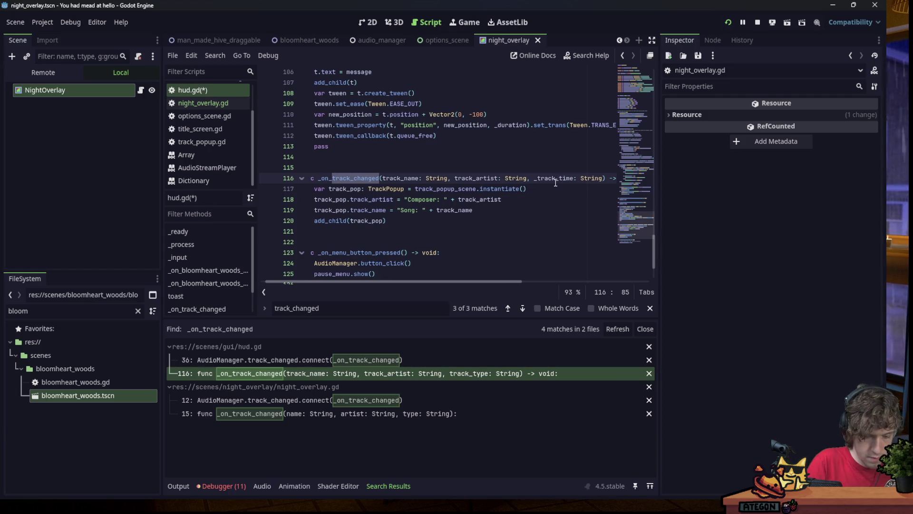
type(", _track_weather: S")
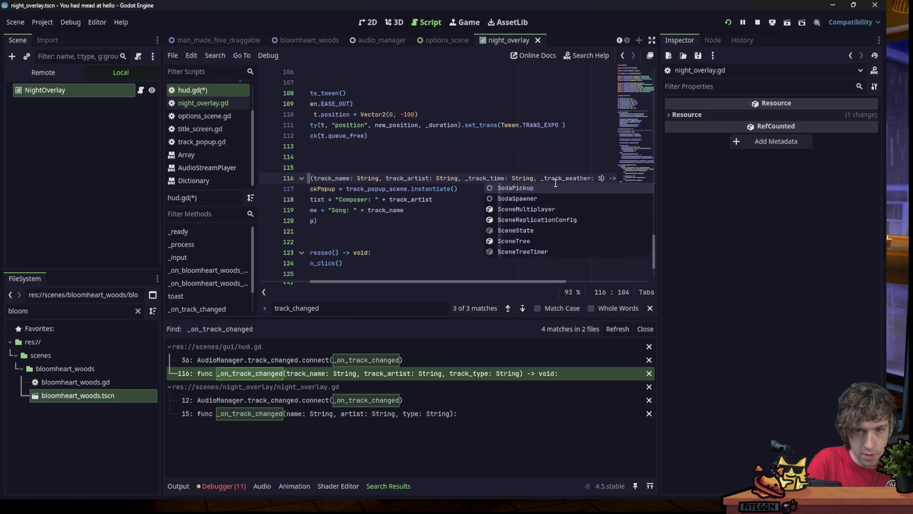
type("tring")
left_click(402, 190)
key("ctrl+s")
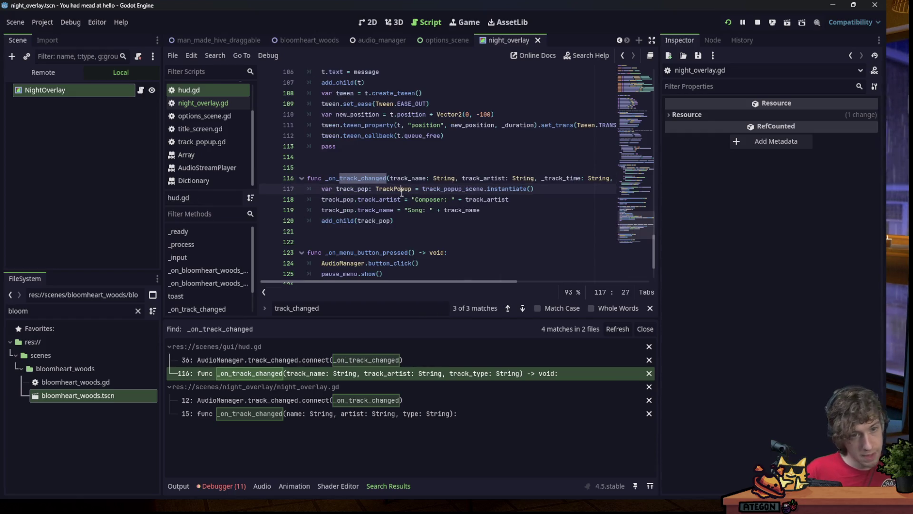